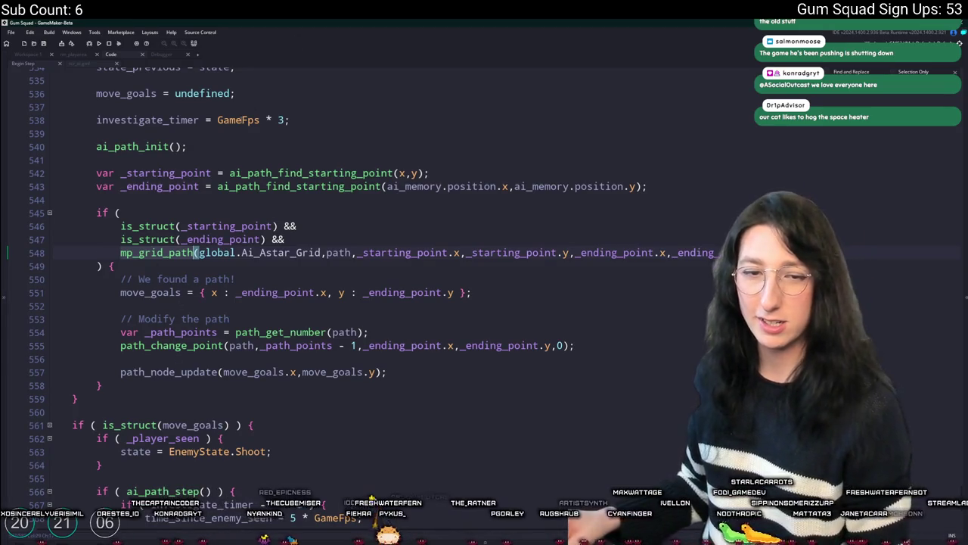
# Step: Review the pathfinding code, jumping back to the earlier mp_grid_path call and the PeekCorner case
pyautogui.scroll(4, 245, 309)
pyautogui.scroll(-1, 546, 280)
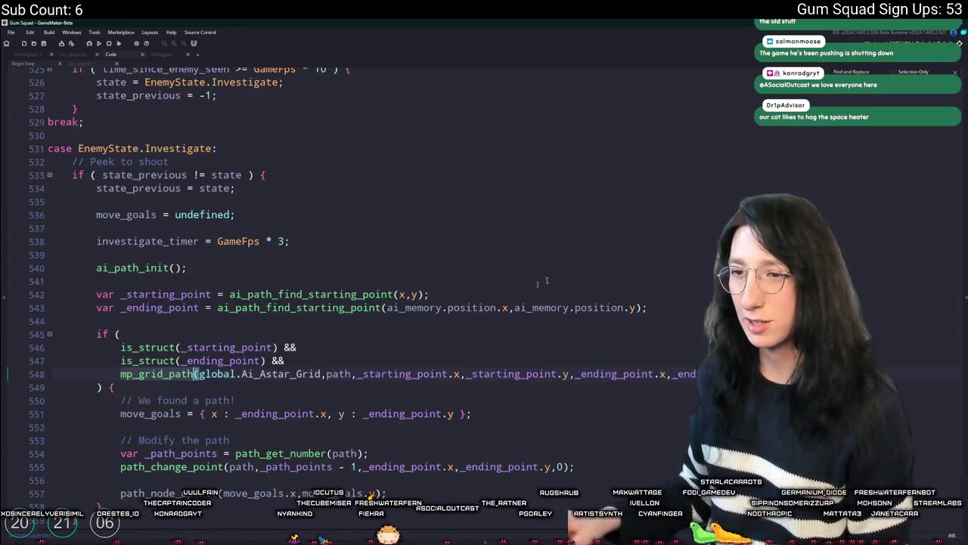
pyautogui.hotkey('shift', 'F3')
pyautogui.scroll(5, 478, 274)
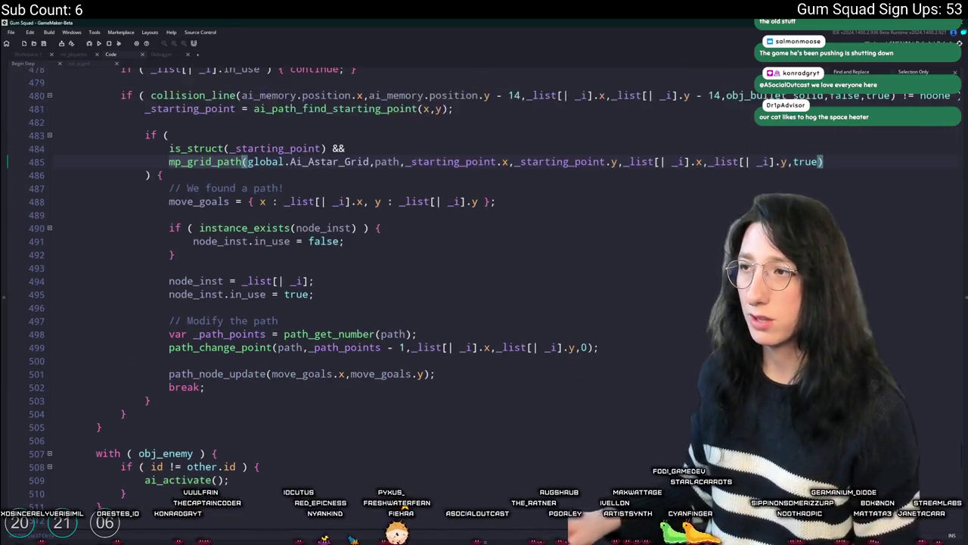
pyautogui.scroll(9, 63, 202)
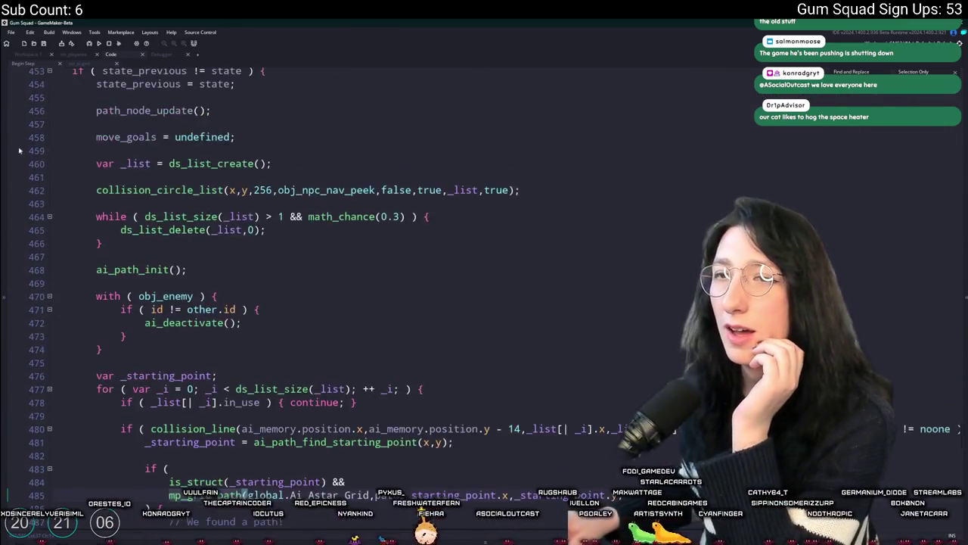
pyautogui.click(63, 203)
pyautogui.scroll(-6, 63, 203)
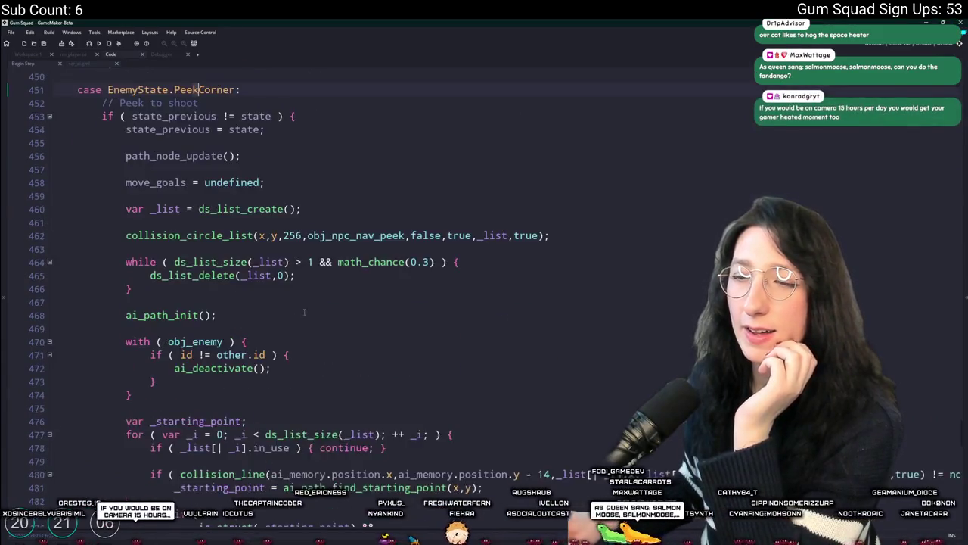
pyautogui.scroll(-5, 230, 327)
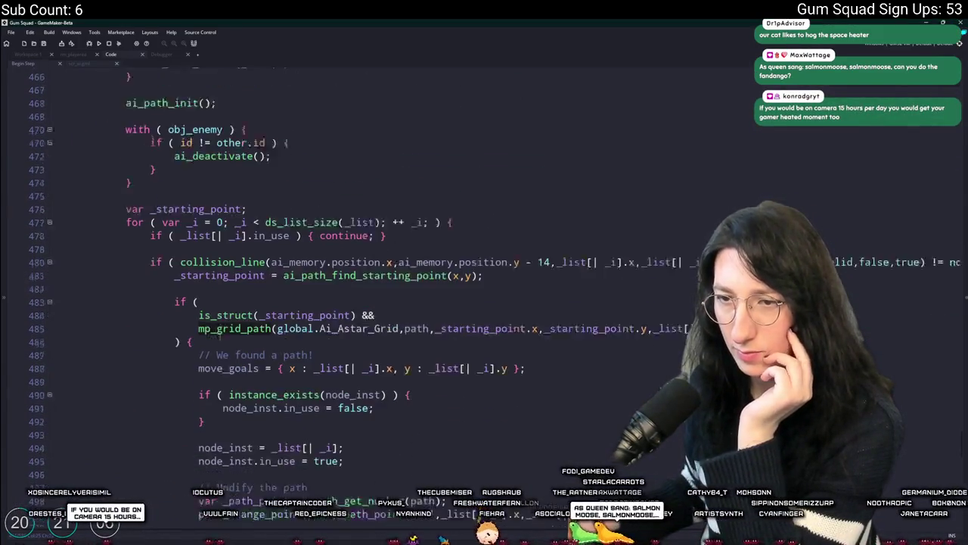
pyautogui.scroll(4, 396, 294)
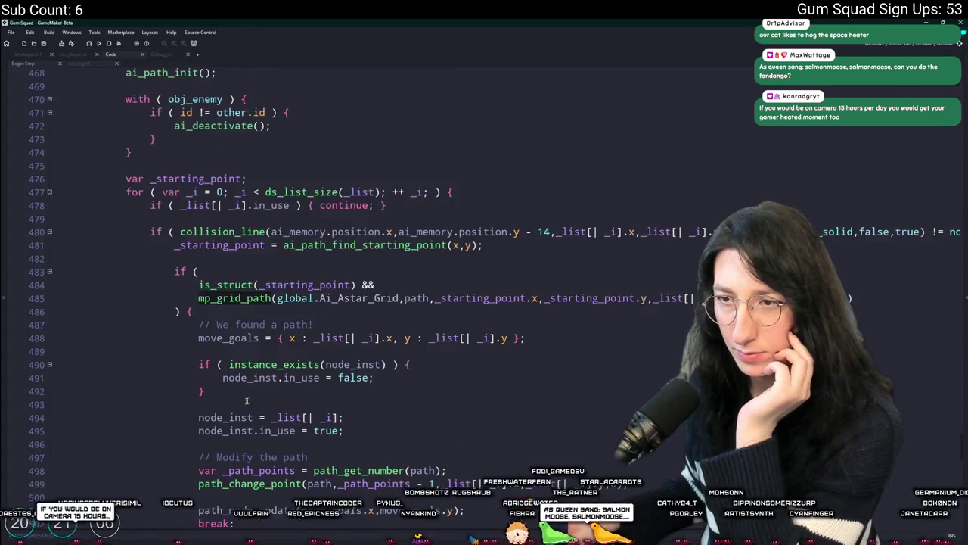
pyautogui.scroll(5, 395, 293)
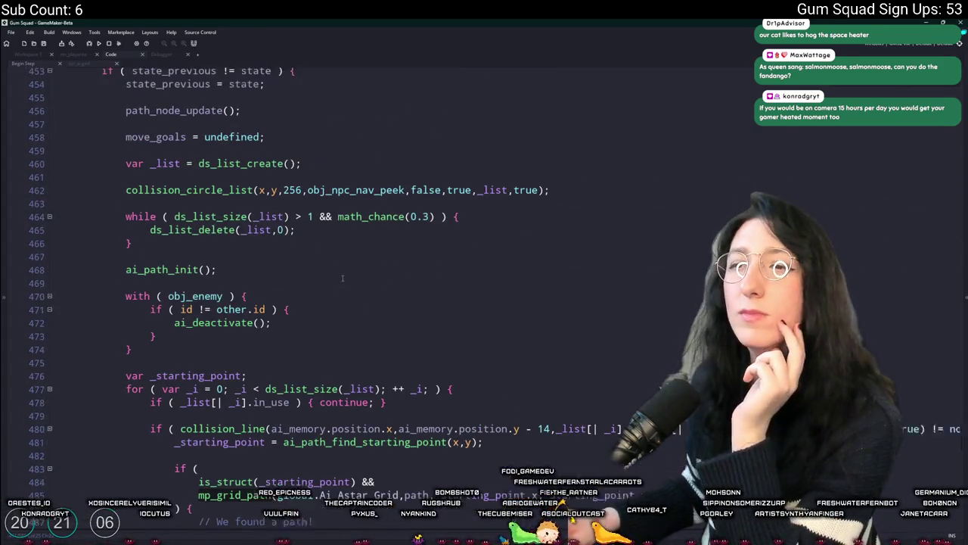
pyautogui.scroll(15, 302, 260)
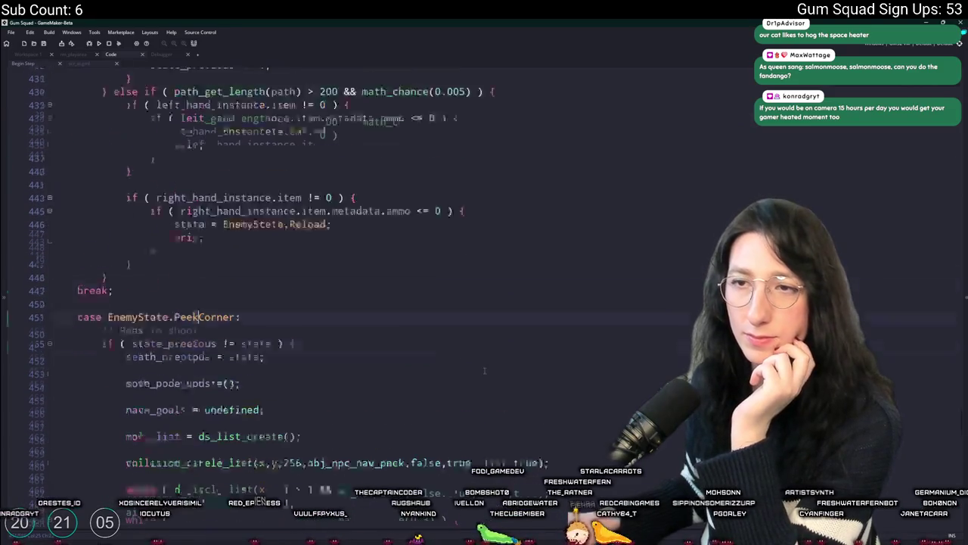
pyautogui.scroll(14, 531, 335)
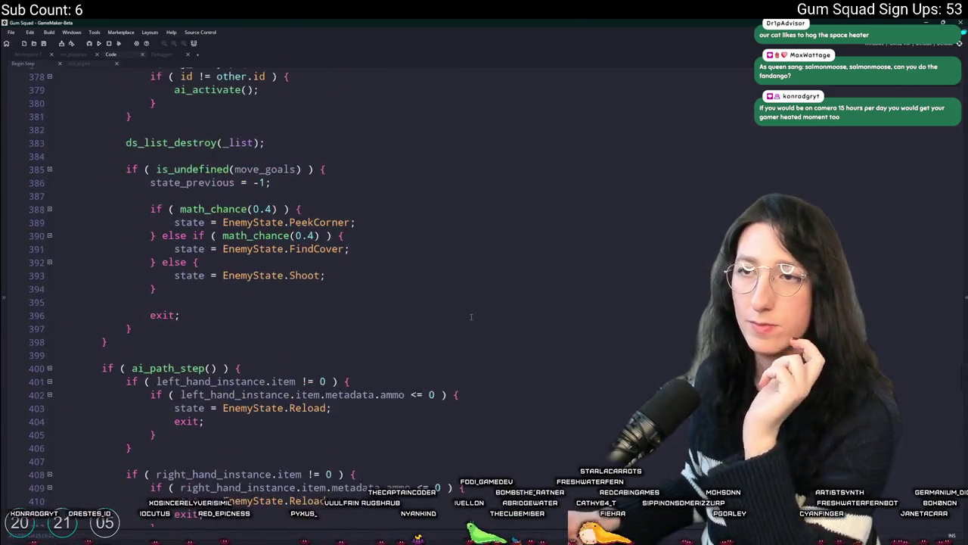
pyautogui.click(408, 171)
# Step: Scroll up through the pathfinding script to the _ending_point line
pyautogui.scroll(2, 407, 204)
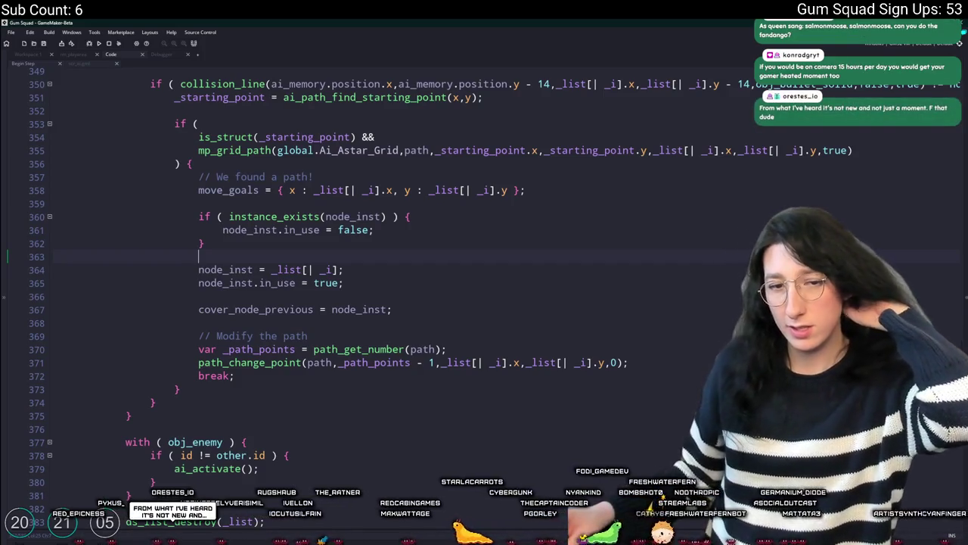
pyautogui.scroll(8, 369, 252)
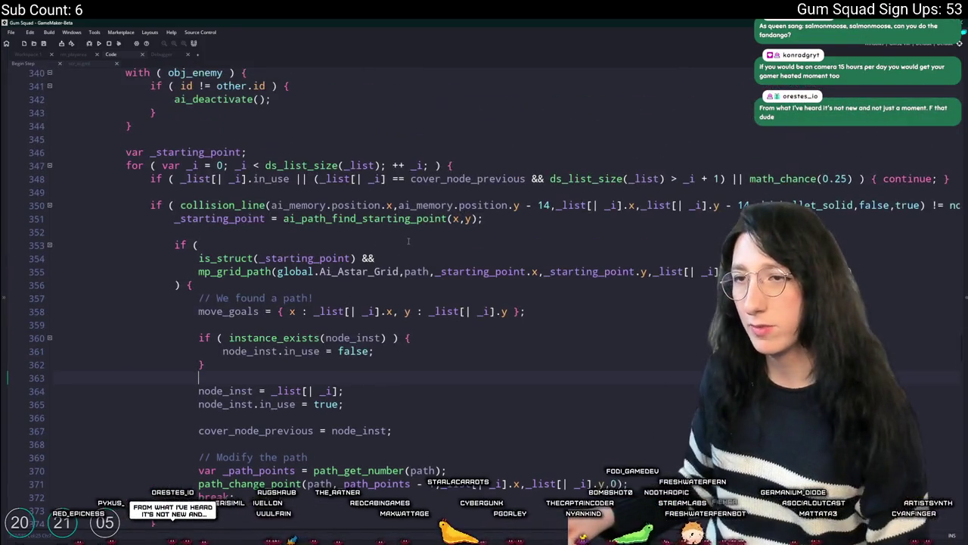
pyautogui.scroll(20, 408, 241)
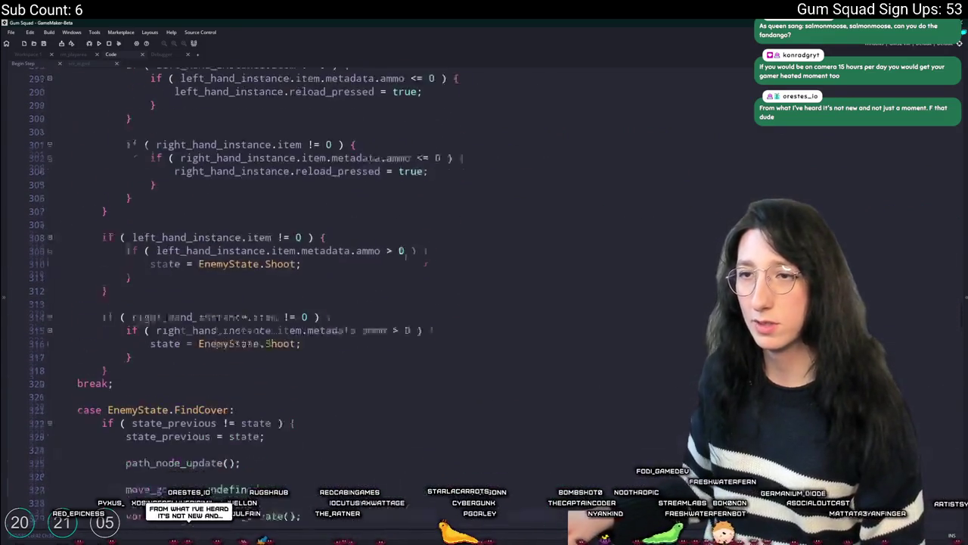
pyautogui.scroll(9, 293, 254)
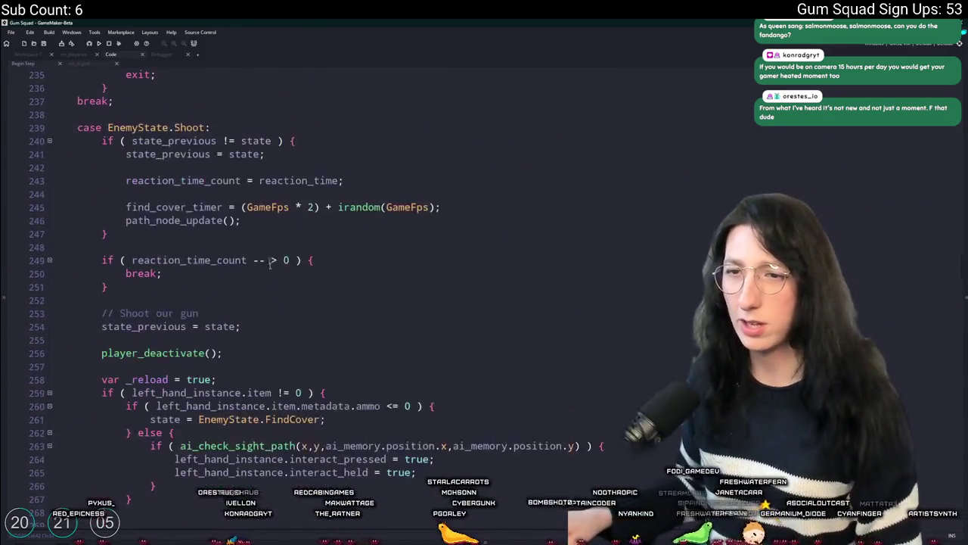
pyautogui.scroll(-4, 294, 254)
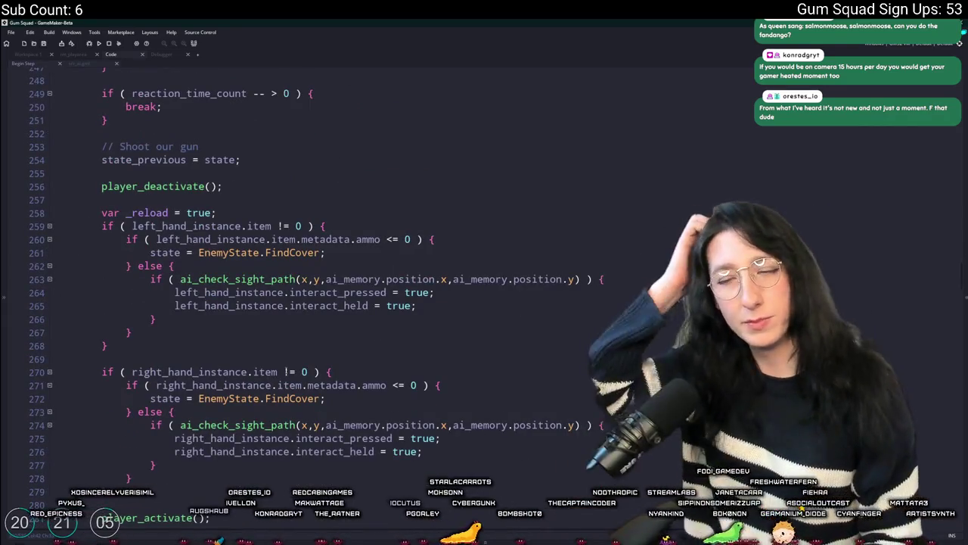
pyautogui.scroll(17, 277, 349)
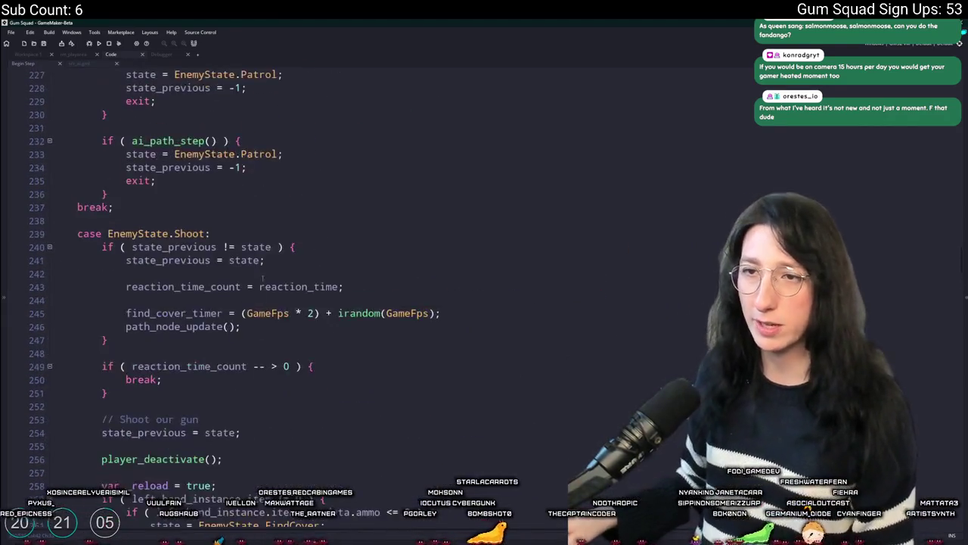
pyautogui.scroll(5, 277, 348)
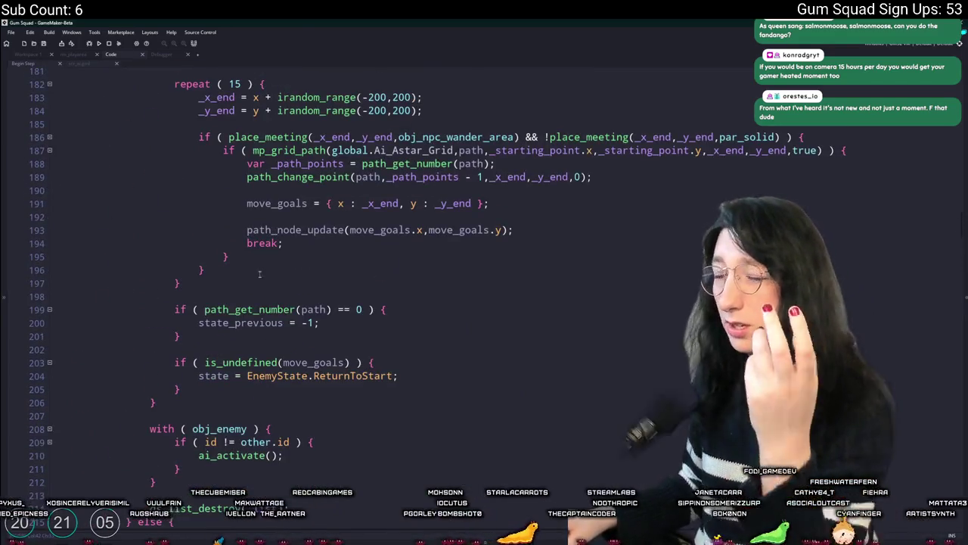
pyautogui.scroll(3, 259, 274)
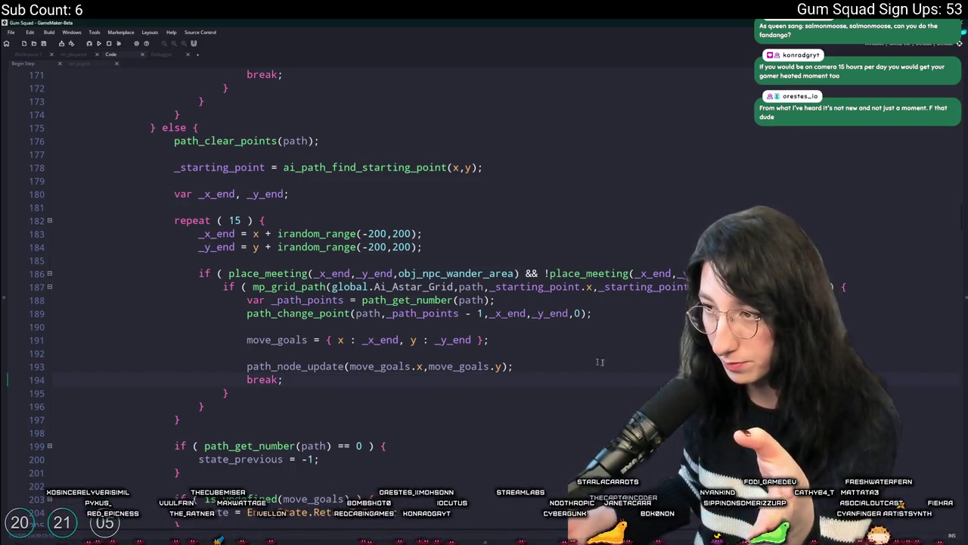
pyautogui.scroll(20, 634, 345)
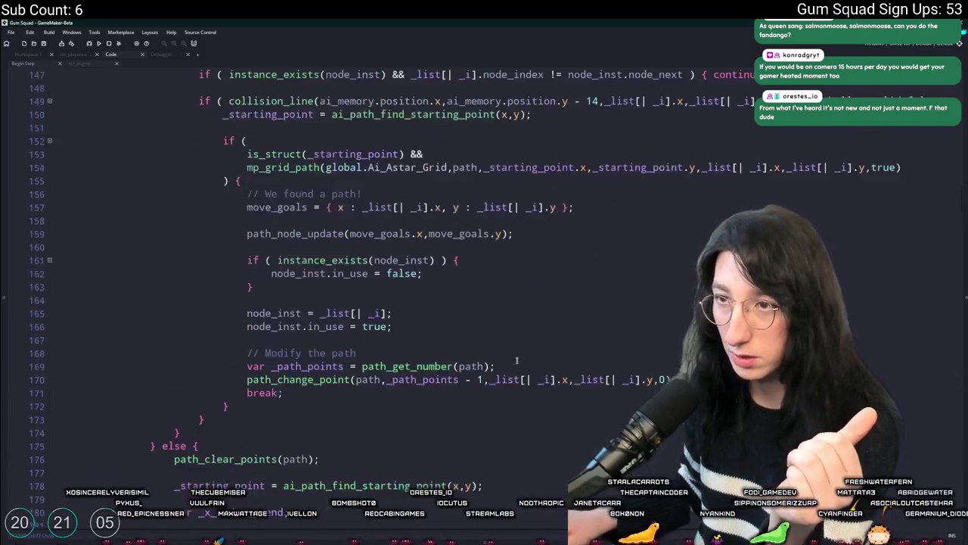
pyautogui.scroll(17, 513, 243)
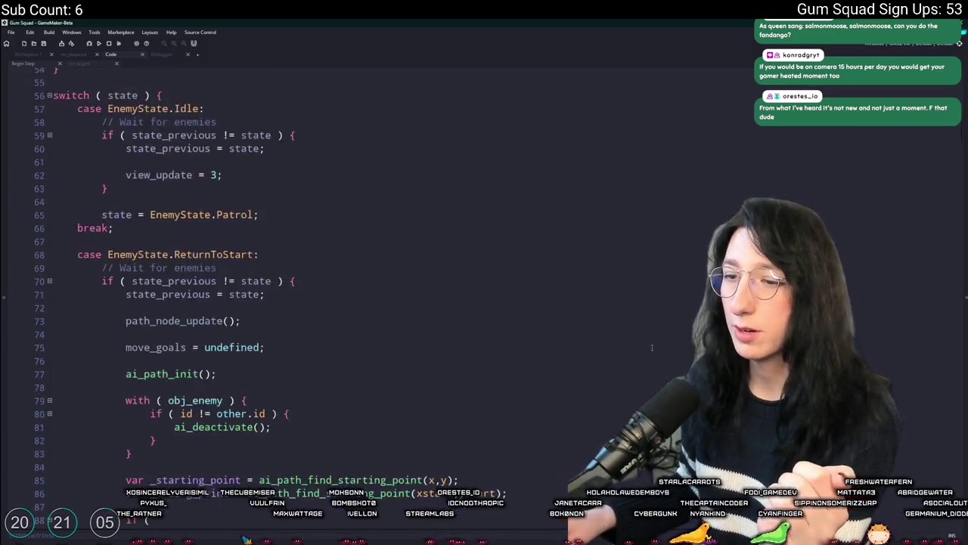
pyautogui.scroll(-9, 665, 276)
pyautogui.scroll(3, 684, 273)
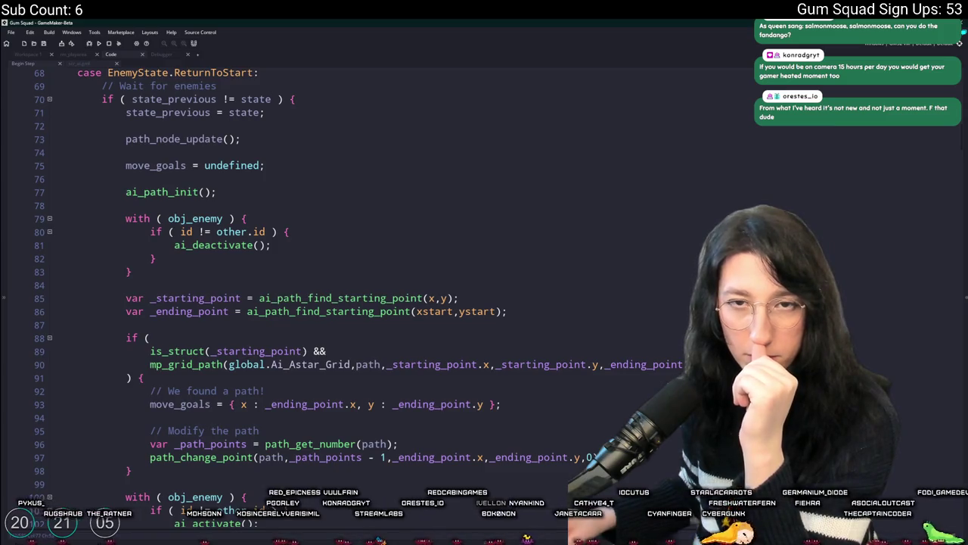
pyautogui.scroll(-2, 241, 345)
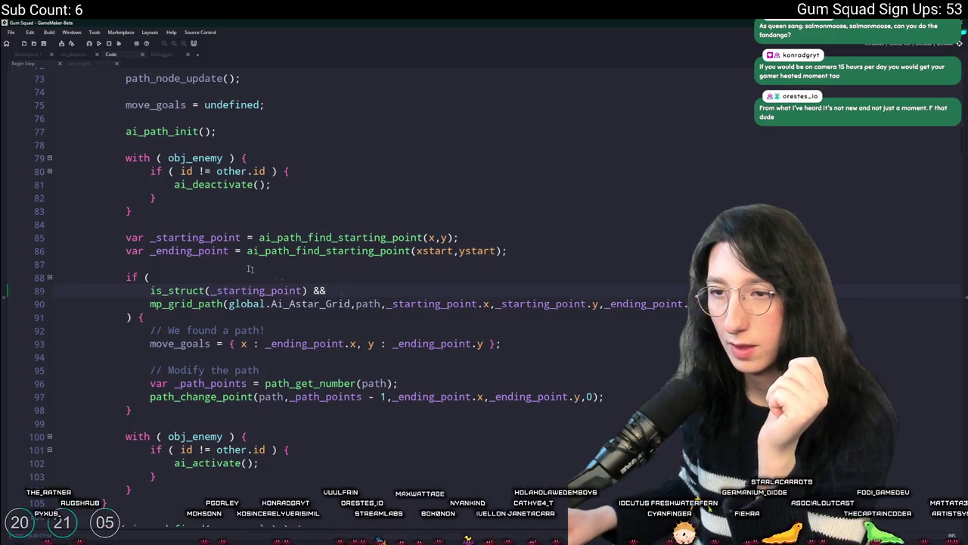
pyautogui.moveTo(175, 252)
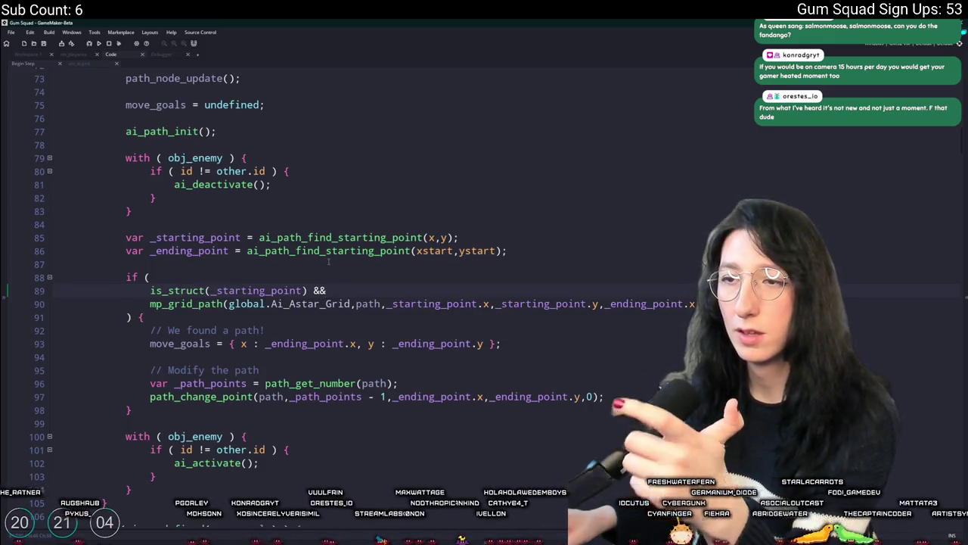
pyautogui.moveTo(336, 257)
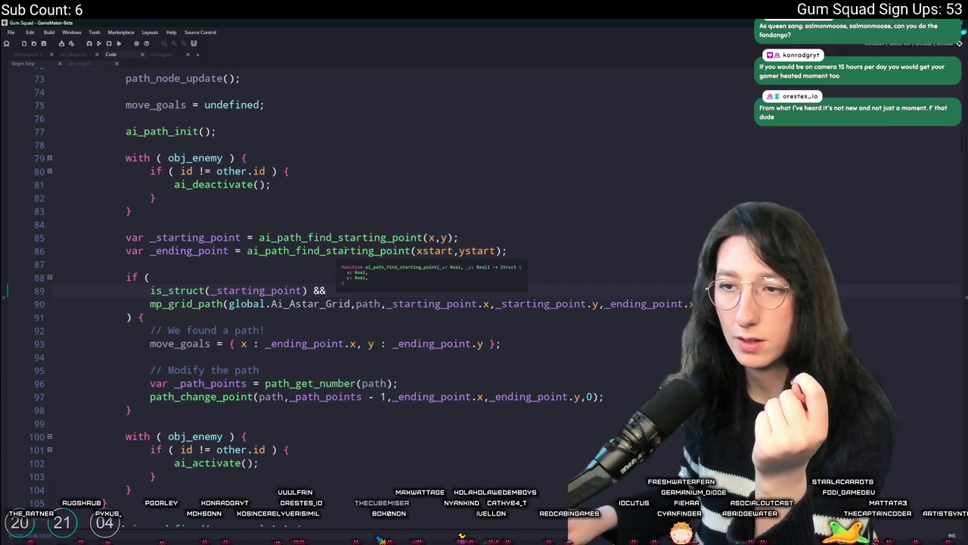
pyautogui.click(350, 251)
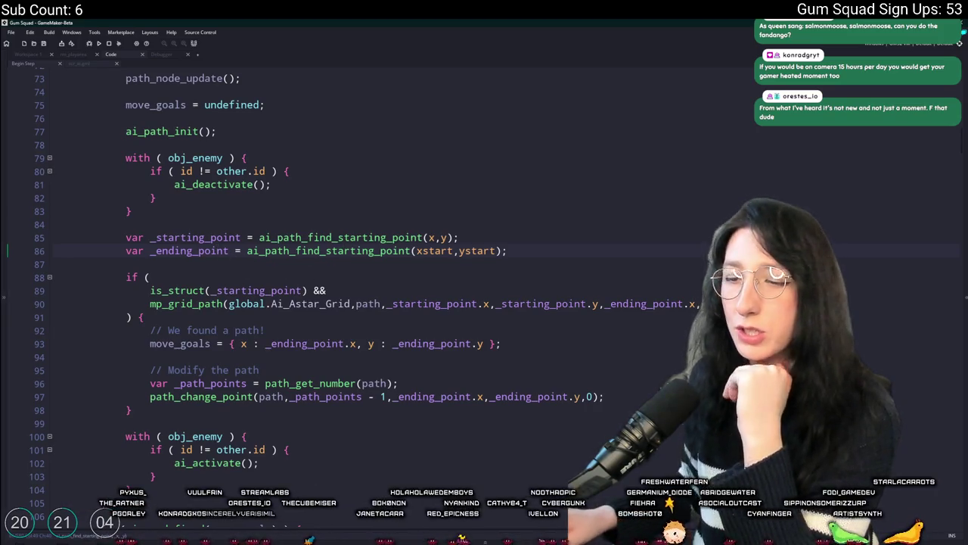
# Step: Glance at the props sprite in Aseprite, then open the rm_playarea room in GameMaker
pyautogui.hotkey('alt', 'Tab')
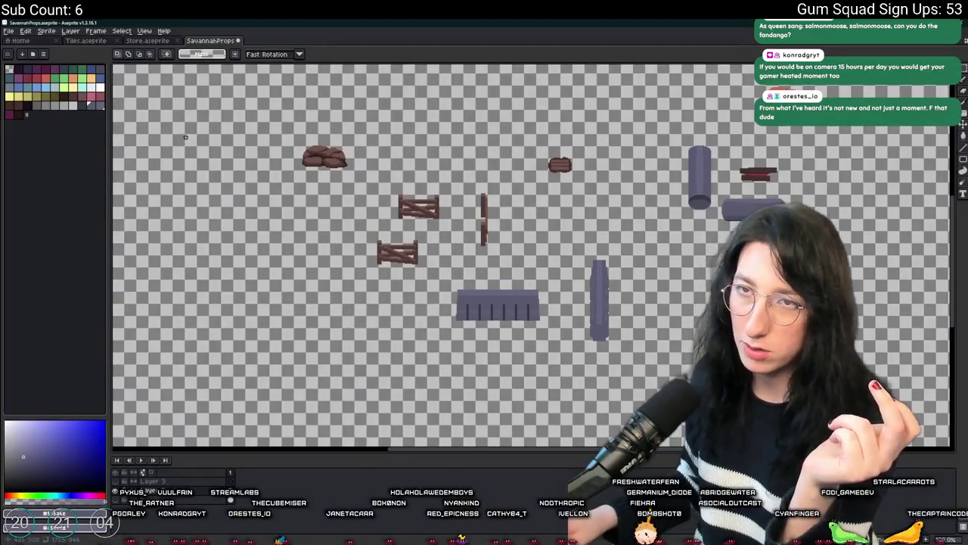
pyautogui.scroll(-1, 415, 382)
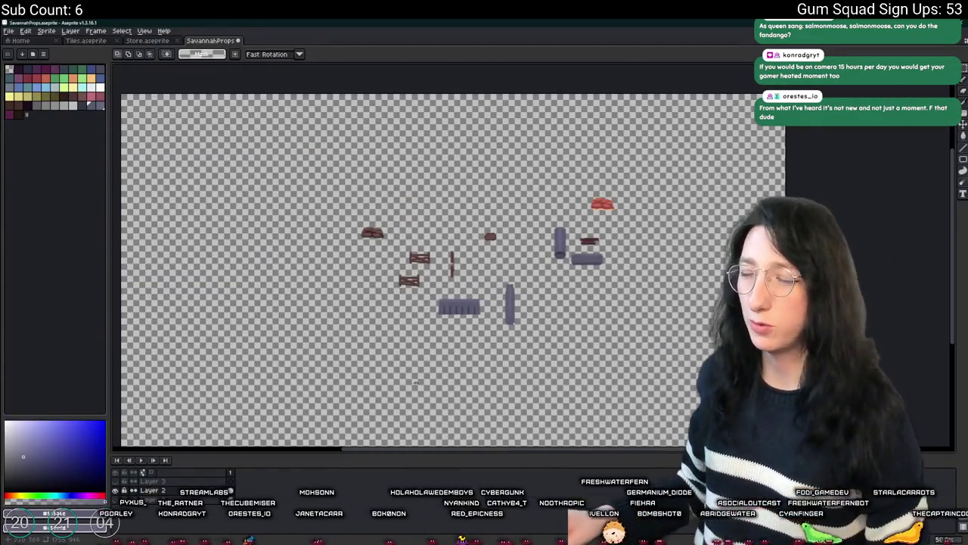
pyautogui.hotkey('alt', 'Tab')
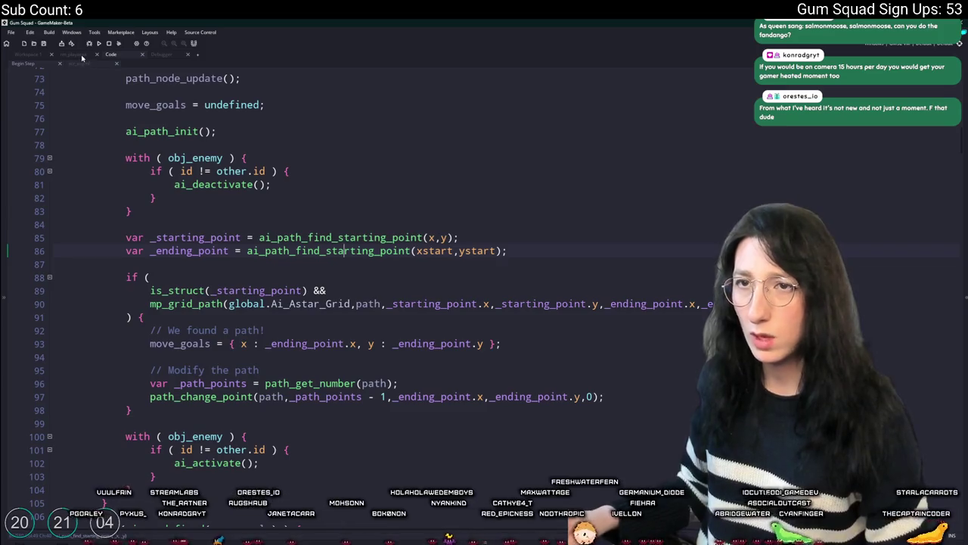
pyautogui.click(78, 55)
pyautogui.scroll(3, 532, 286)
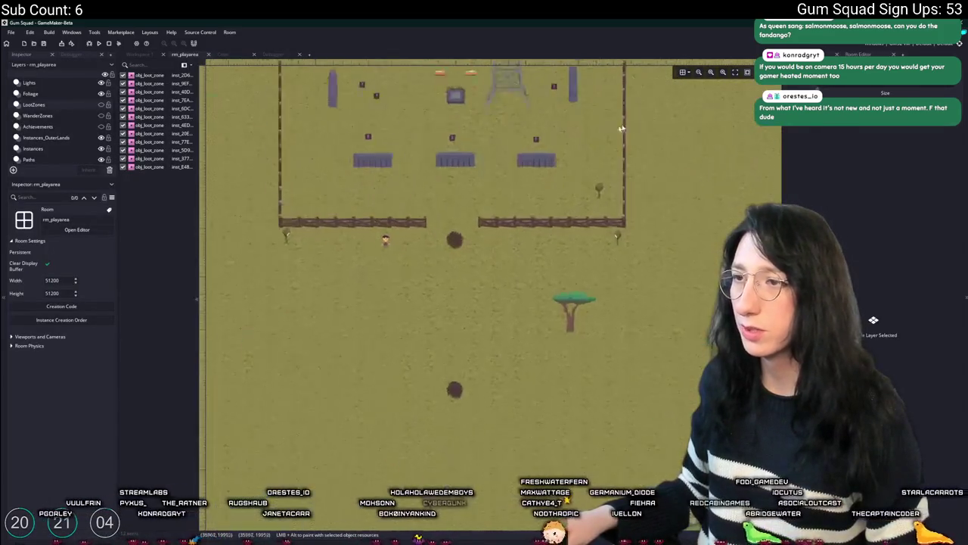
pyautogui.scroll(3, 532, 286)
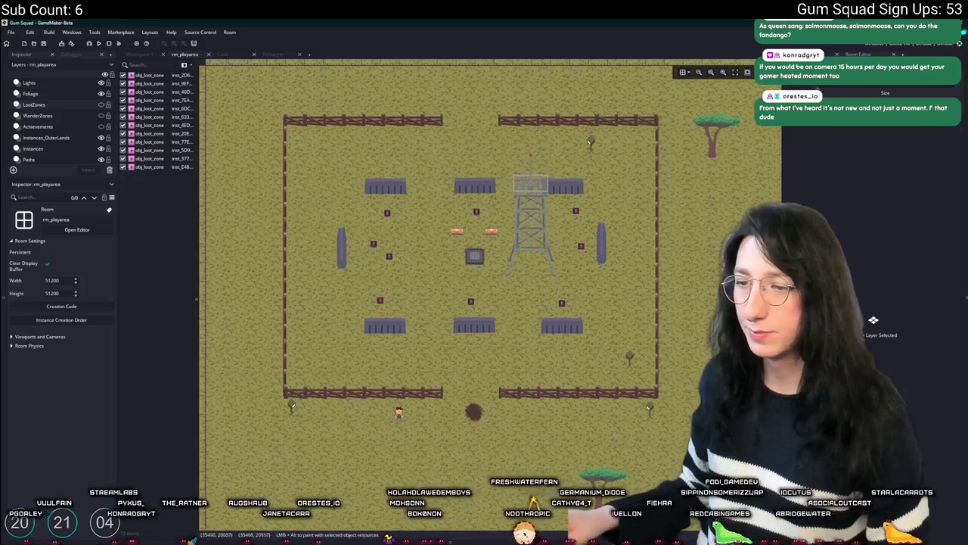
# Step: Capture the rm_playarea room map with Snipping Tool
pyautogui.press('super')
pyautogui.write('snipping Tool')
pyautogui.press('Return')
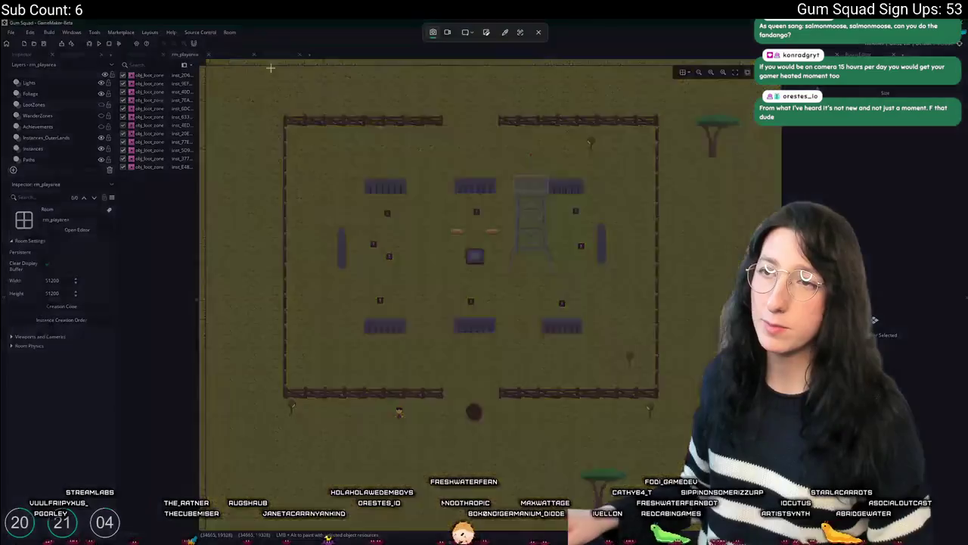
pyautogui.moveTo(232, 73)
pyautogui.mouseDown()
pyautogui.moveTo(749, 439)
pyautogui.moveTo(728, 448)
pyautogui.mouseUp()
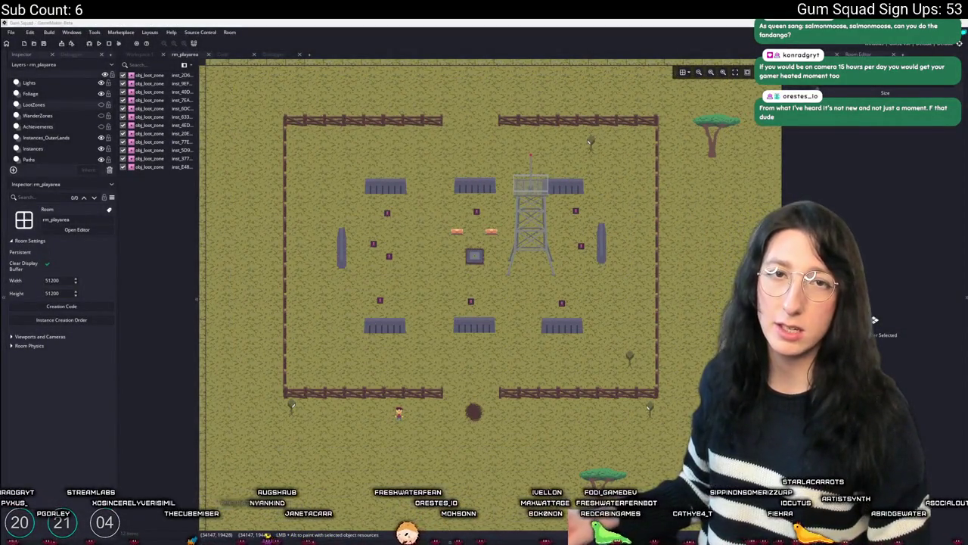
pyautogui.hotkey('alt', 'Tab')
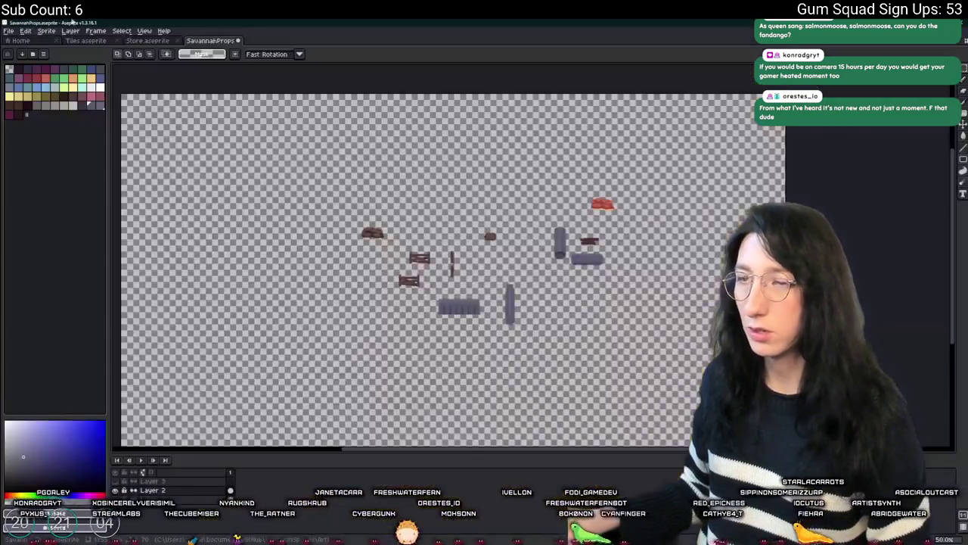
# Step: Create a new sprite and paste the room map screenshot into it
pyautogui.click(9, 31)
pyautogui.click(17, 44)
pyautogui.press('Return')
pyautogui.hotkey('ctrl', 'v')
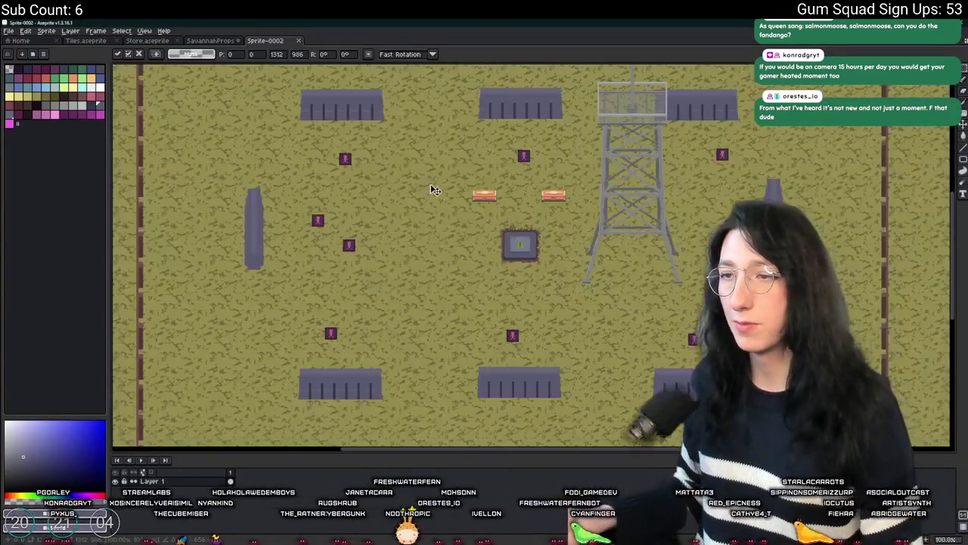
pyautogui.scroll(3, 432, 189)
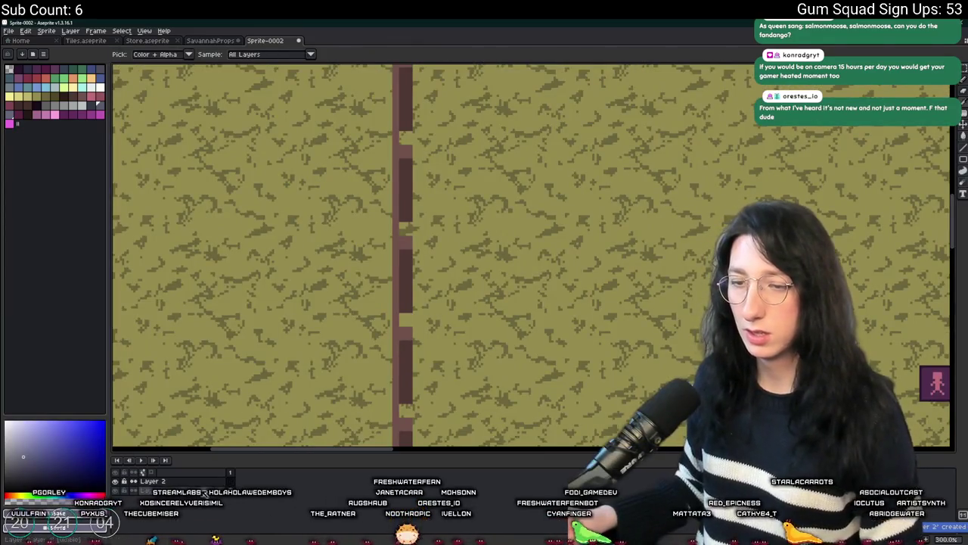
pyautogui.scroll(1, 212, 364)
# Step: Select all the olive grass pixels by colour and delete them, leaving transparency
pyautogui.click(217, 344)
pyautogui.rightClick(11, 69)
pyautogui.hotkey('shift', 'r')
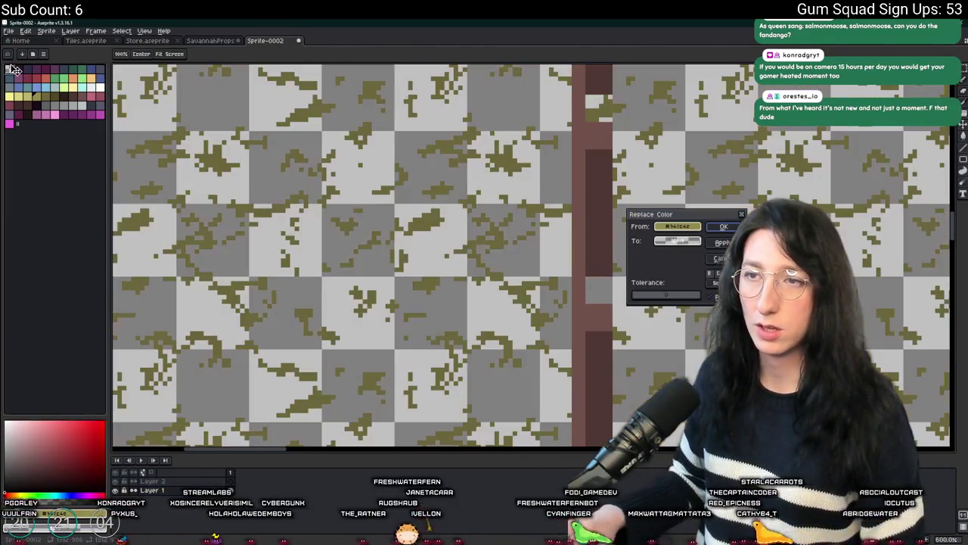
pyautogui.press('Escape')
pyautogui.press('i')
pyautogui.click(245, 134)
pyautogui.hotkey('shift', 'r')
pyautogui.press('Return')
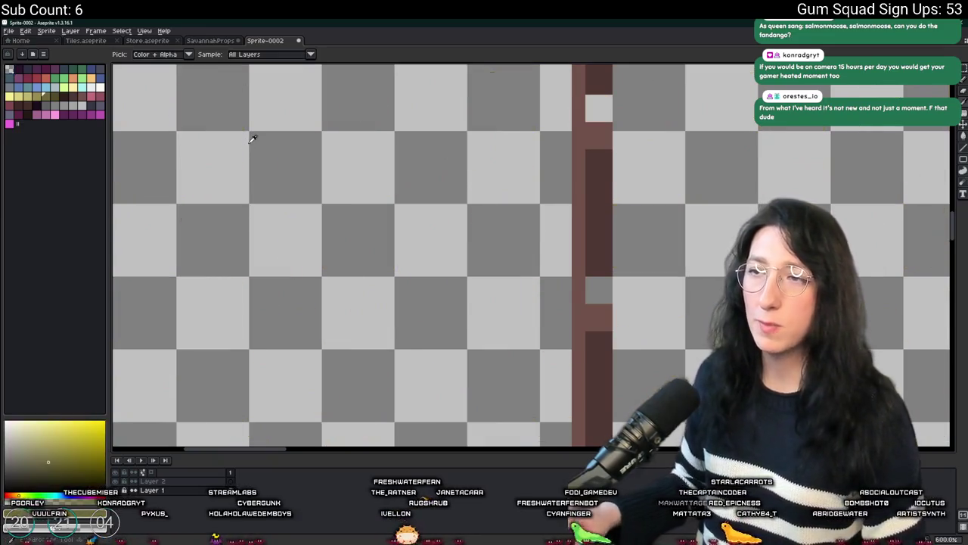
# Step: Choose green as the drawing colour and enlarge the brush to 15px
pyautogui.scroll(-6, 250, 137)
pyautogui.scroll(4, 353, 228)
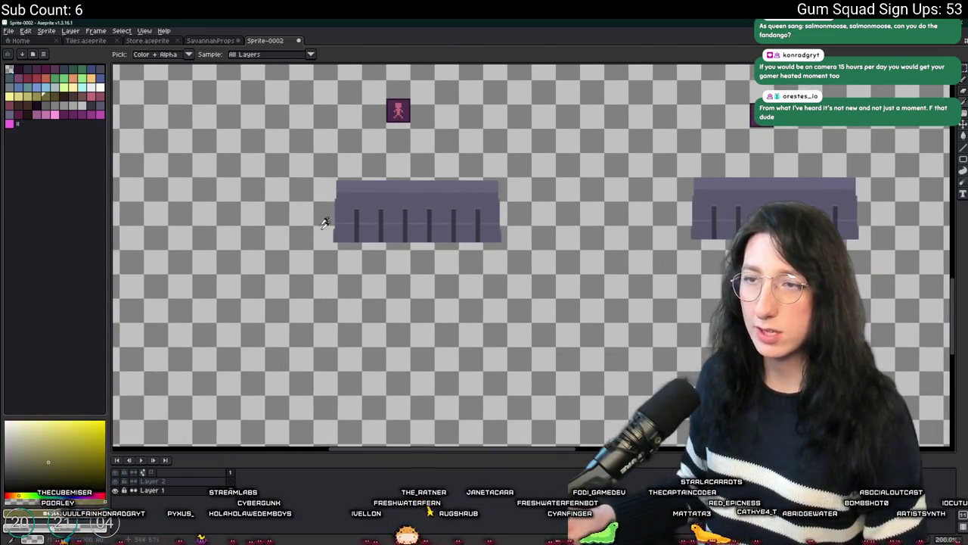
pyautogui.scroll(-4, 330, 288)
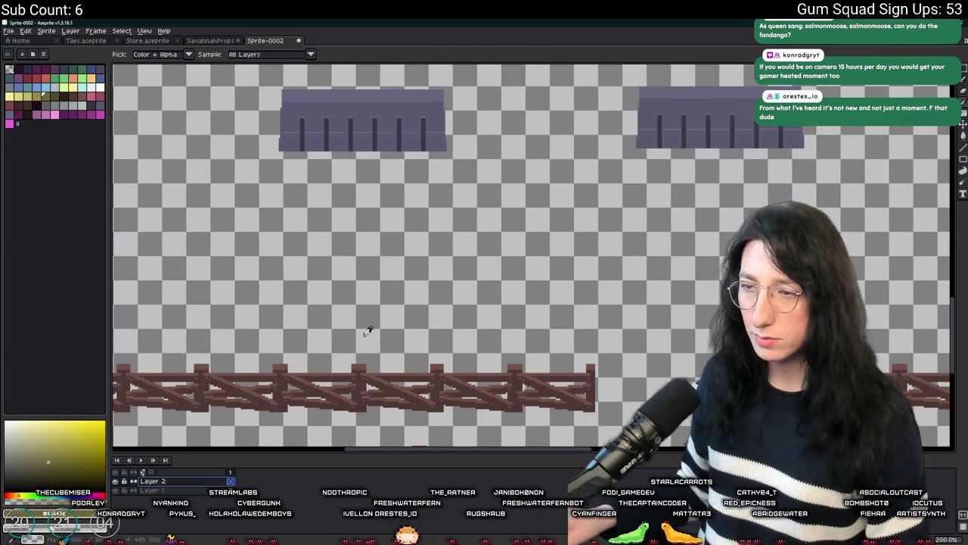
pyautogui.scroll(-3, 351, 287)
pyautogui.scroll(-4, 335, 244)
pyautogui.scroll(2, 379, 173)
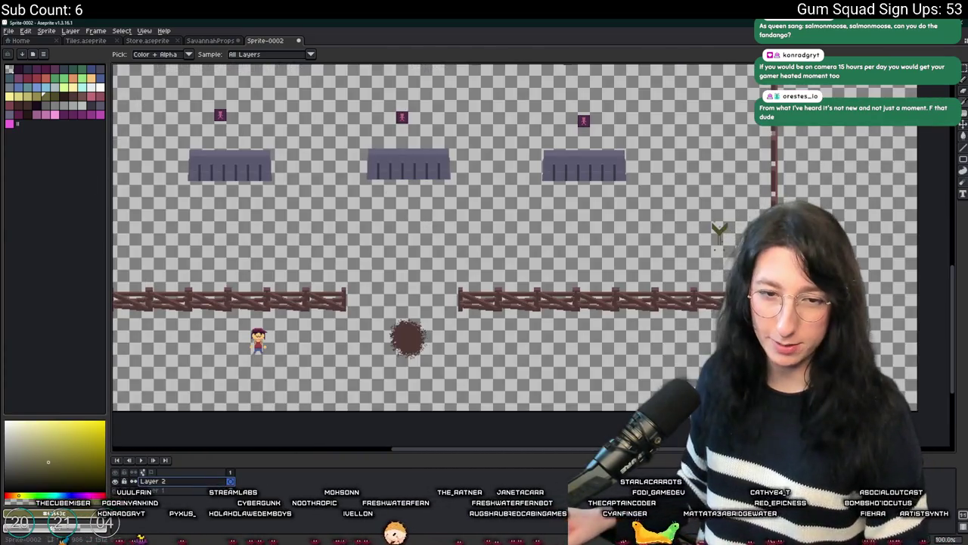
pyautogui.click(81, 78)
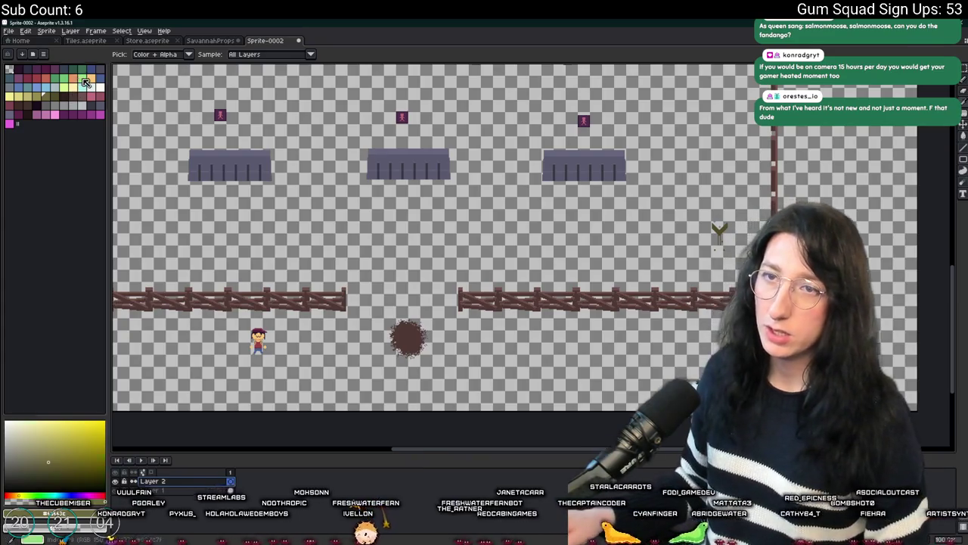
pyautogui.scroll(5, 333, 310)
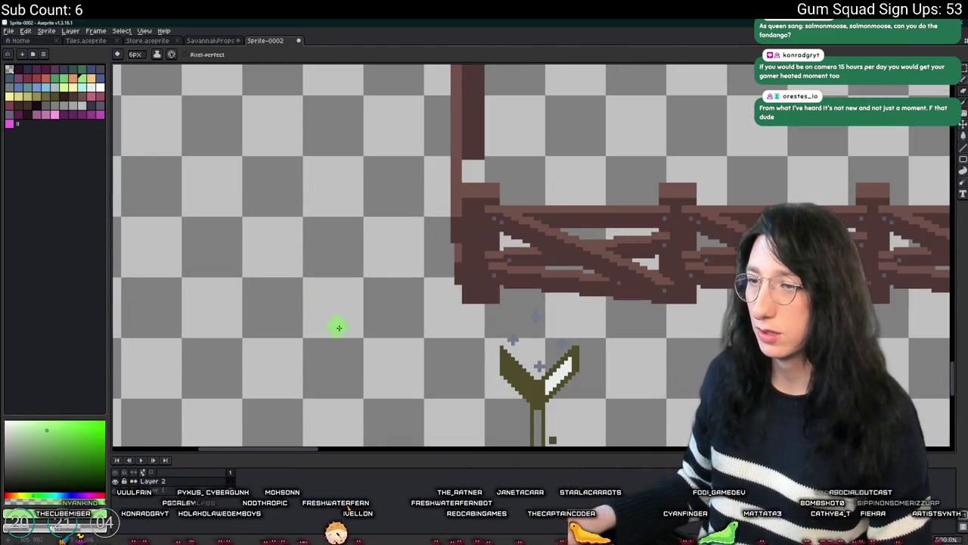
pyautogui.press('+')
pyautogui.press('+')
pyautogui.press('+')
pyautogui.scroll(-4, 387, 366)
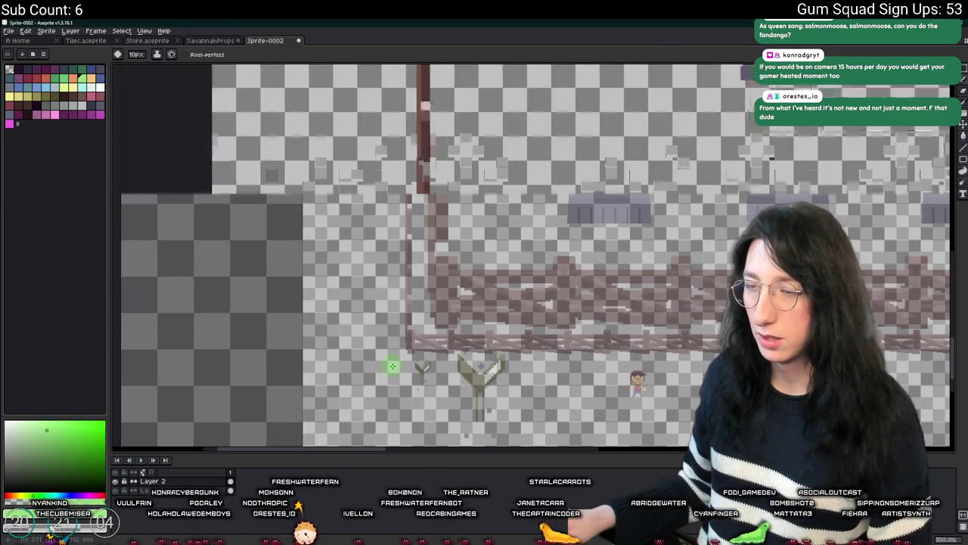
pyautogui.press('+')
pyautogui.press('+')
pyautogui.press('+')
pyautogui.press('+')
pyautogui.press('+')
pyautogui.press('+')
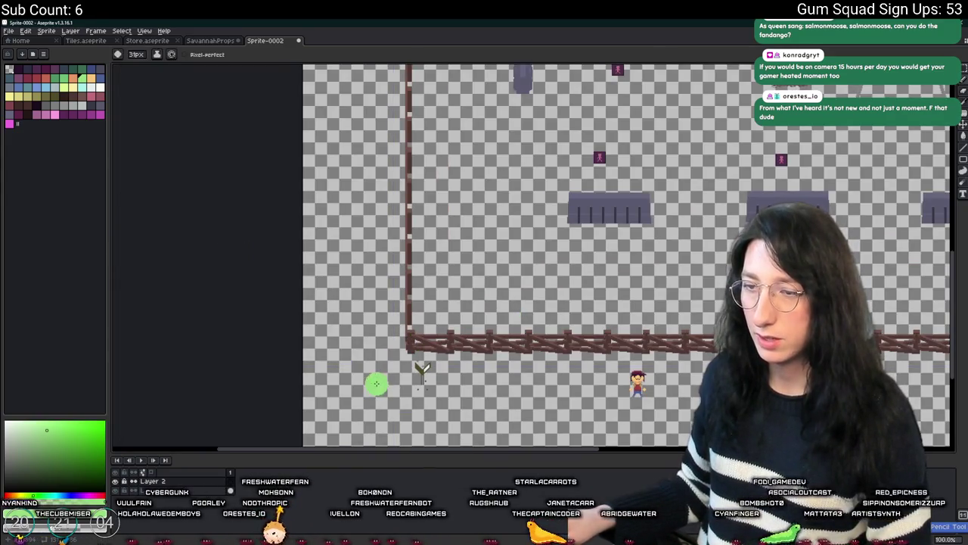
# Step: Shrink the brush to 7px and draw a green line right from the green dot
pyautogui.scroll(3, 453, 340)
pyautogui.hscroll(5, 454, 341)
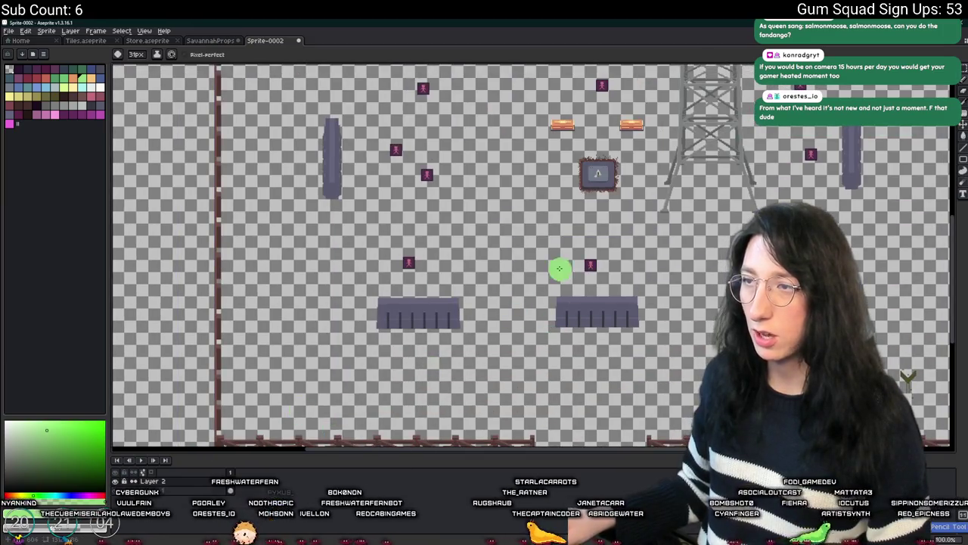
pyautogui.scroll(3, 595, 268)
pyautogui.hscroll(1, 595, 268)
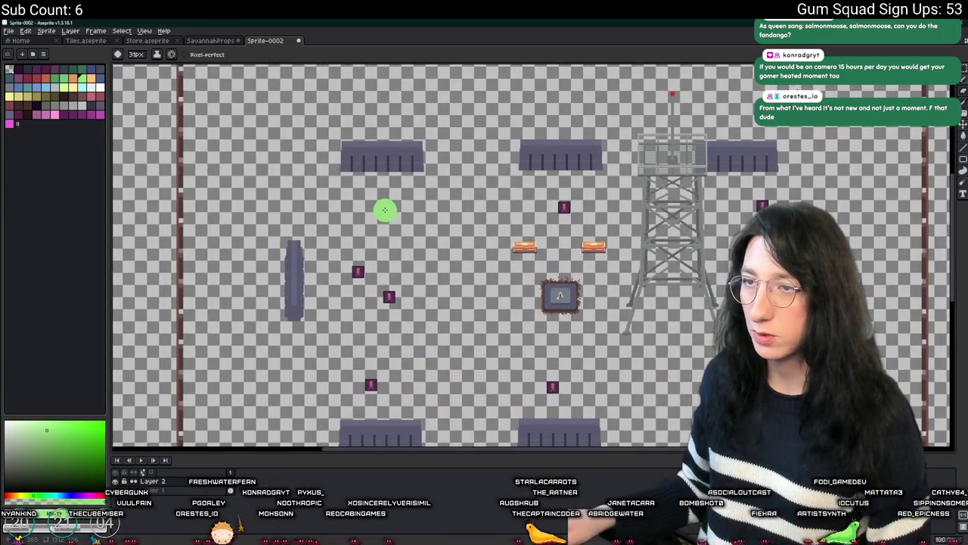
pyautogui.scroll(-6, 385, 209)
pyautogui.hscroll(-2, 385, 210)
pyautogui.press('-')
pyautogui.press('-')
pyautogui.press('-')
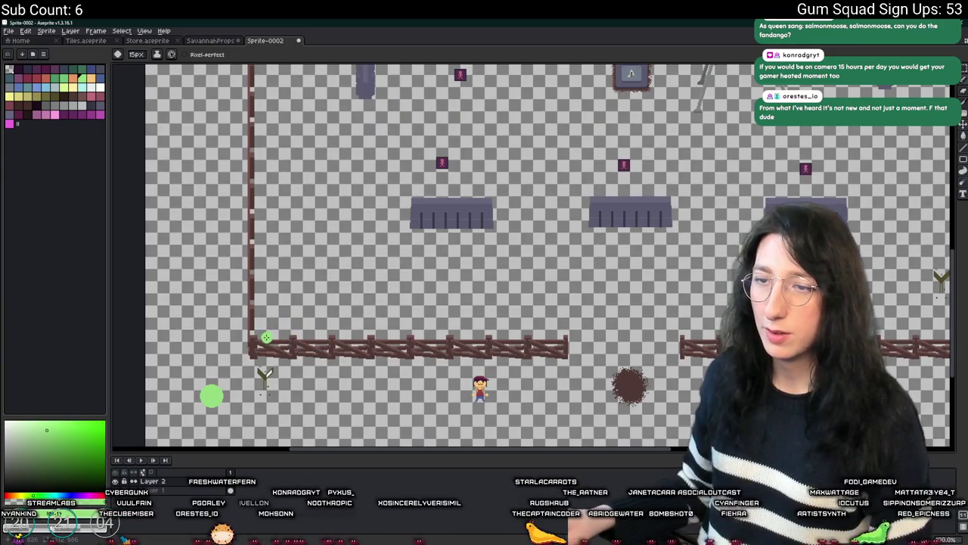
pyautogui.scroll(1, 187, 321)
pyautogui.hscroll(-1, 187, 321)
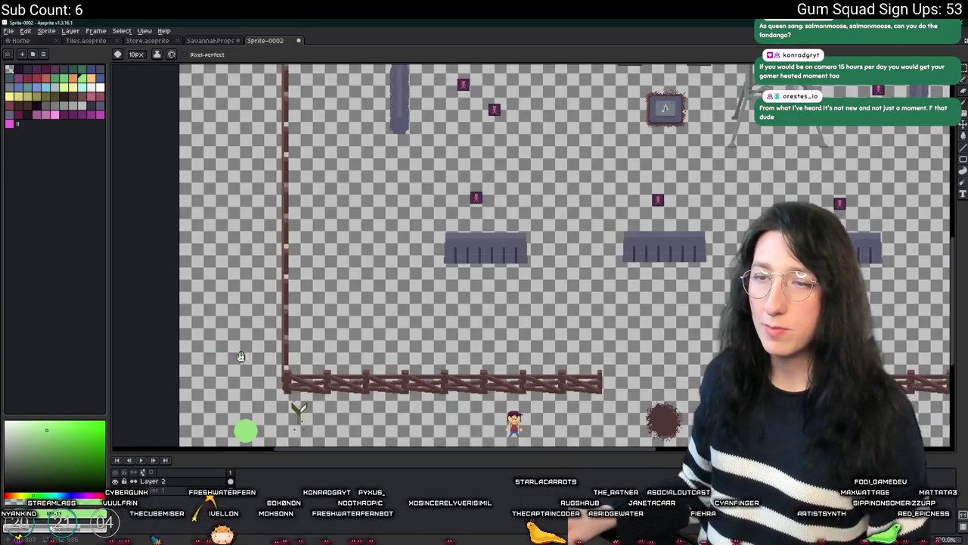
pyautogui.press('-')
pyautogui.press('-')
pyautogui.press('-')
pyautogui.scroll(-1, 227, 363)
pyautogui.scroll(1, 221, 376)
pyautogui.moveTo(215, 372)
pyautogui.mouseDown()
pyautogui.moveTo(324, 376)
pyautogui.moveTo(277, 371)
pyautogui.mouseUp()
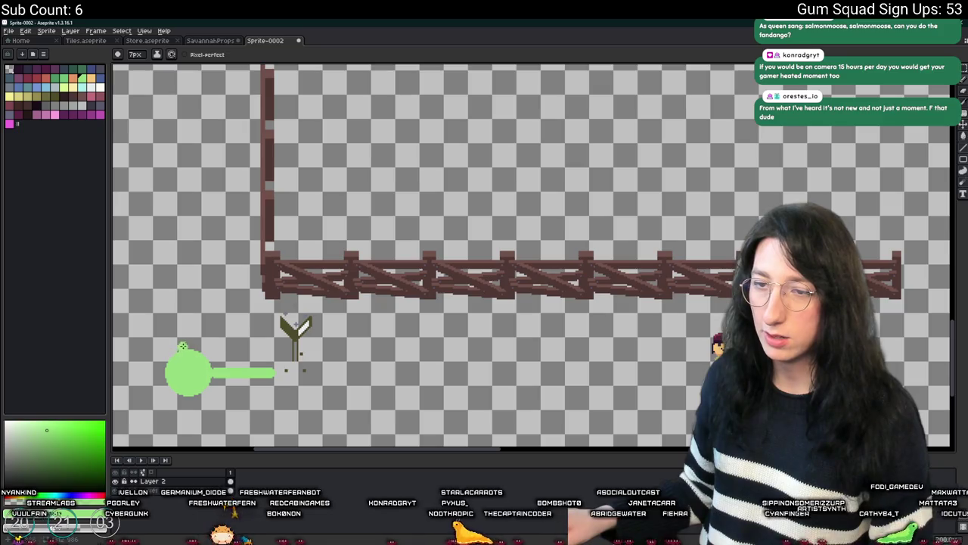
# Step: Extend the green path up the left side, undoing a stray blob
pyautogui.scroll(-3, 295, 370)
pyautogui.moveTo(221, 161)
pyautogui.mouseDown()
pyautogui.moveTo(222, 82)
pyautogui.moveTo(220, 94)
pyautogui.mouseUp()
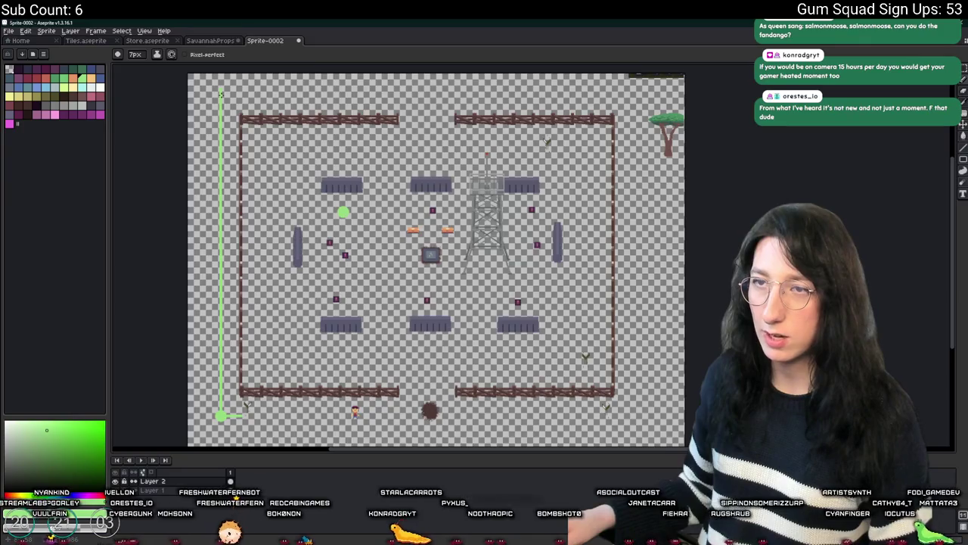
pyautogui.press('e')
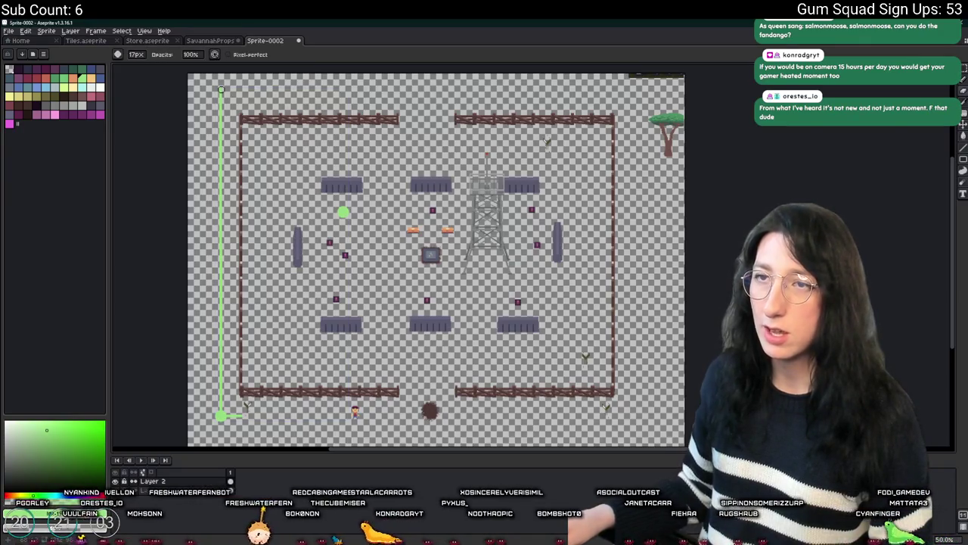
pyautogui.scroll(8, 221, 107)
pyautogui.press('b')
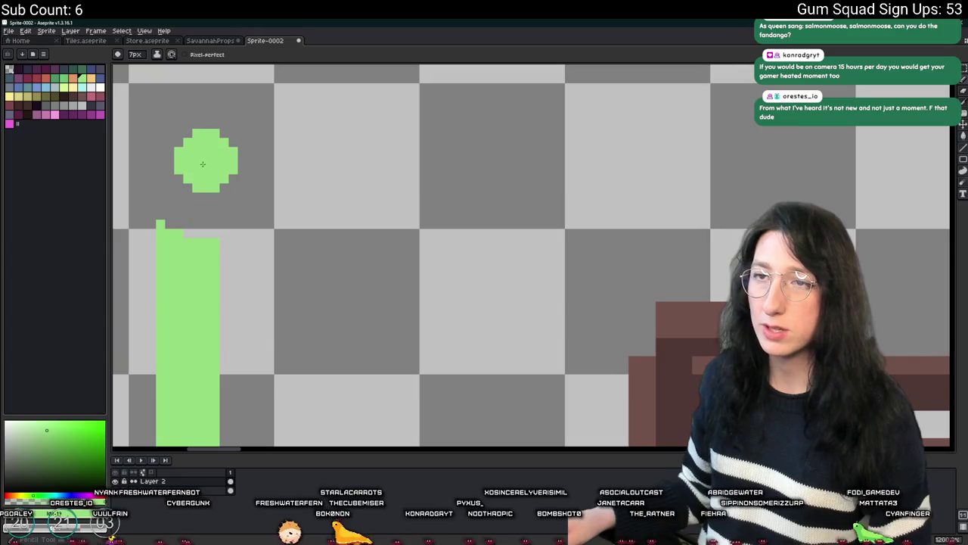
pyautogui.moveTo(198, 161)
pyautogui.mouseDown()
pyautogui.moveTo(197, 186)
pyautogui.moveTo(221, 161)
pyautogui.mouseUp()
pyautogui.hotkey('ctrl', 'z')
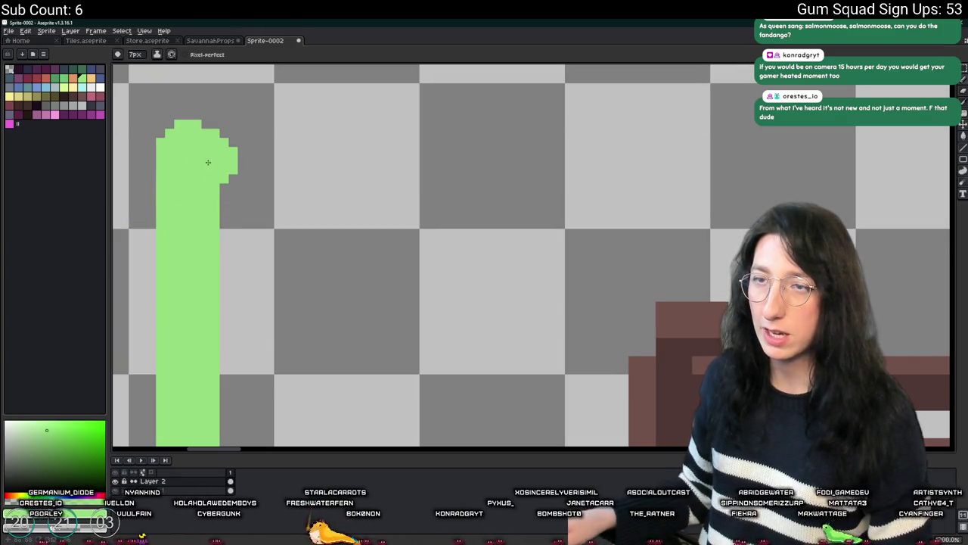
# Step: Run the green path across the top, down toward the obstacles and into the green circle
pyautogui.scroll(-4, 227, 155)
pyautogui.hscroll(5, 367, 118)
pyautogui.scroll(-2, 366, 118)
pyautogui.hscroll(5, 322, 153)
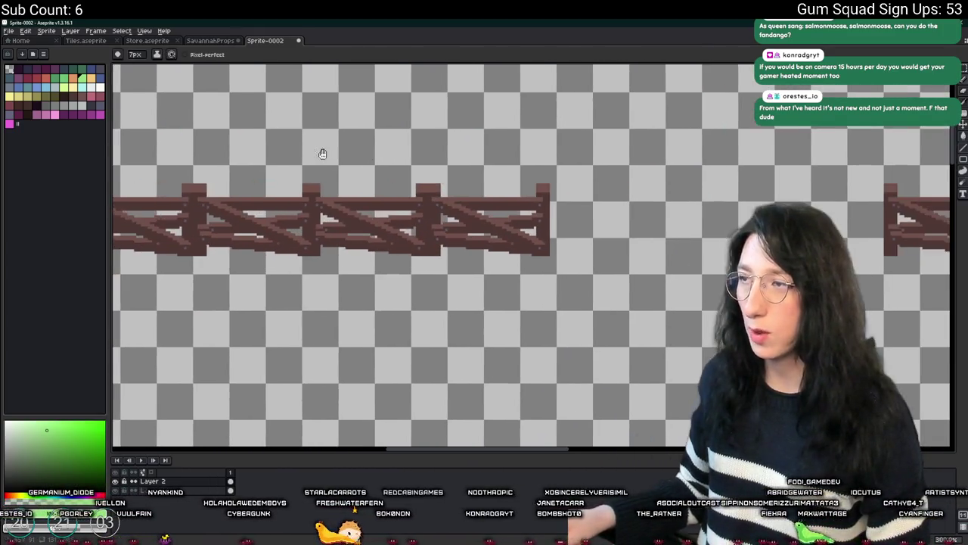
pyautogui.keyDown('shift'); pyautogui.click(614, 148); pyautogui.keyUp('shift')
pyautogui.scroll(-4, 617, 148)
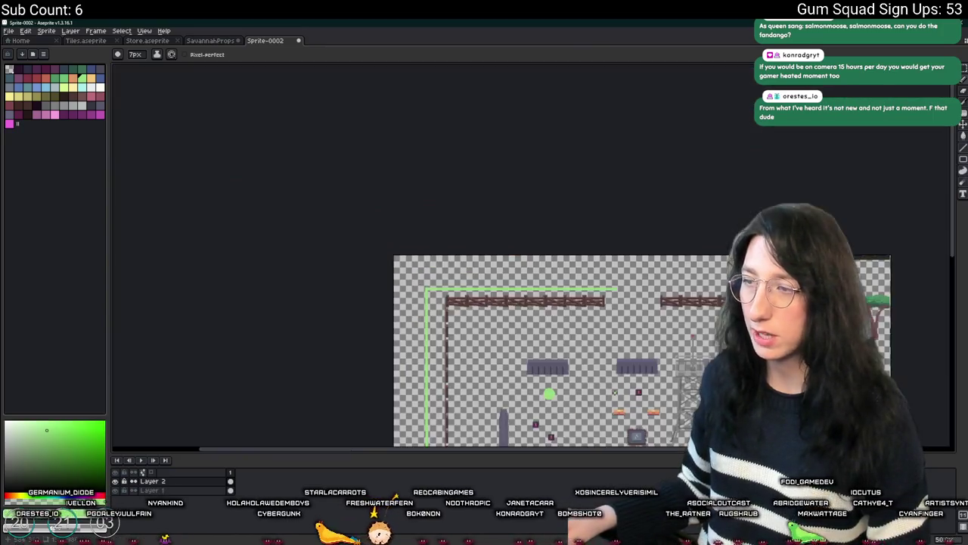
pyautogui.scroll(3, 611, 270)
pyautogui.scroll(2, 611, 272)
pyautogui.keyDown('shift'); pyautogui.click(613, 210); pyautogui.keyUp('shift')
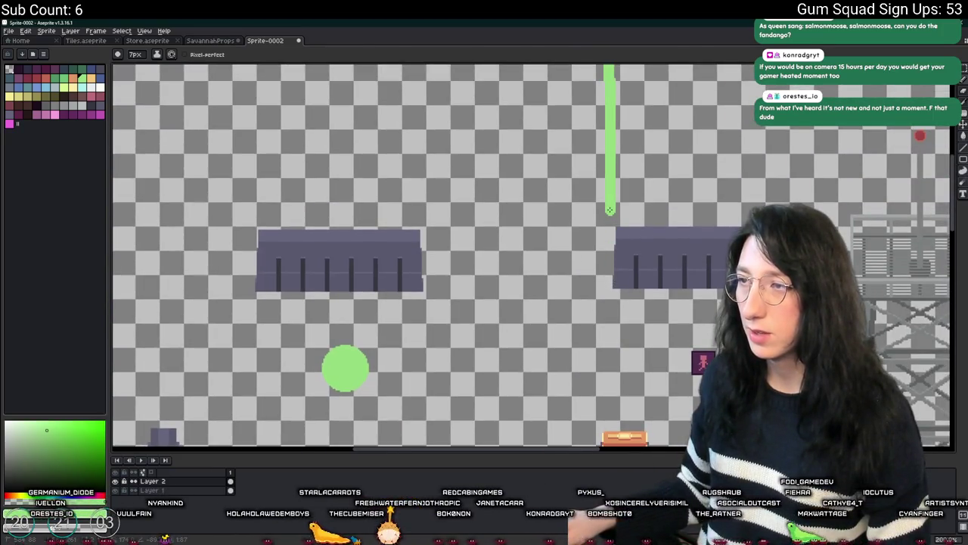
pyautogui.scroll(-3, 589, 210)
pyautogui.scroll(3, 465, 219)
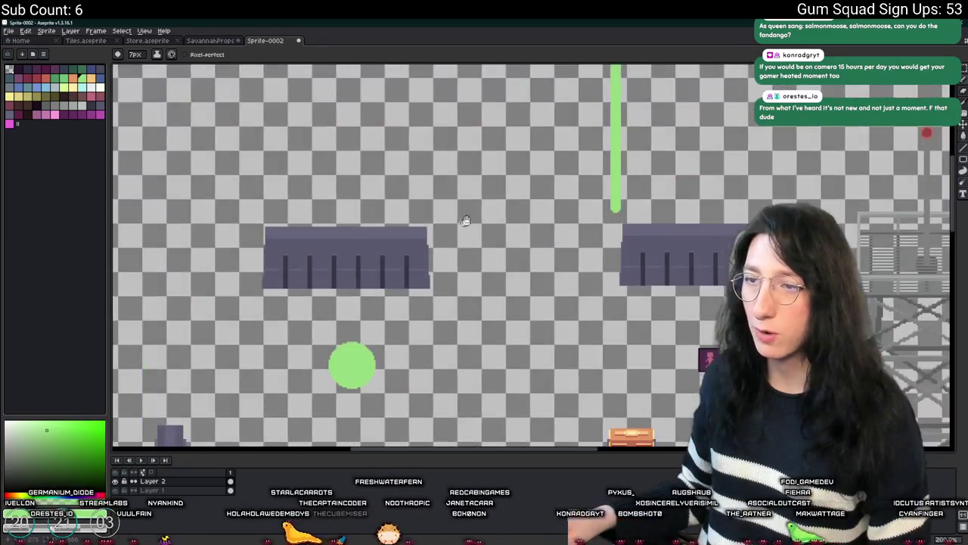
pyautogui.scroll(-1, 469, 212)
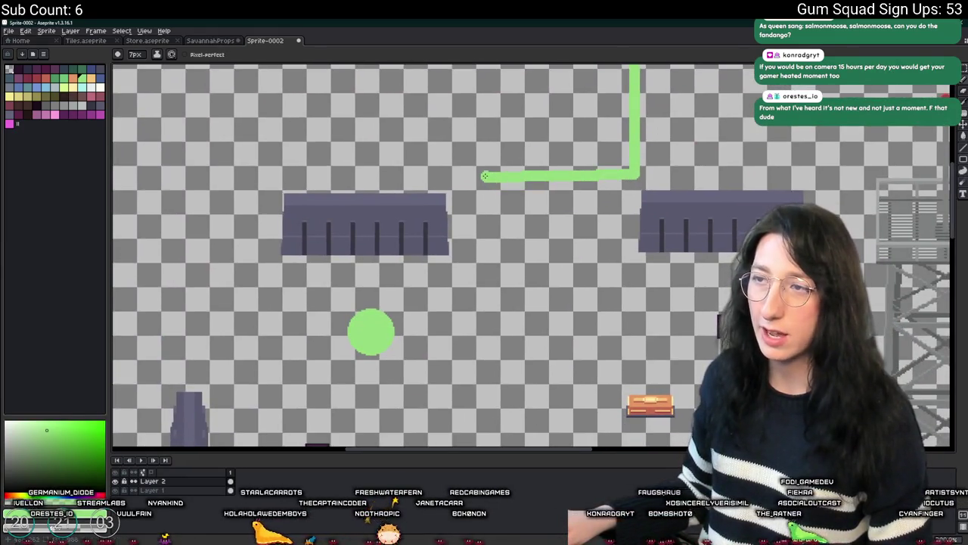
pyautogui.moveTo(485, 177); pyautogui.dragTo(488, 246)
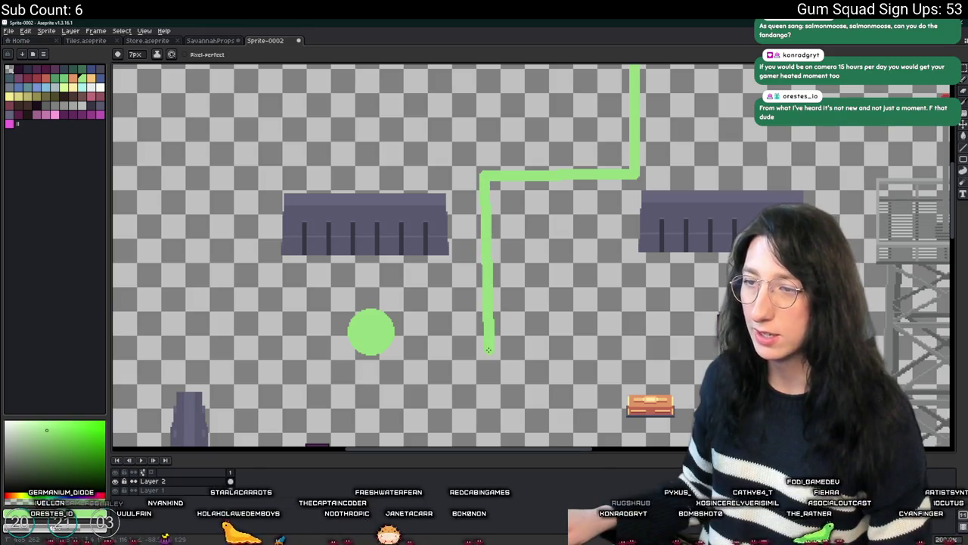
pyautogui.moveTo(487, 335); pyautogui.dragTo(382, 338)
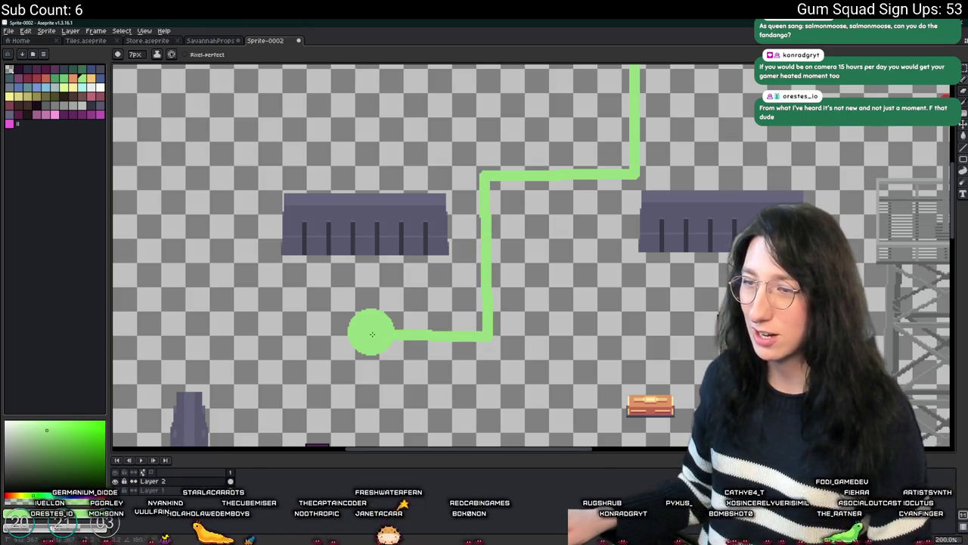
# Step: Near the fence area, draw the green route down, up the right side and left
pyautogui.scroll(-3, 372, 334)
pyautogui.scroll(4, 372, 334)
pyautogui.moveTo(309, 409); pyautogui.dragTo(522, 219)
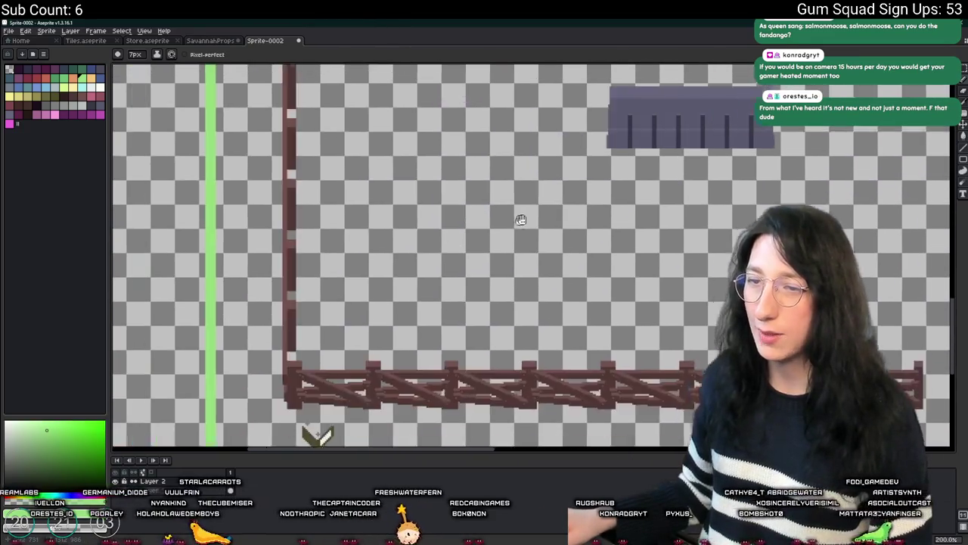
pyautogui.scroll(-1, 522, 219)
pyautogui.scroll(3, 307, 355)
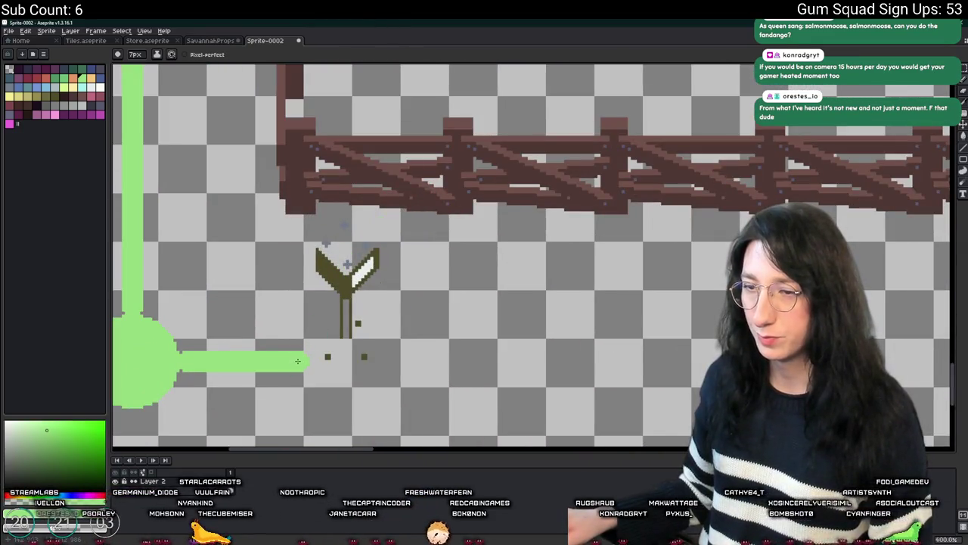
pyautogui.scroll(-1, 298, 361)
pyautogui.moveTo(296, 303)
pyautogui.mouseDown()
pyautogui.moveTo(296, 368)
pyautogui.moveTo(209, 378)
pyautogui.moveTo(611, 370)
pyautogui.moveTo(603, 416)
pyautogui.mouseUp()
pyautogui.scroll(-1, 209, 378)
pyautogui.moveTo(603, 416); pyautogui.dragTo(600, 251)
pyautogui.moveTo(600, 244)
pyautogui.mouseDown()
pyautogui.moveTo(591, 302)
pyautogui.moveTo(539, 301)
pyautogui.moveTo(541, 374)
pyautogui.moveTo(566, 192)
pyautogui.mouseUp()
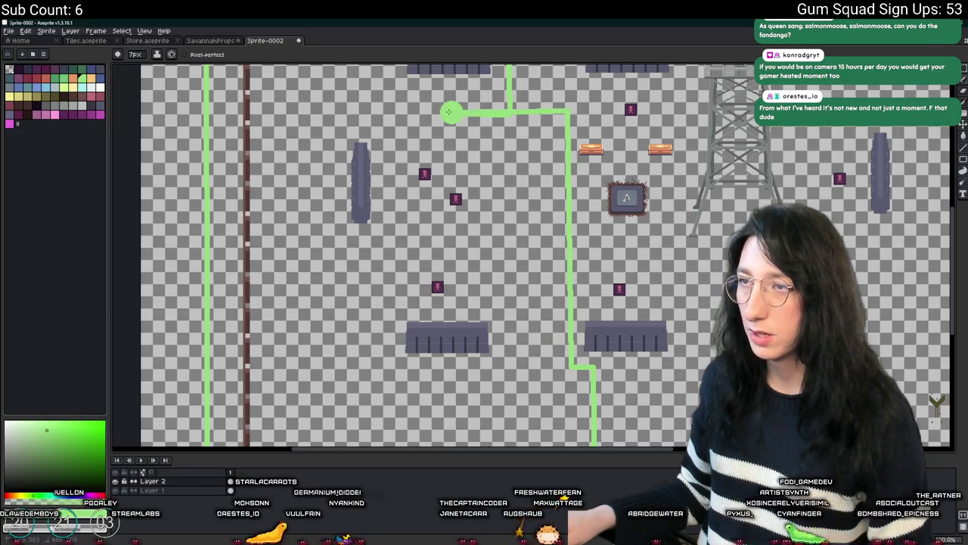
pyautogui.scroll(-2, 448, 112)
pyautogui.scroll(1, 496, 172)
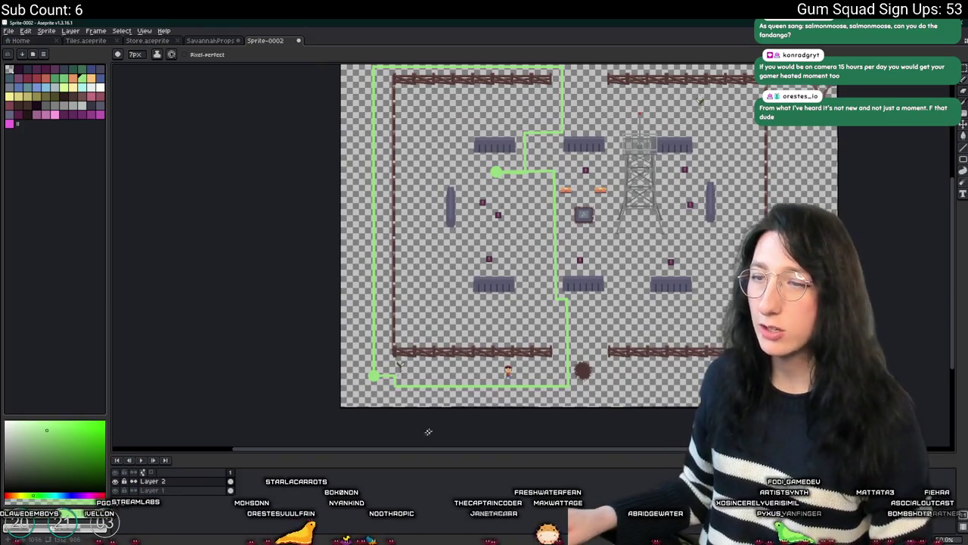
pyautogui.press('m')
pyautogui.scroll(4, 387, 378)
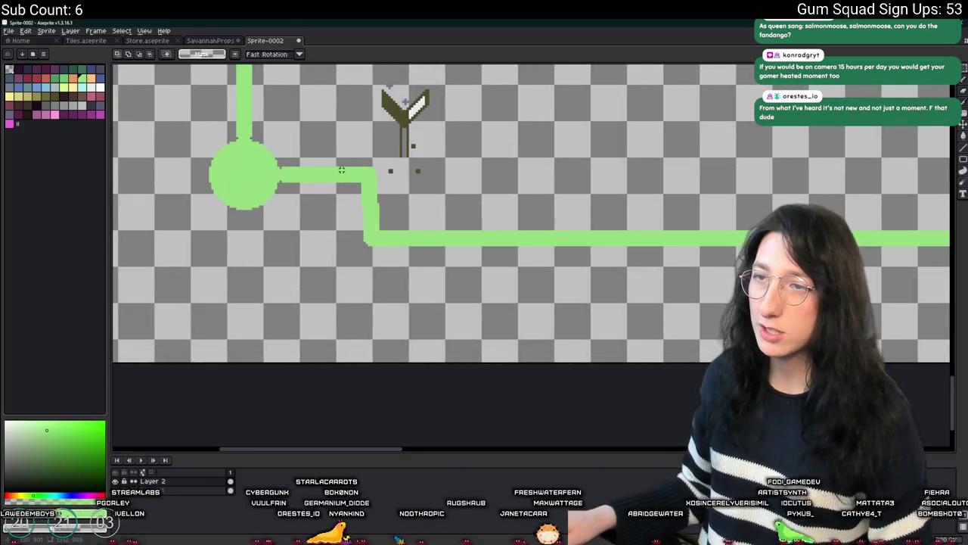
# Step: With the pencil in red, stamp a row of red dots along the green route
pyautogui.press('b')
pyautogui.click(36, 77)
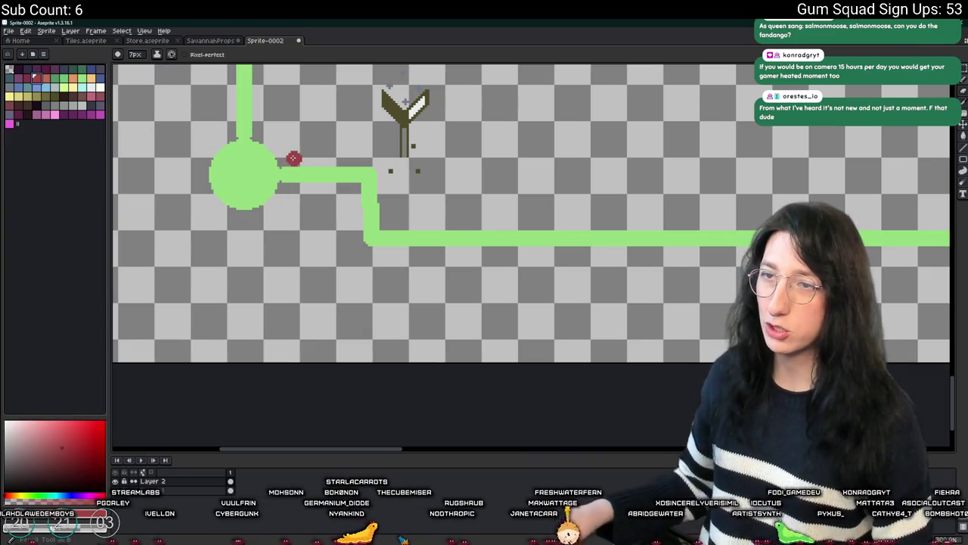
pyautogui.scroll(8, 293, 159)
pyautogui.click(282, 177)
pyautogui.click(322, 174)
pyautogui.click(349, 172)
pyautogui.click(380, 224)
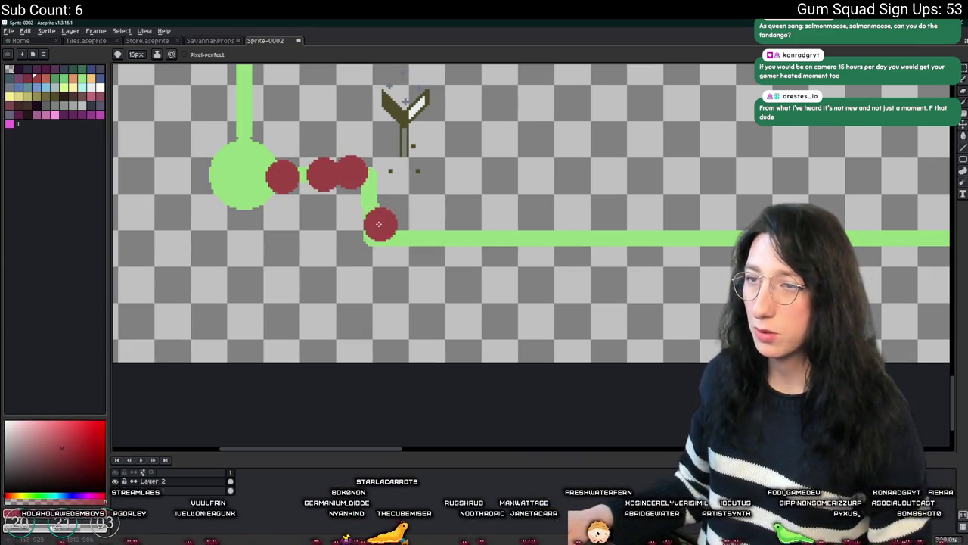
pyautogui.click(364, 216)
pyautogui.click(355, 246)
pyautogui.click(400, 242)
pyautogui.click(432, 246)
pyautogui.click(467, 249)
pyautogui.click(500, 244)
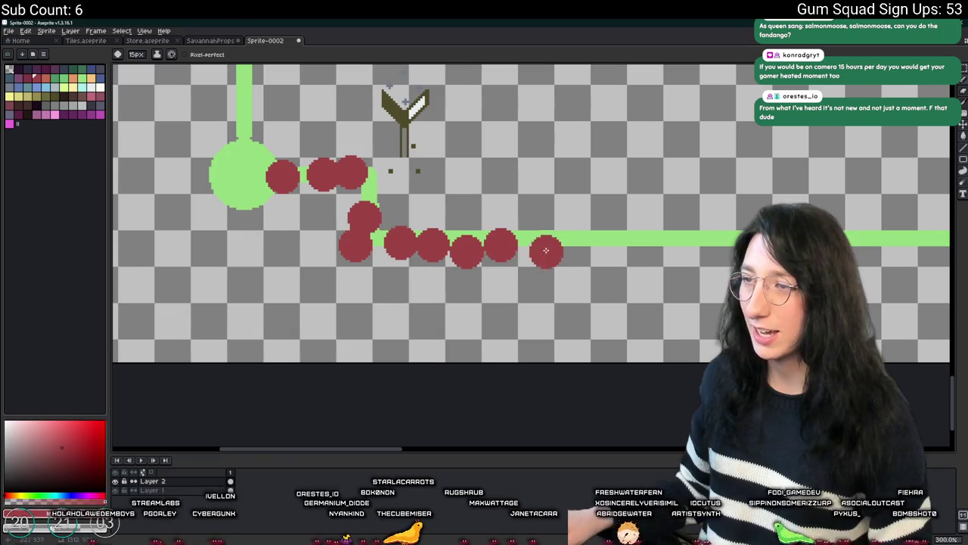
pyautogui.click(540, 248)
pyautogui.click(578, 248)
pyautogui.click(619, 255)
# Step: Undo the red dot marks on the green route
pyautogui.scroll(-3, 730, 256)
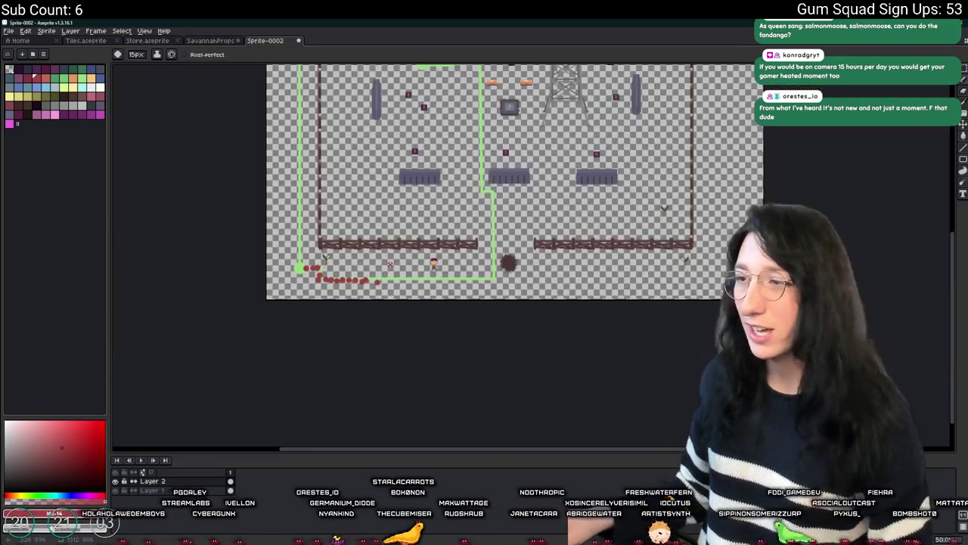
pyautogui.scroll(2, 529, 265)
pyautogui.scroll(-2, 530, 265)
pyautogui.scroll(2, 370, 269)
pyautogui.press('v')
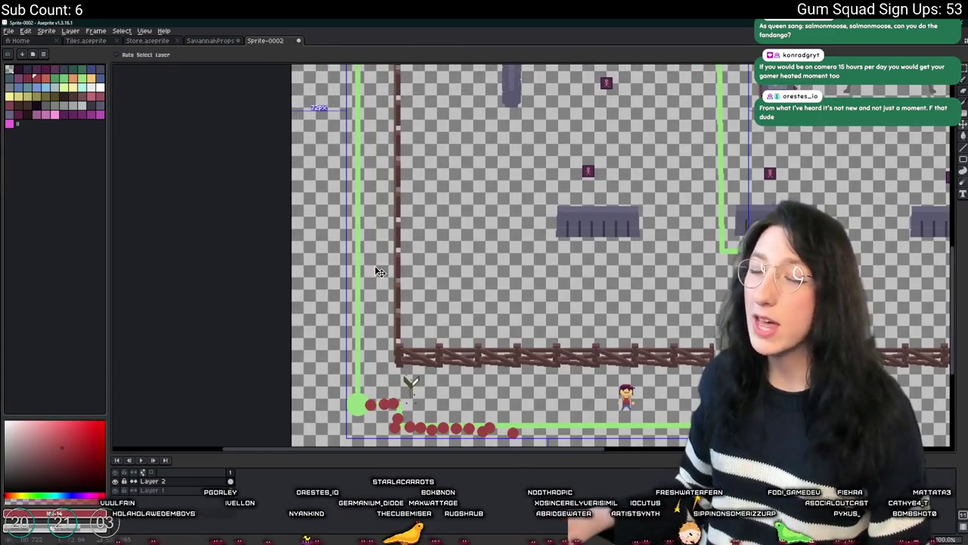
pyautogui.hotkey('ctrl', 'z')
pyautogui.hotkey('ctrl', 'z')
pyautogui.hotkey('ctrl', 'z')
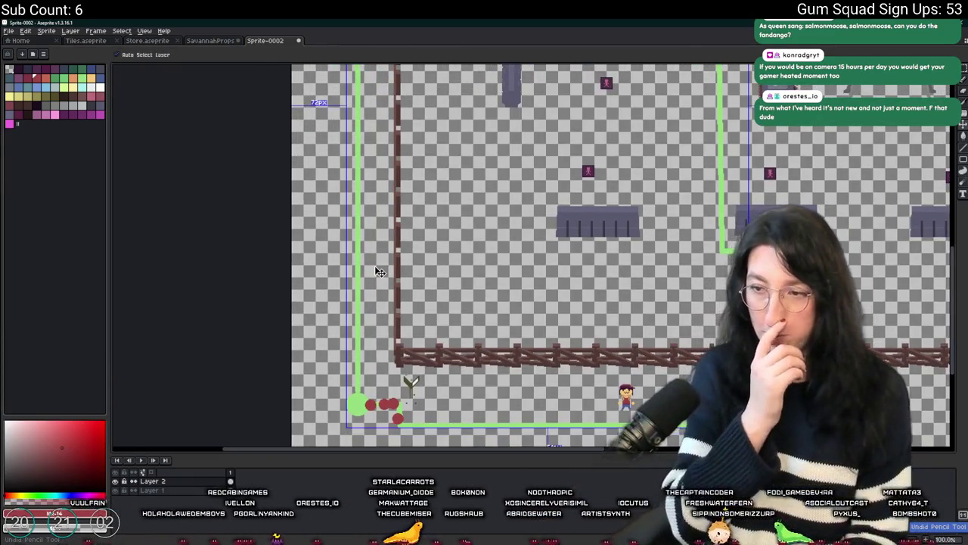
pyautogui.press('b')
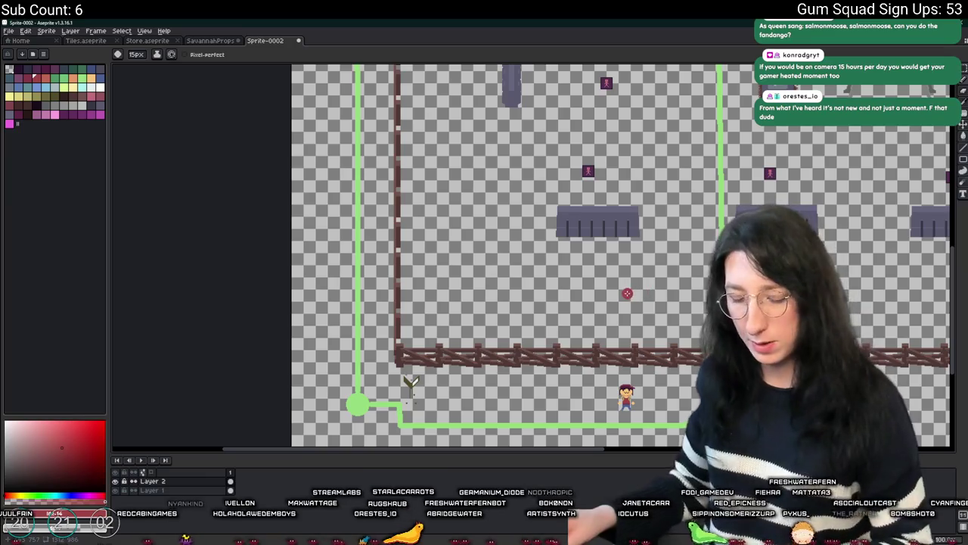
pyautogui.press('m')
pyautogui.scroll(-2, 628, 293)
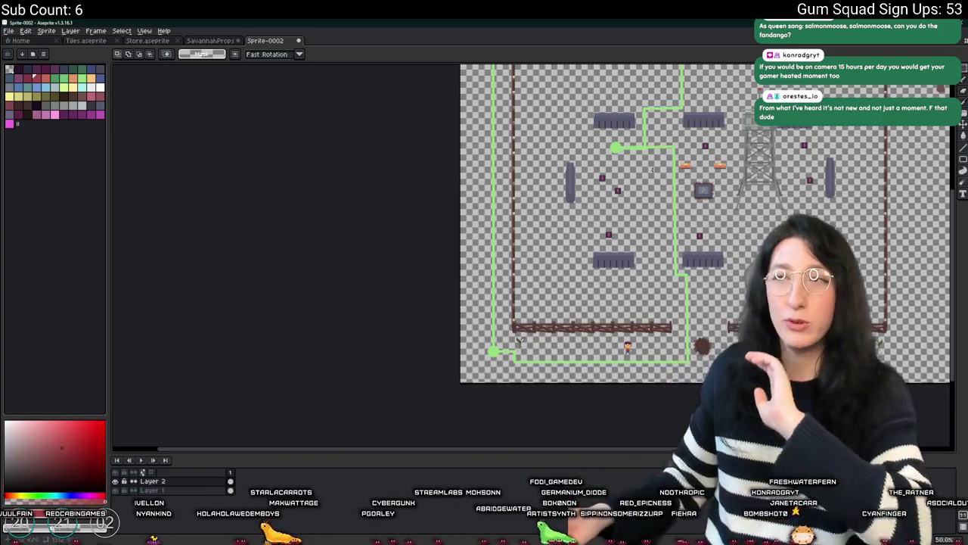
pyautogui.scroll(8, 682, 328)
pyautogui.scroll(-6, 665, 292)
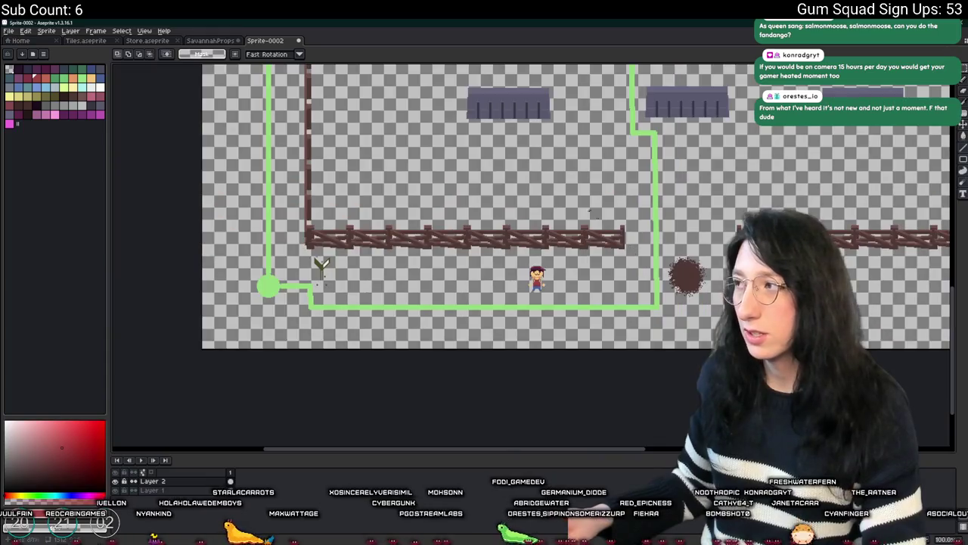
pyautogui.moveTo(589, 211); pyautogui.dragTo(705, 242)
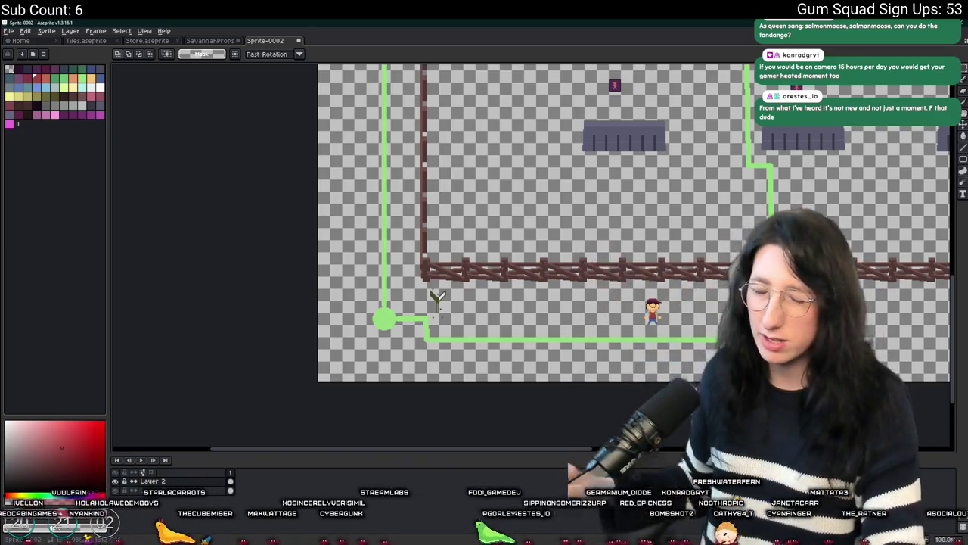
pyautogui.moveTo(588, 300); pyautogui.dragTo(434, 297)
pyautogui.scroll(-2, 433, 296)
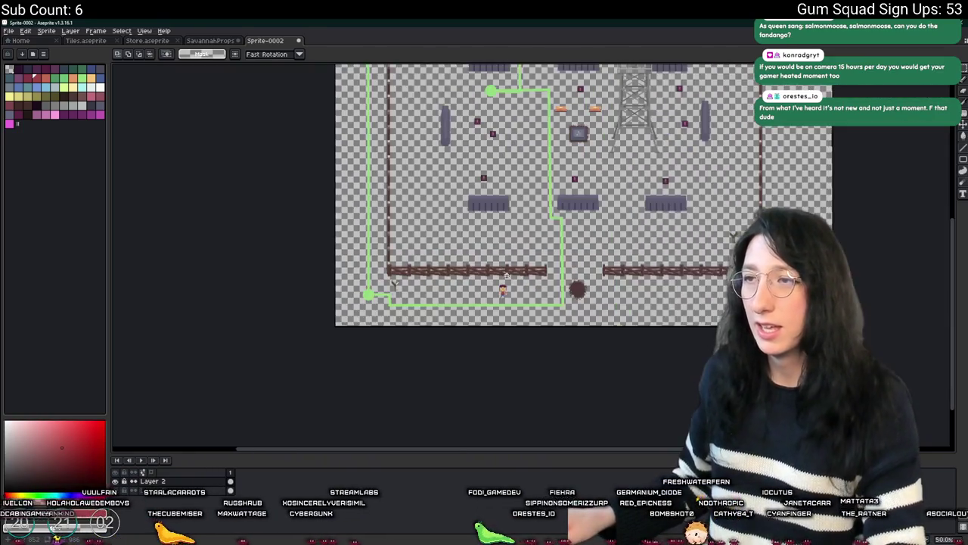
pyautogui.scroll(2, 499, 227)
pyautogui.moveTo(499, 165); pyautogui.dragTo(501, 217)
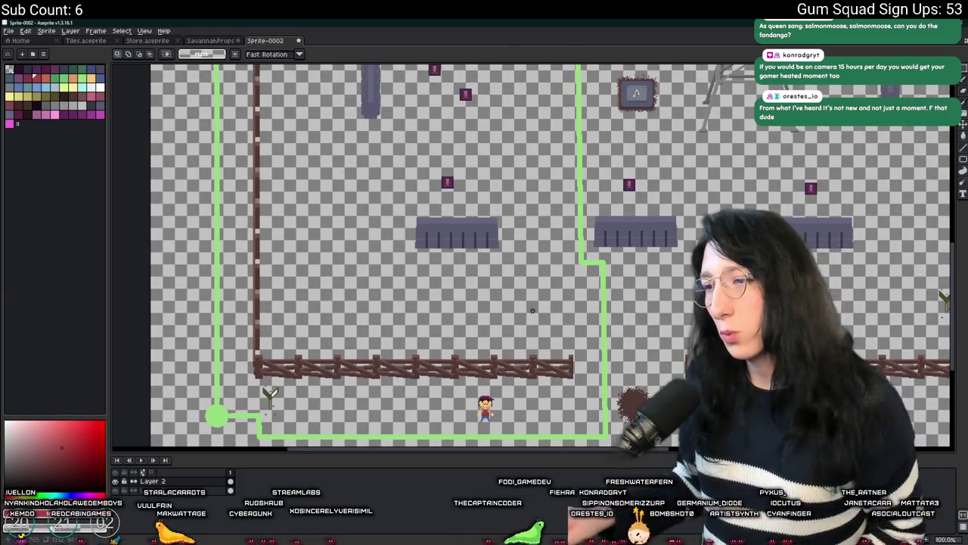
pyautogui.moveTo(517, 161); pyautogui.dragTo(522, 257)
pyautogui.scroll(-2, 476, 155)
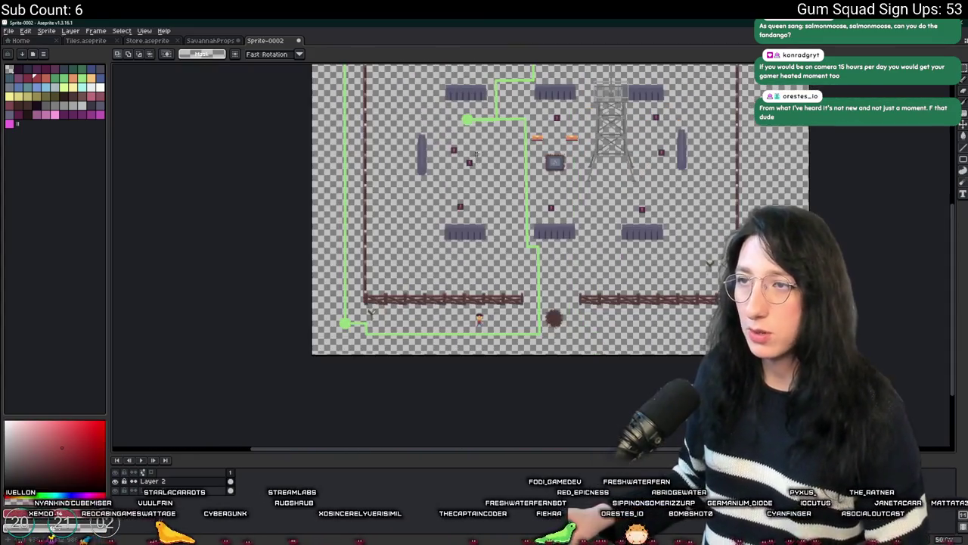
pyautogui.press('b')
pyautogui.scroll(2, 378, 320)
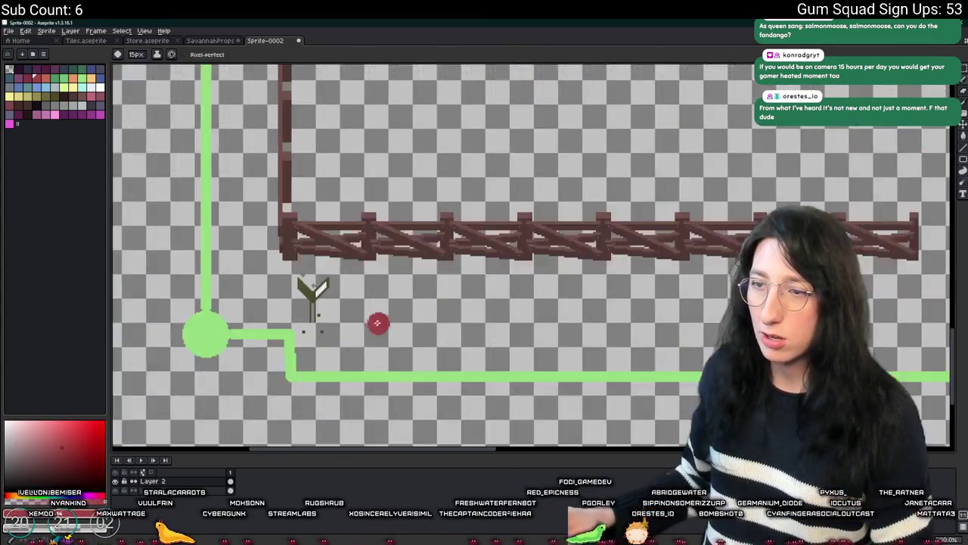
# Step: Sketch a red loop beneath the lower obstacles and up the left side, then undo the top and left strokes
pyautogui.scroll(-1, 356, 320)
pyautogui.scroll(1, 647, 359)
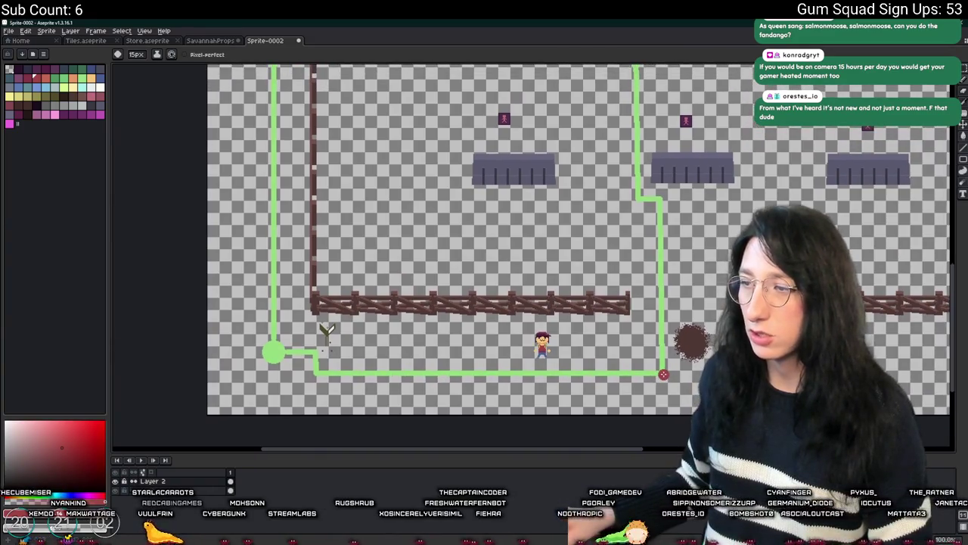
pyautogui.moveTo(662, 342)
pyautogui.mouseDown()
pyautogui.moveTo(661, 209)
pyautogui.moveTo(631, 371)
pyautogui.moveTo(292, 365)
pyautogui.mouseUp()
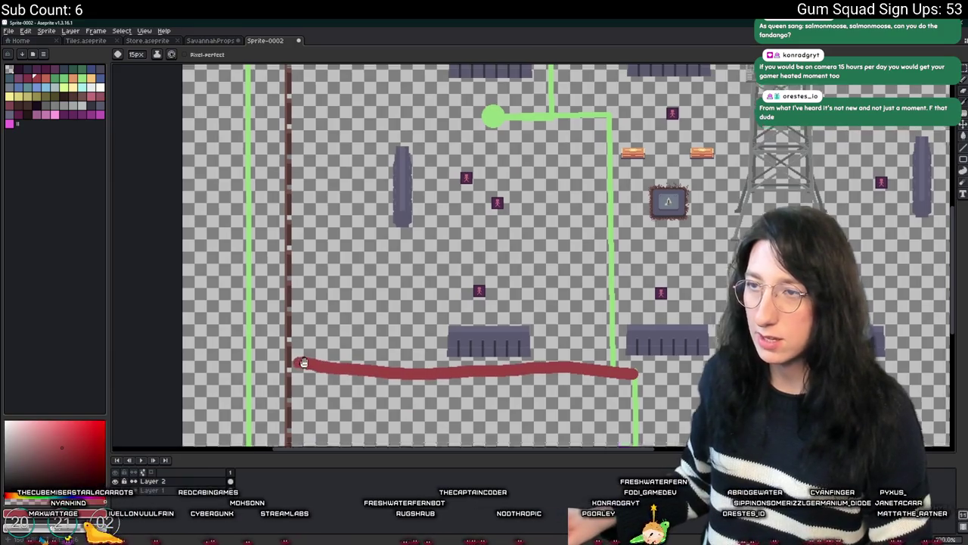
pyautogui.moveTo(328, 408)
pyautogui.mouseDown()
pyautogui.moveTo(333, 154)
pyautogui.moveTo(560, 158)
pyautogui.mouseUp()
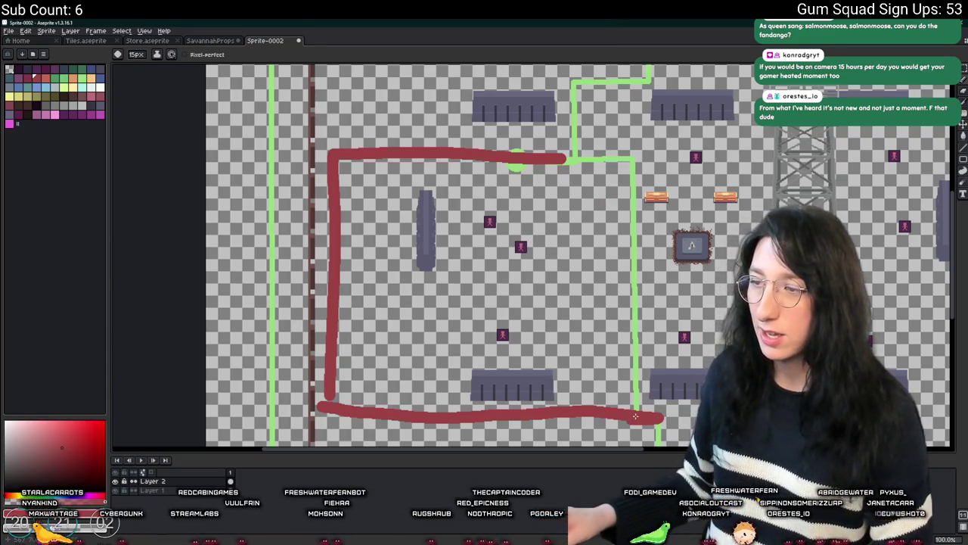
pyautogui.moveTo(637, 416)
pyautogui.mouseDown()
pyautogui.moveTo(639, 171)
pyautogui.moveTo(590, 329)
pyautogui.moveTo(452, 310)
pyautogui.mouseUp()
pyautogui.scroll(-4, 517, 431)
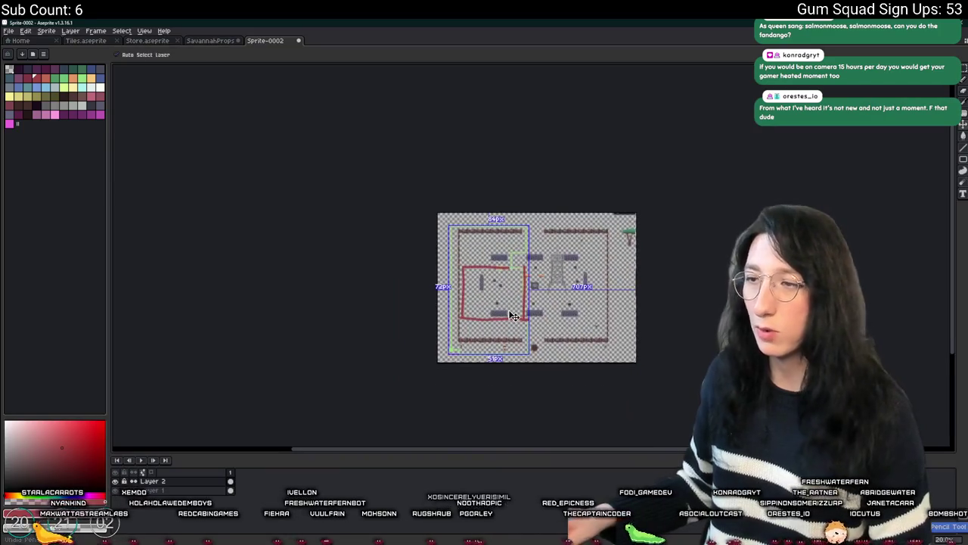
pyautogui.hotkey('ctrl', 'z')
# Step: Switch back to the pencil (B) and pan and zoom the level map around the bottom-left start
pyautogui.press('b')
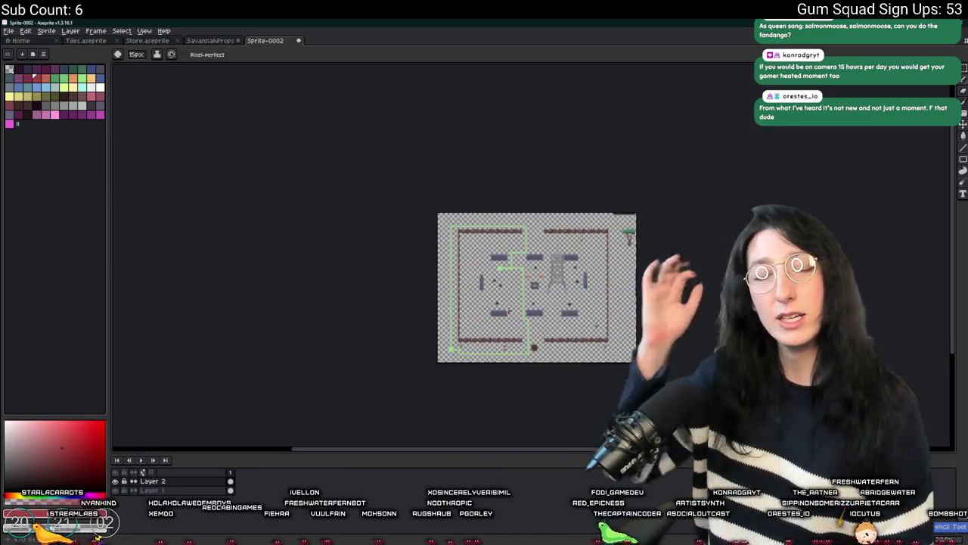
pyautogui.moveTo(536, 299); pyautogui.dragTo(521, 258)
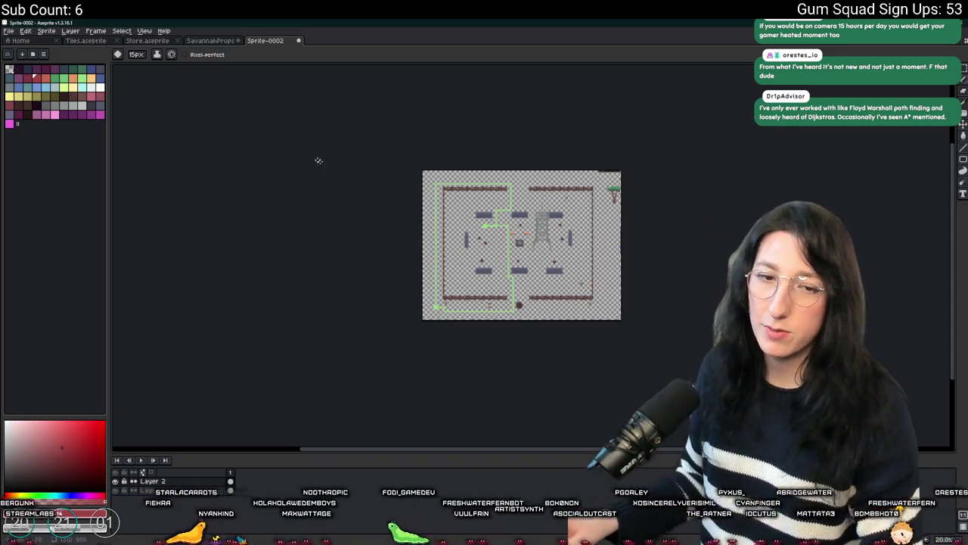
pyautogui.scroll(2, 485, 225)
pyautogui.scroll(1, 515, 286)
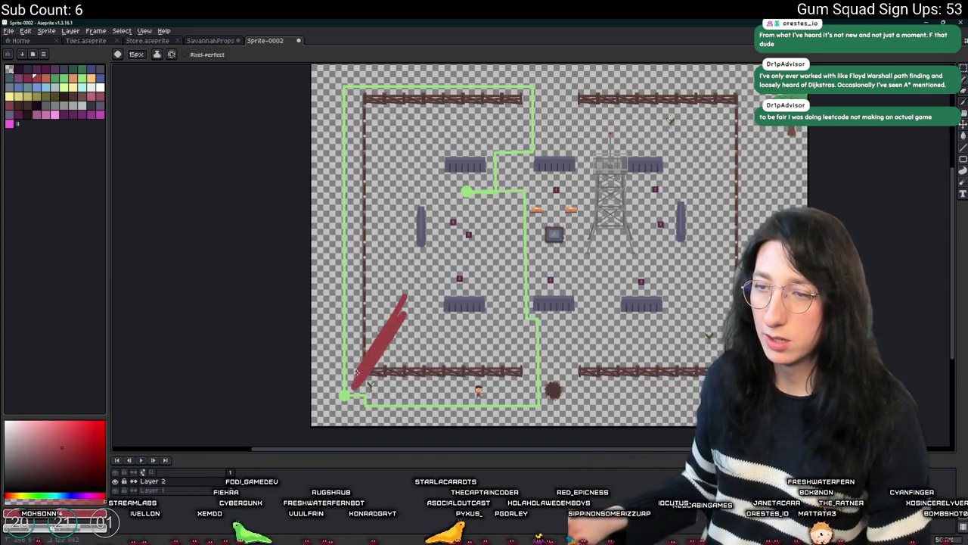
# Step: Undo the red diagonal, try a curved red route up from the bottom-left, and undo it
pyautogui.hotkey('ctrl', 'z')
pyautogui.moveTo(345, 395); pyautogui.dragTo(374, 261)
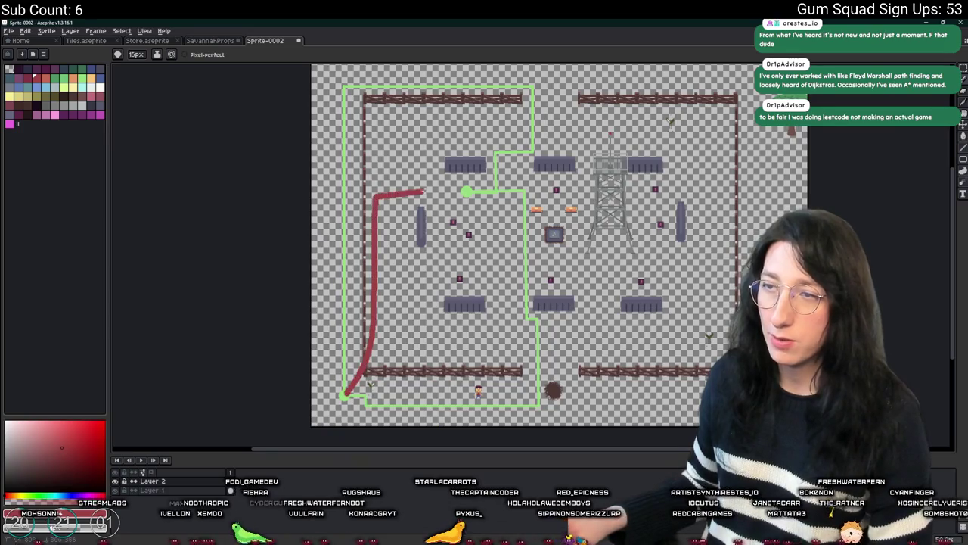
pyautogui.hotkey('ctrl', 'z')
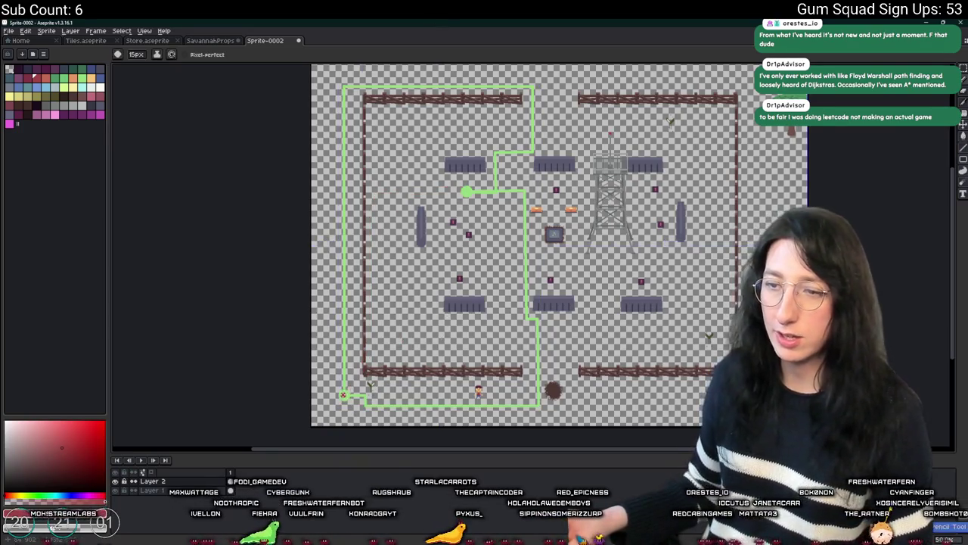
# Step: Sketch red routes up the left edge and along the bottom, undo them, and return to GameMaker
pyautogui.moveTo(342, 397)
pyautogui.mouseDown()
pyautogui.moveTo(340, 190)
pyautogui.moveTo(475, 189)
pyautogui.mouseUp()
pyautogui.moveTo(342, 397)
pyautogui.mouseDown()
pyautogui.moveTo(473, 231)
pyautogui.moveTo(461, 182)
pyautogui.mouseUp()
pyautogui.moveTo(360, 134); pyautogui.dragTo(387, 142)
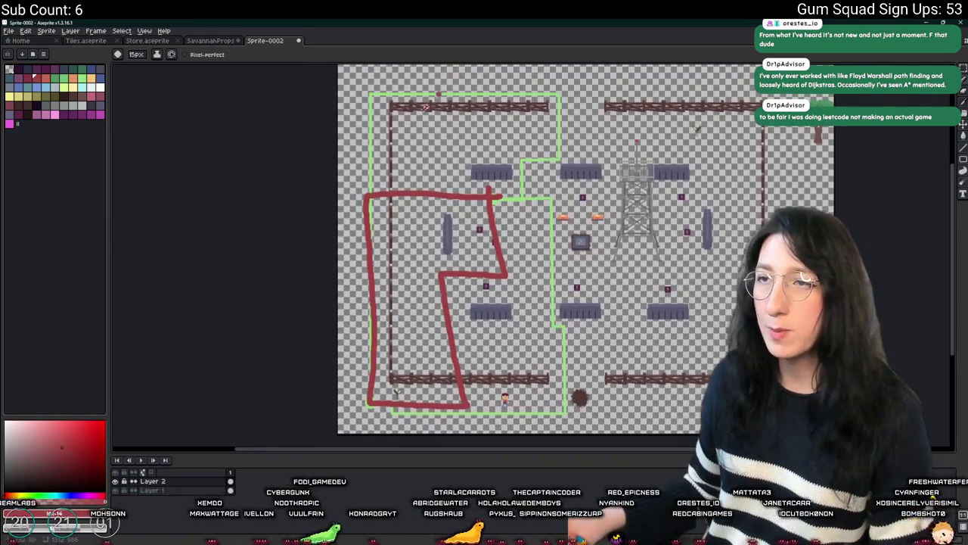
pyautogui.hotkey('ctrl', 'z')
pyautogui.hotkey('ctrl', 'z')
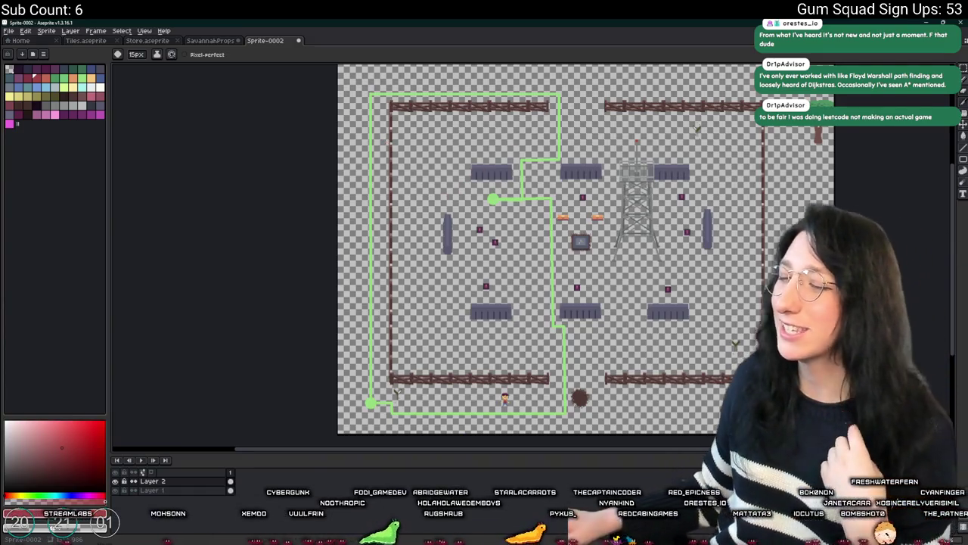
pyautogui.hotkey('alt', 'Tab')
pyautogui.moveTo(230, 146); pyautogui.dragTo(315, 129)
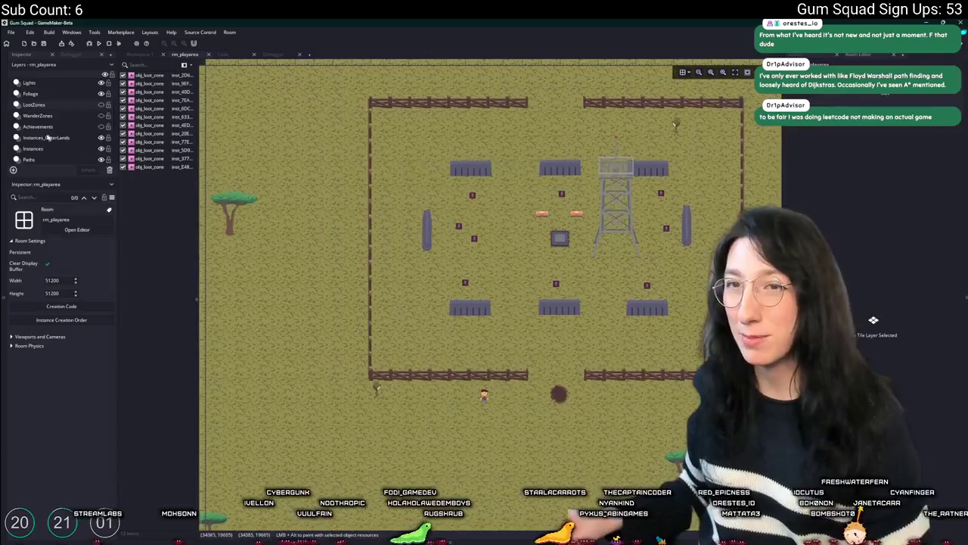
# Step: Show the Instances and Instances_OuterLands layers, box-select the left and right wall fences, then run the game
pyautogui.click(36, 148)
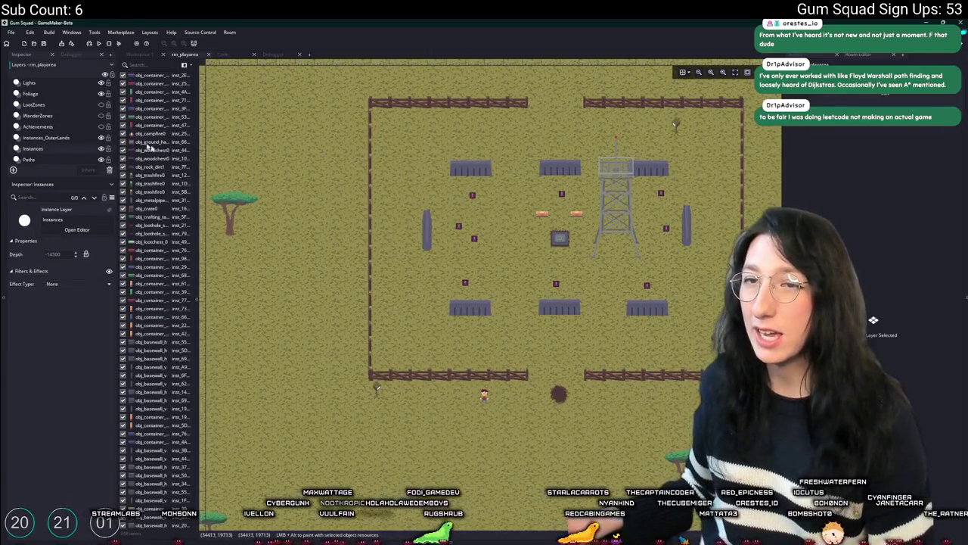
pyautogui.click(47, 138)
pyautogui.moveTo(374, 233); pyautogui.dragTo(352, 250)
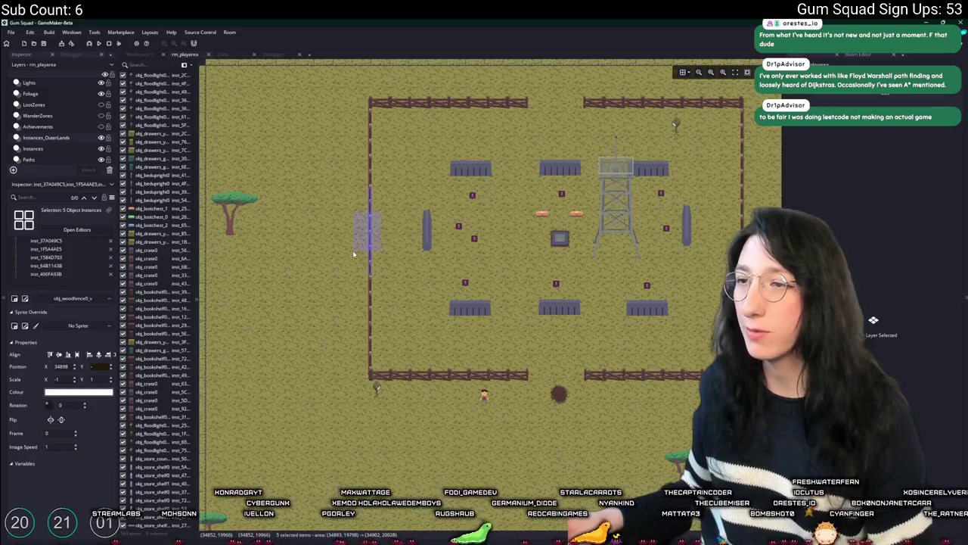
pyautogui.moveTo(523, 242)
pyautogui.mouseDown()
pyautogui.moveTo(390, 237)
pyautogui.moveTo(423, 243)
pyautogui.moveTo(410, 278)
pyautogui.mouseUp()
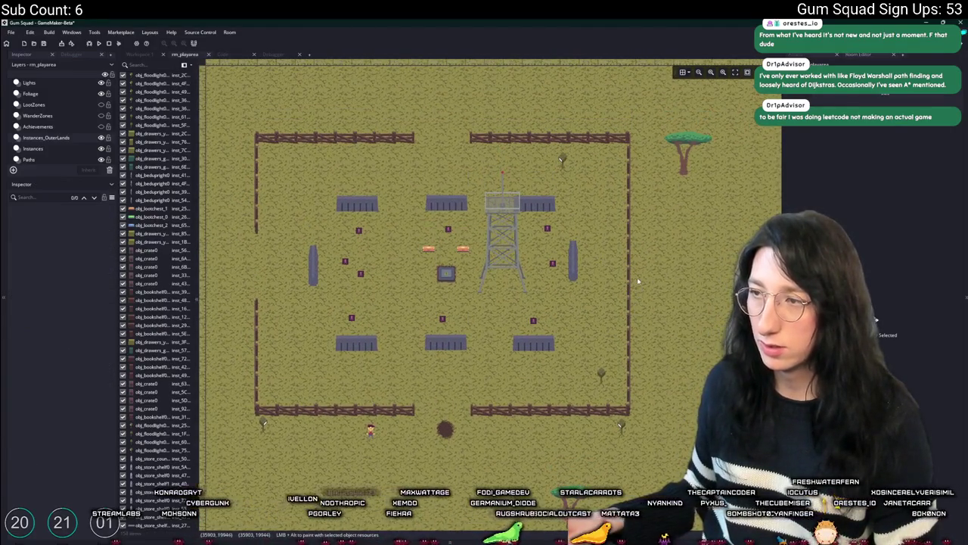
pyautogui.moveTo(637, 281); pyautogui.dragTo(619, 237)
pyautogui.click(637, 278)
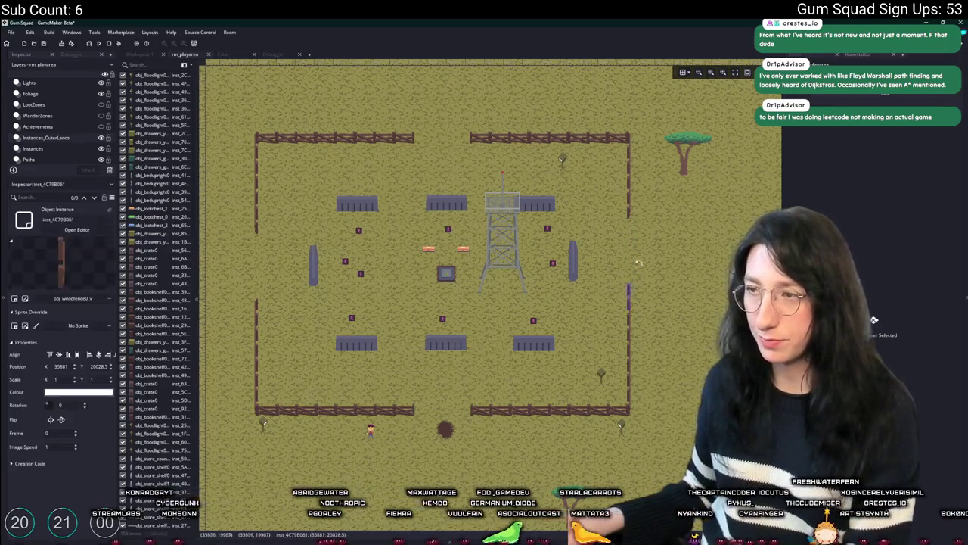
pyautogui.press('F5')
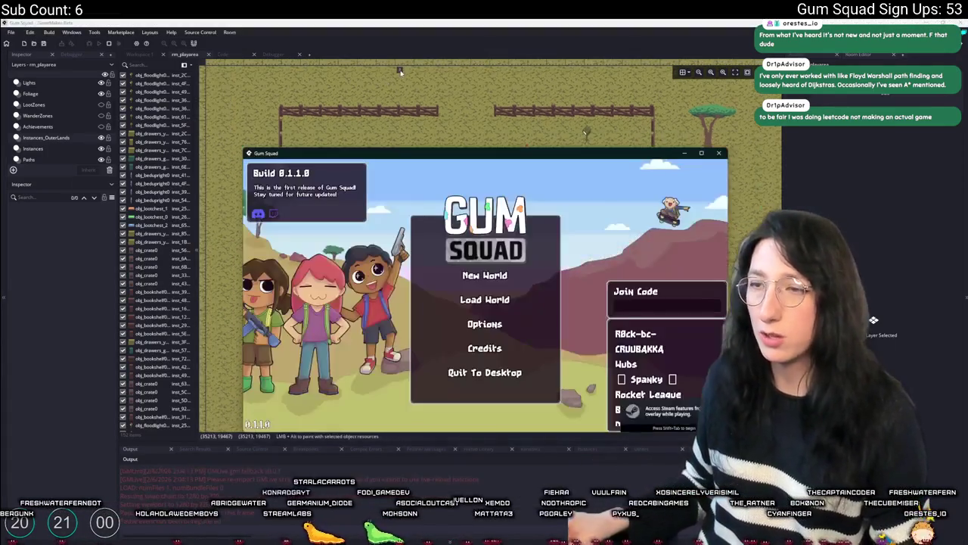
# Step: Return to the Aseprite Sprite-0002 map, zoom around it, and undo the extra green outline strokes
pyautogui.hotkey('alt', 'Tab')
pyautogui.scroll(4, 424, 257)
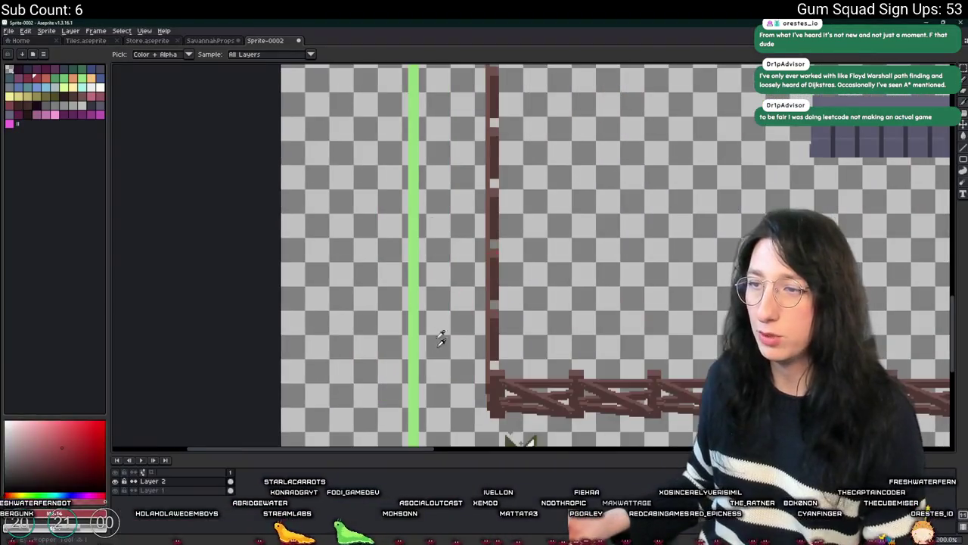
pyautogui.scroll(-4, 418, 257)
pyautogui.scroll(3, 450, 260)
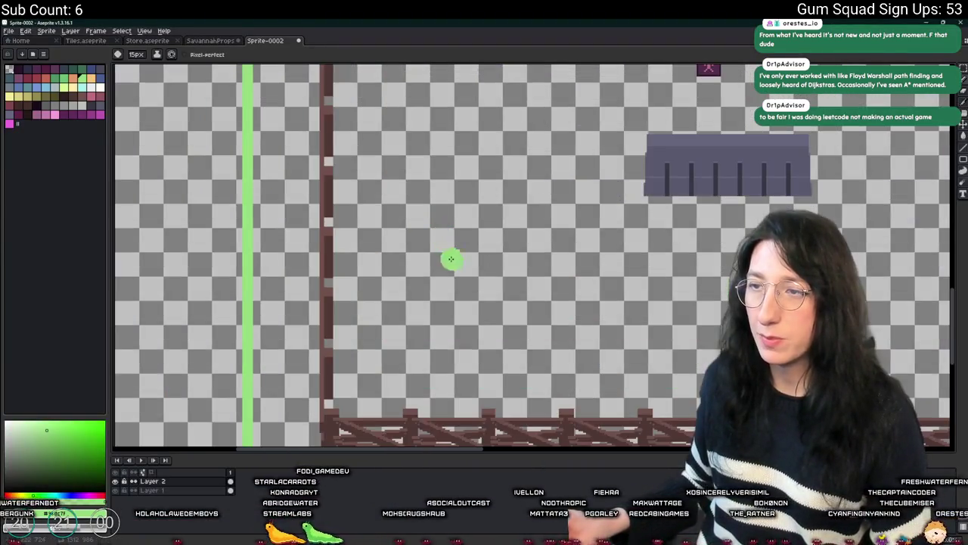
pyautogui.scroll(-4, 443, 318)
pyautogui.scroll(2, 426, 340)
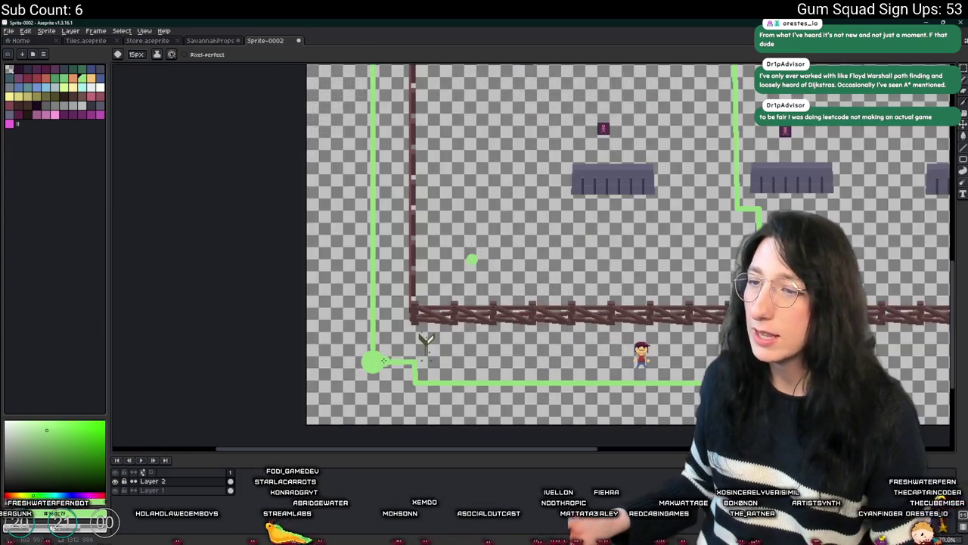
pyautogui.scroll(-3, 426, 341)
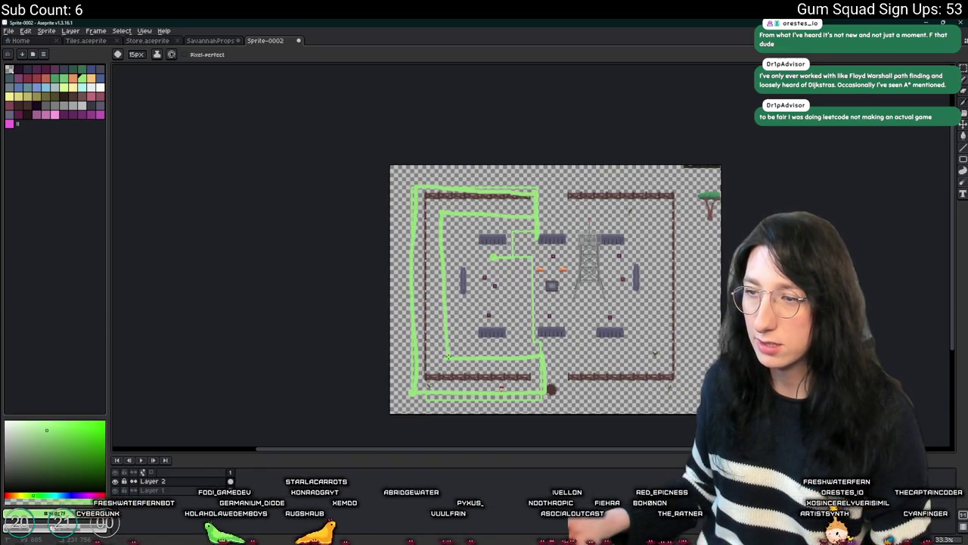
pyautogui.hotkey('ctrl', 'z')
pyautogui.scroll(3, 454, 360)
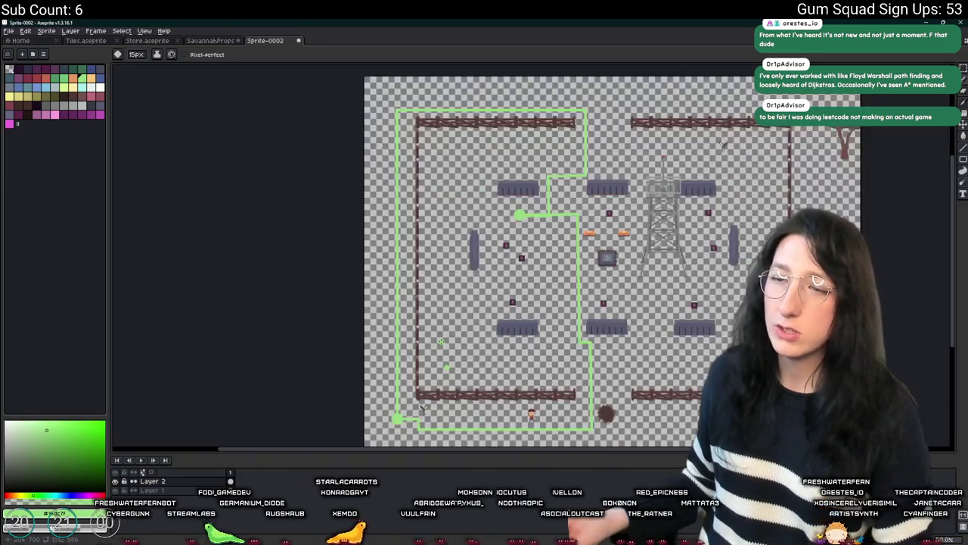
# Step: Start a new world with New World and Create Lobby, then maximize the game window
pyautogui.hotkey('alt', 'Tab')
pyautogui.click(485, 275)
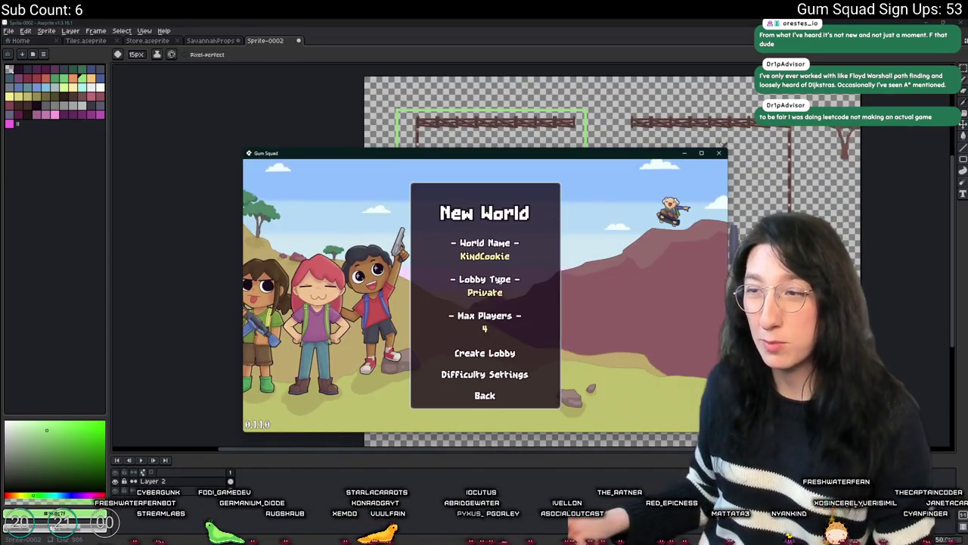
pyautogui.click(484, 350)
pyautogui.doubleClick(539, 156)
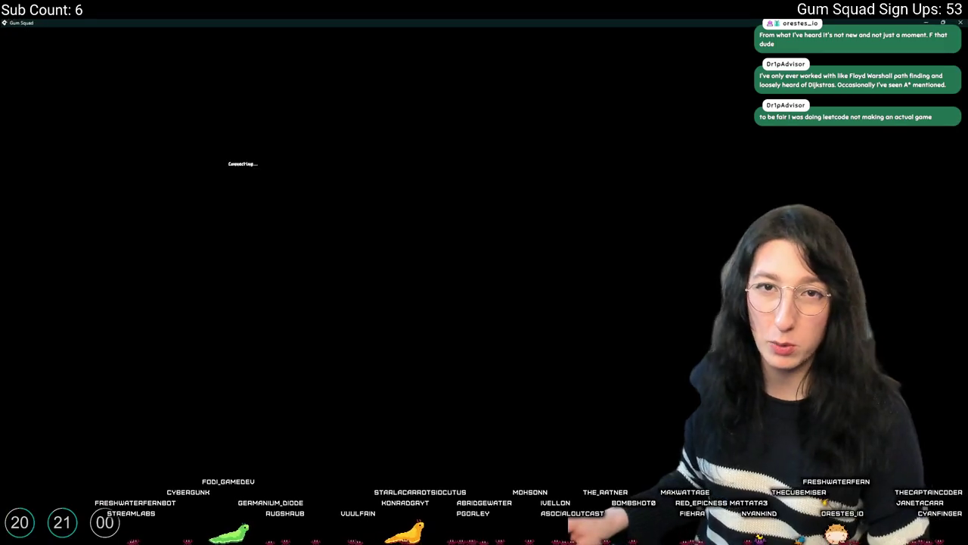
# Step: Walk the player up to the fence and left along it, checking the inventory once
pyautogui.press('w')
pyautogui.press('Tab')
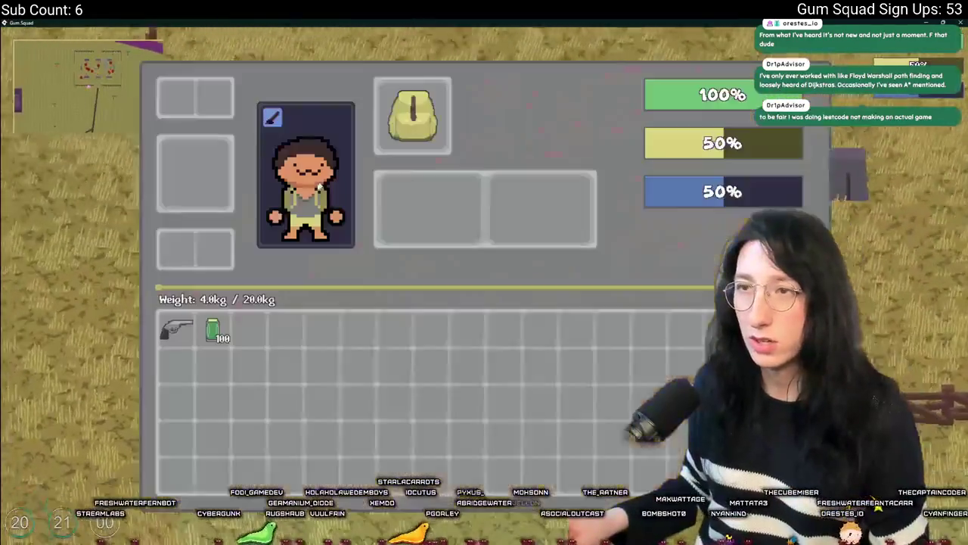
pyautogui.press('Tab')
pyautogui.press('a')
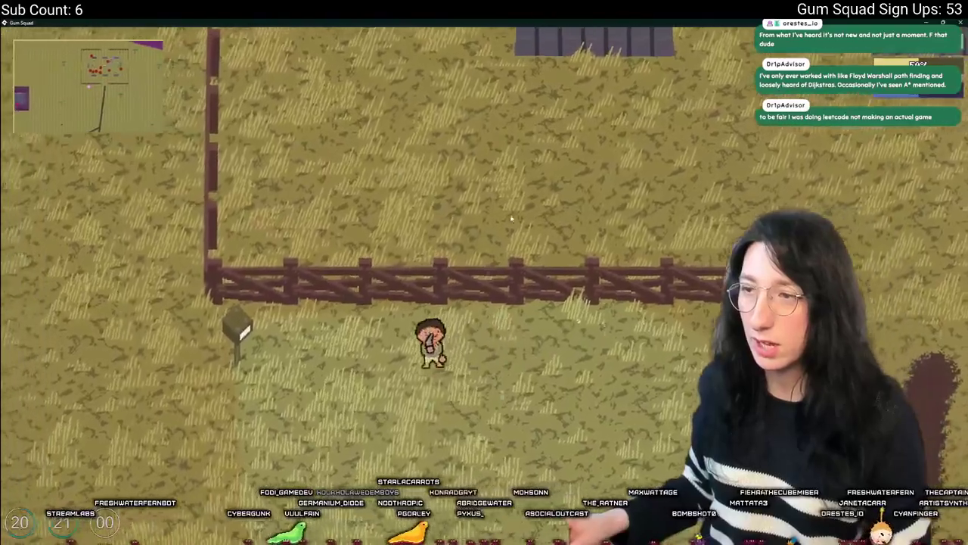
pyautogui.press('w')
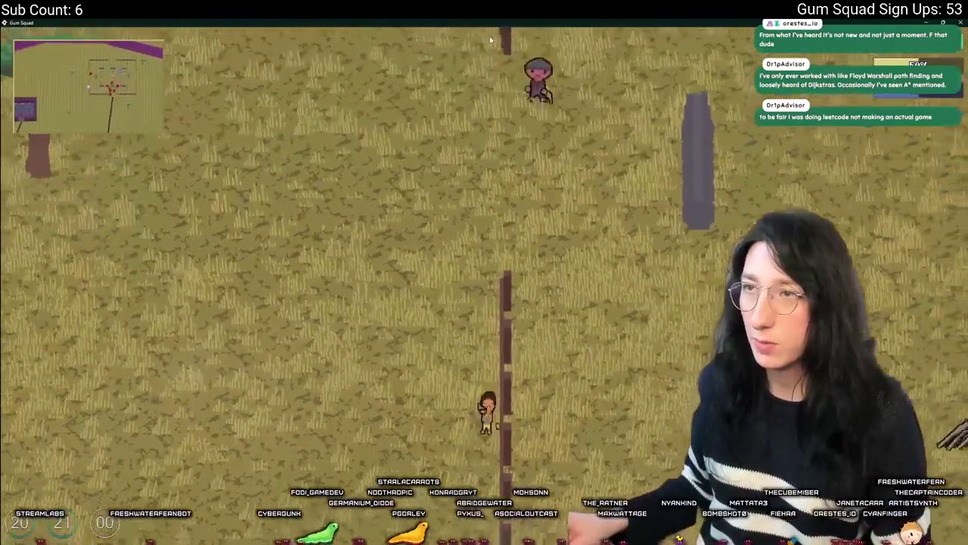
# Step: Walk north through the fence gap toward the watchtower, back south-east, then return to GameMaker
pyautogui.hotkey('alt', 'Tab')
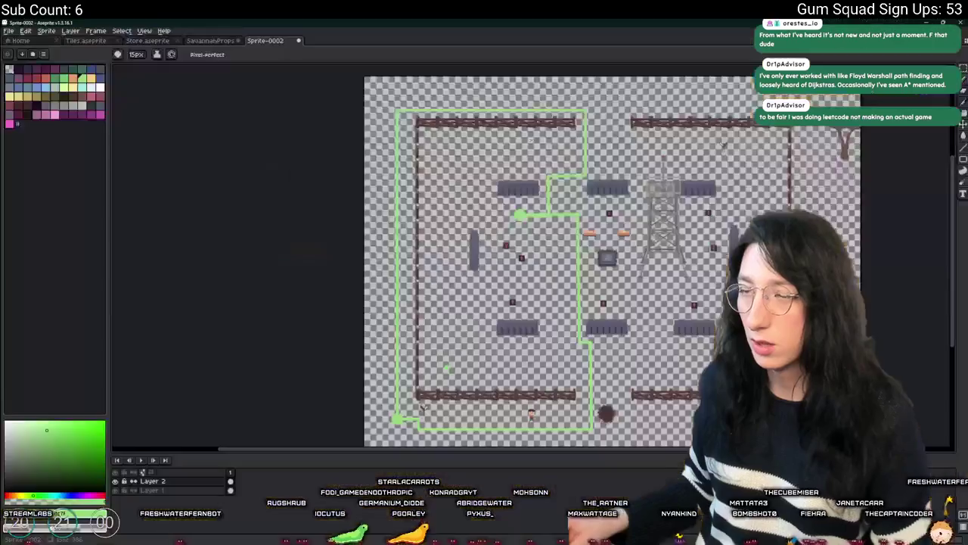
pyautogui.press('s')
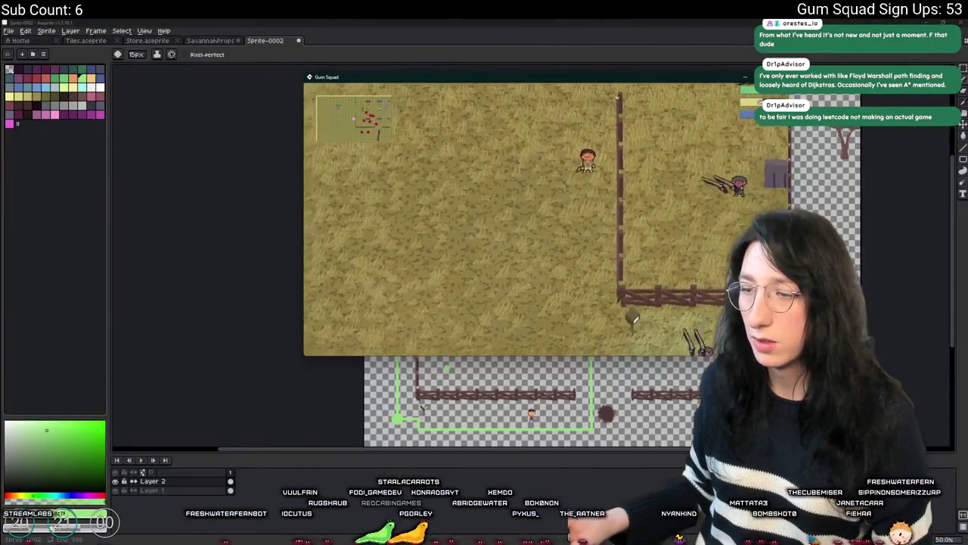
pyautogui.press('w')
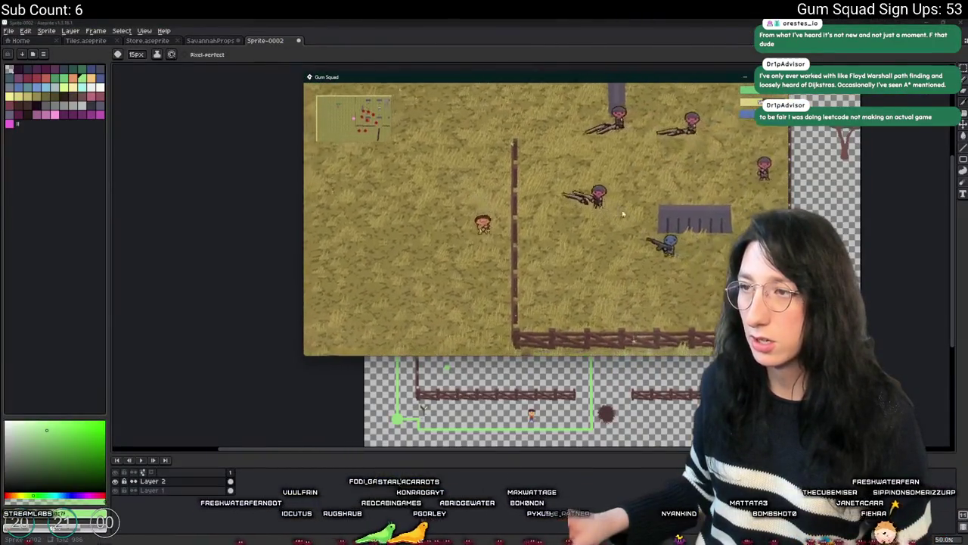
pyautogui.press('w')
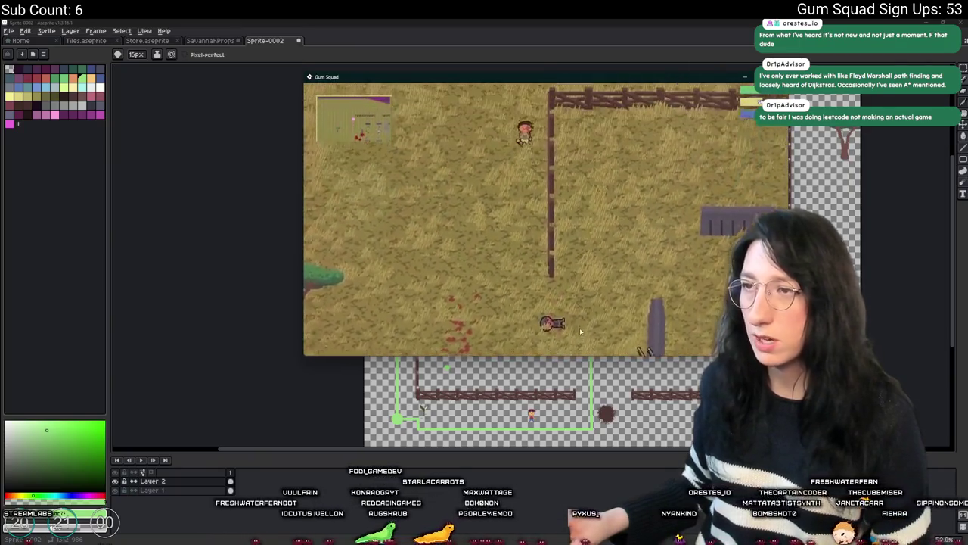
pyautogui.press('w')
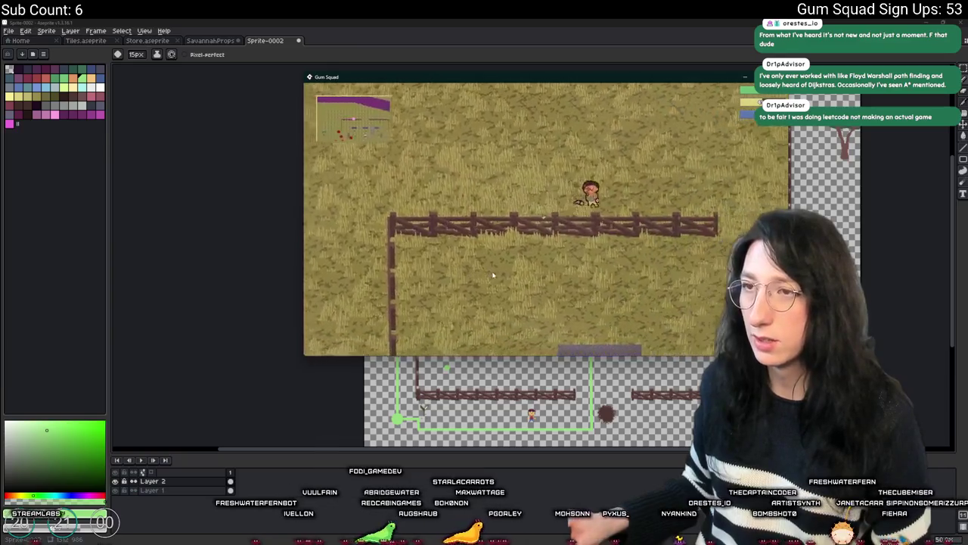
pyautogui.press('w')
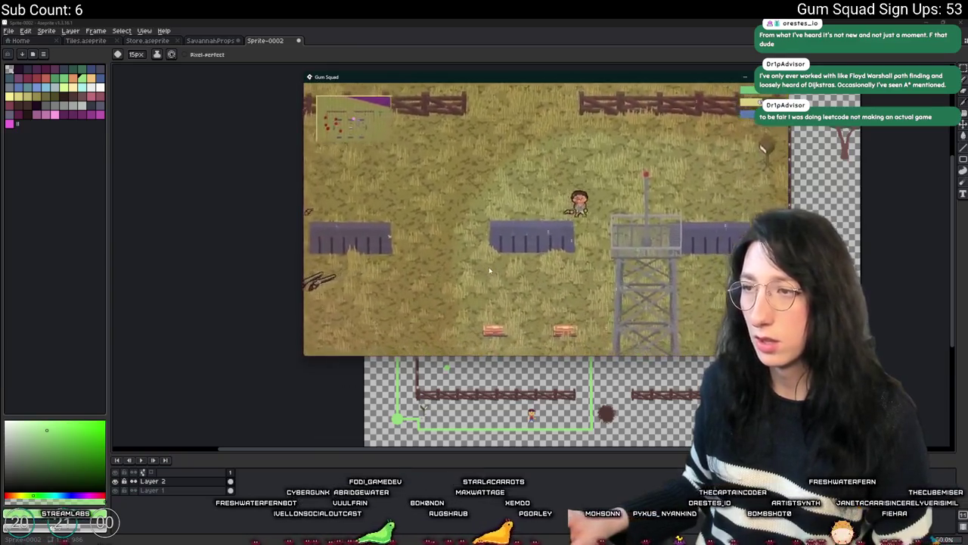
pyautogui.press('s')
pyautogui.press('d')
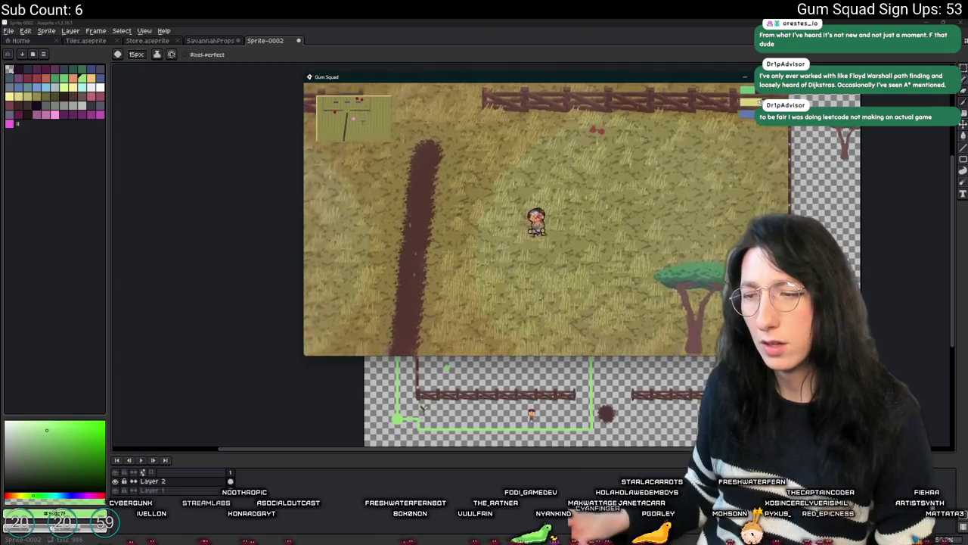
pyautogui.hotkey('alt', 'Tab')
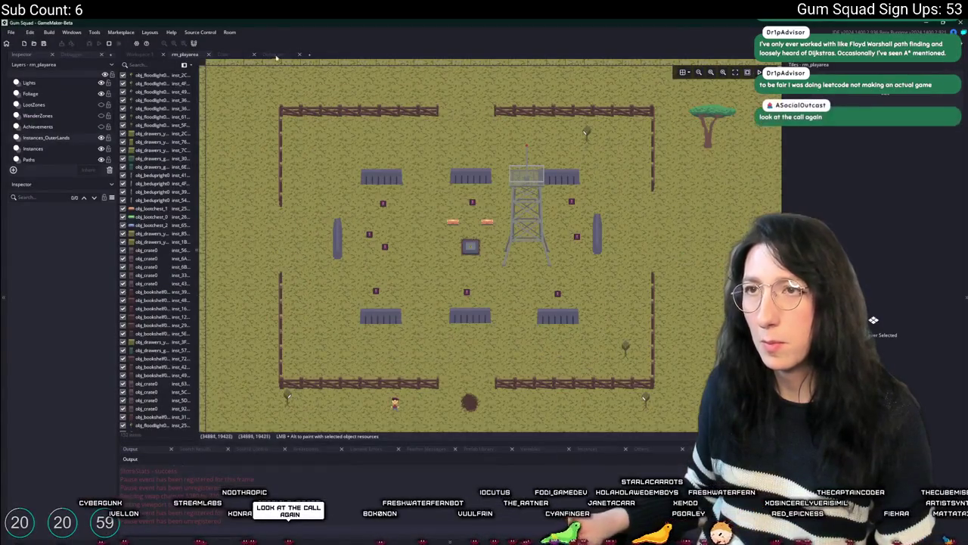
# Step: Profile the running game in the Debugger (obj_enemy_glummer_Step_1 ~17.6%), then reopen rm_playarea
pyautogui.click(274, 55)
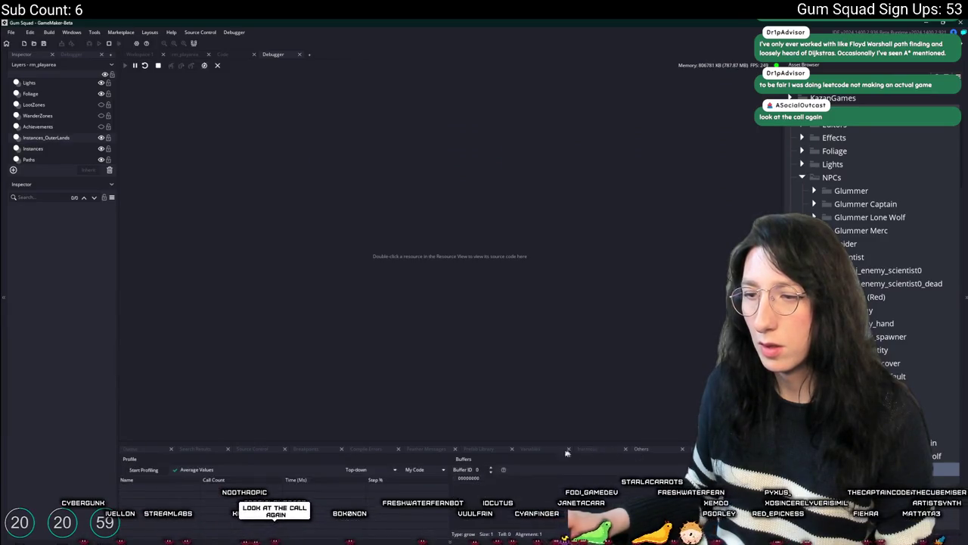
pyautogui.click(138, 469)
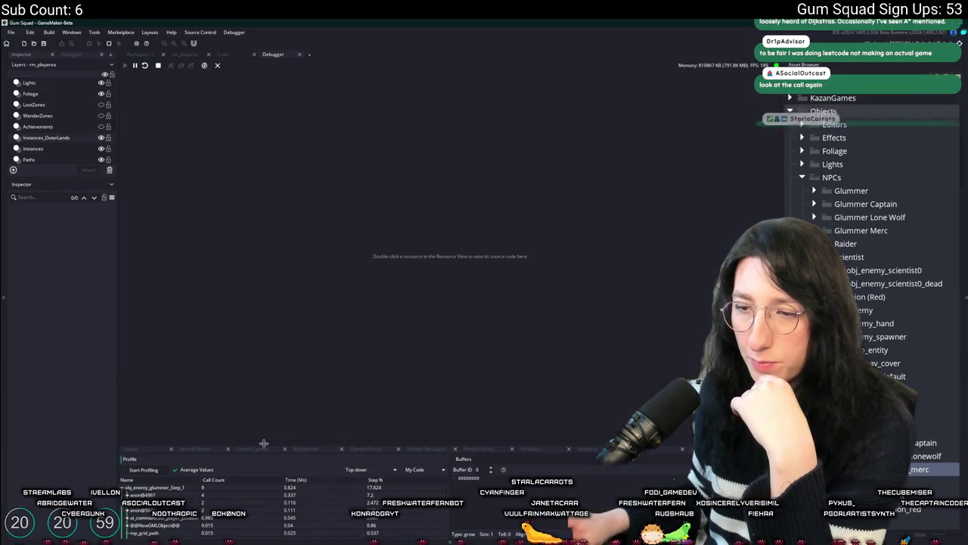
pyautogui.moveTo(263, 447); pyautogui.dragTo(264, 316)
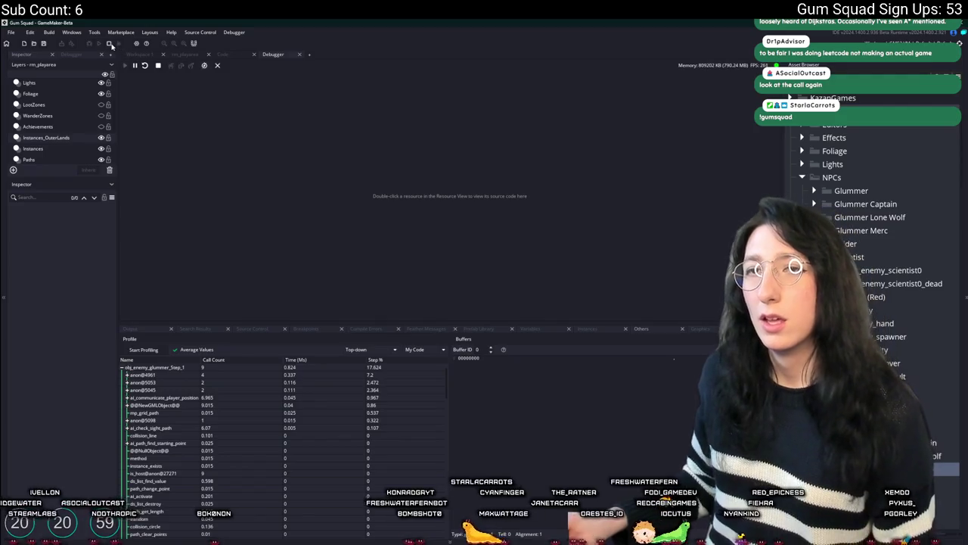
pyautogui.click(141, 55)
pyautogui.scroll(-3, 424, 129)
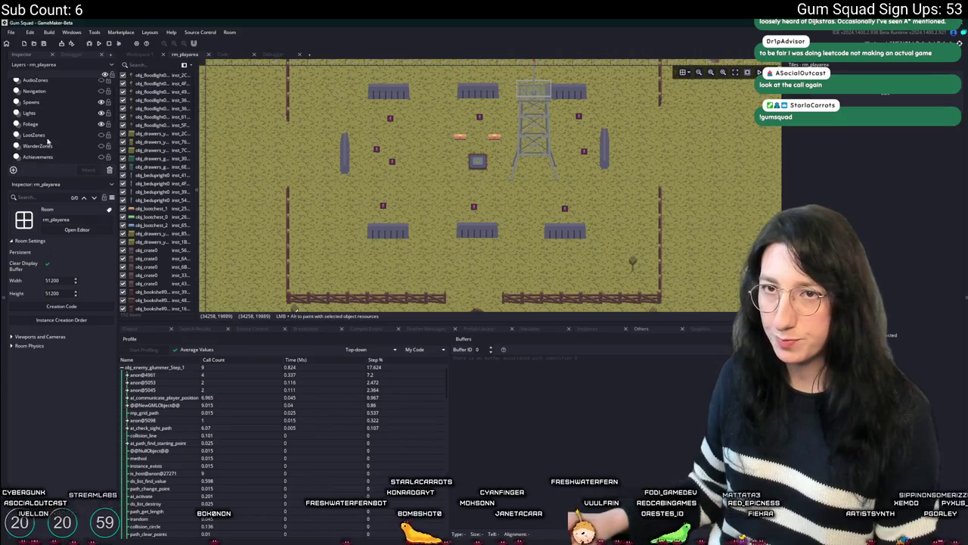
# Step: Select the Spawns layer, box-select five spawn points, deselect, then return to the pathfinding code
pyautogui.click(61, 102)
pyautogui.scroll(2, 332, 213)
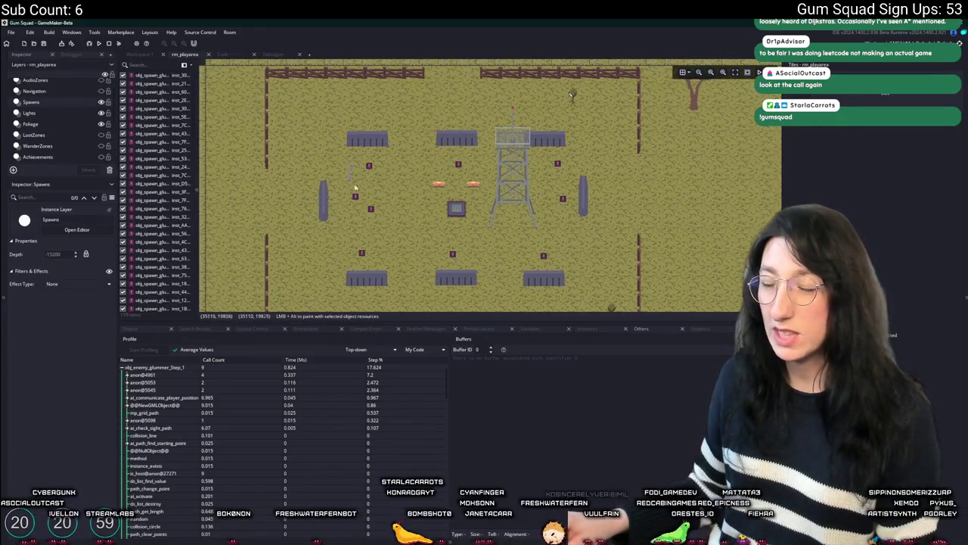
pyautogui.moveTo(349, 162)
pyautogui.mouseDown()
pyautogui.moveTo(390, 250)
pyautogui.moveTo(564, 261)
pyautogui.mouseUp()
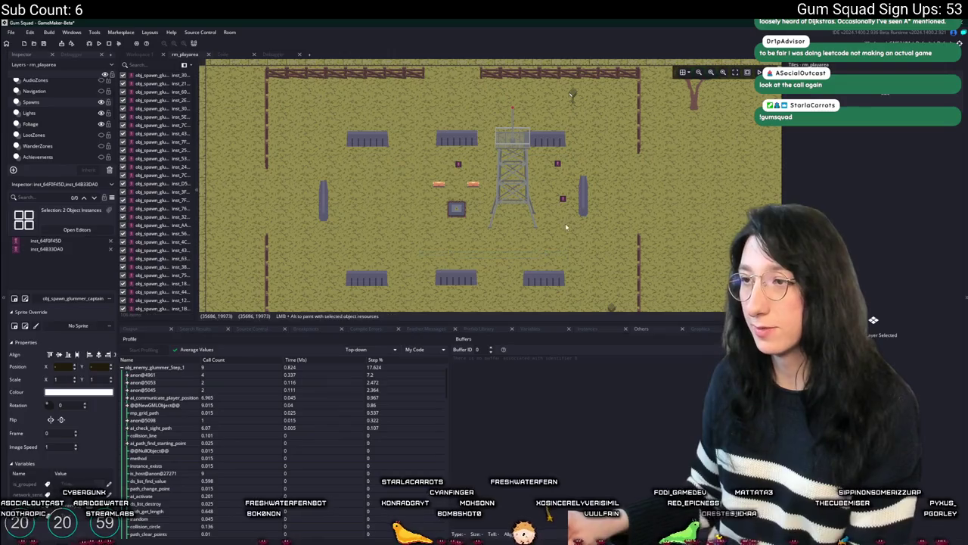
pyautogui.moveTo(565, 224); pyautogui.dragTo(557, 154)
pyautogui.click(313, 122)
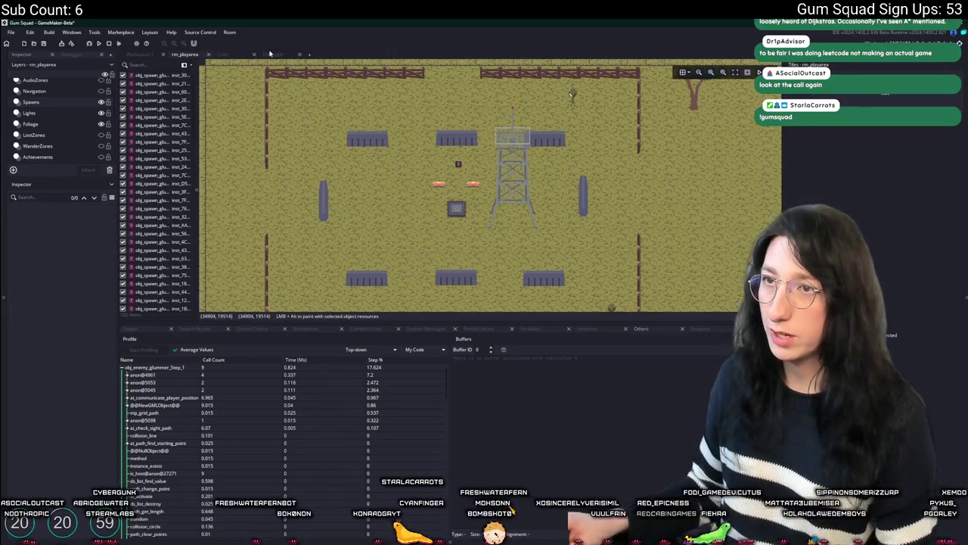
pyautogui.click(223, 55)
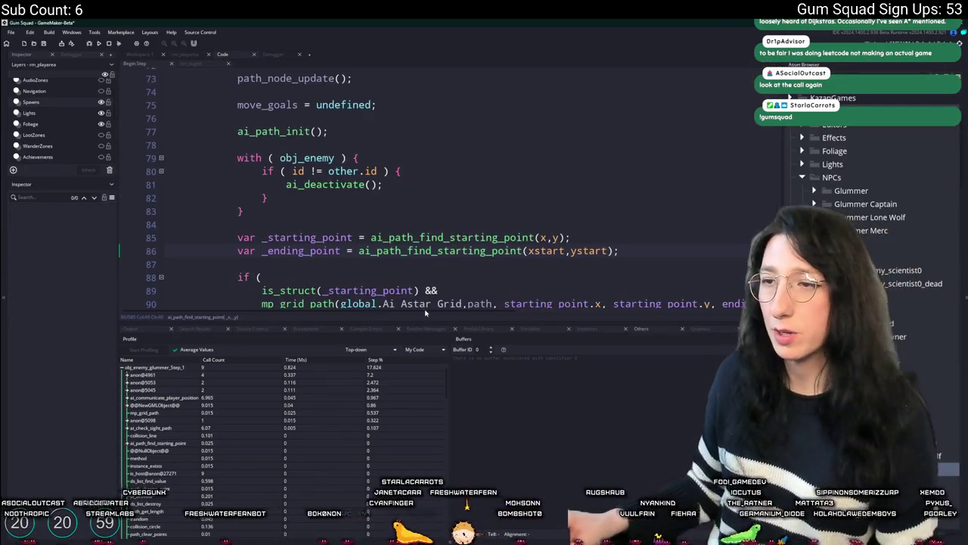
# Step: Insert a line storing the path-search start time with get_timer and a debug_get_callstack log call
pyautogui.moveTo(416, 322); pyautogui.dragTo(431, 457)
pyautogui.scroll(10, 435, 329)
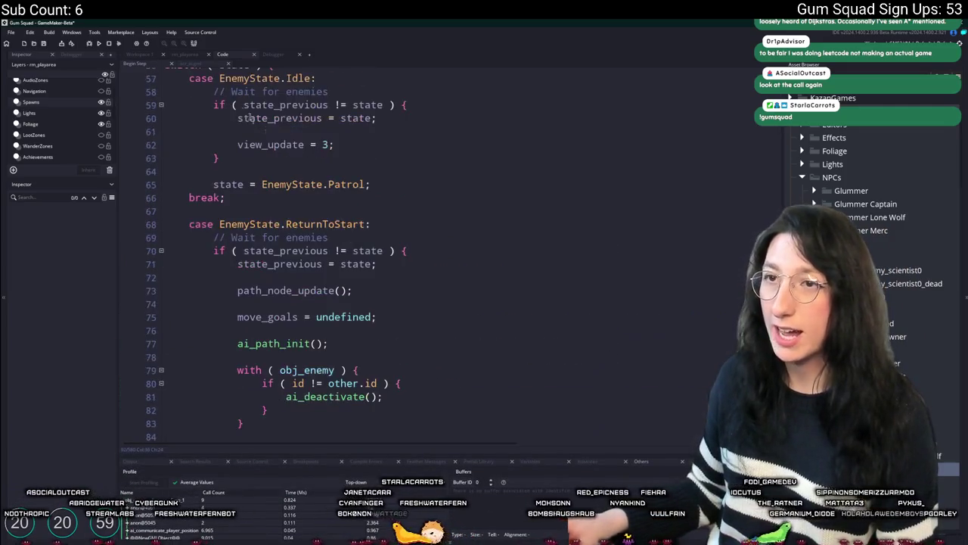
pyautogui.scroll(-10, 435, 310)
pyautogui.scroll(-15, 416, 258)
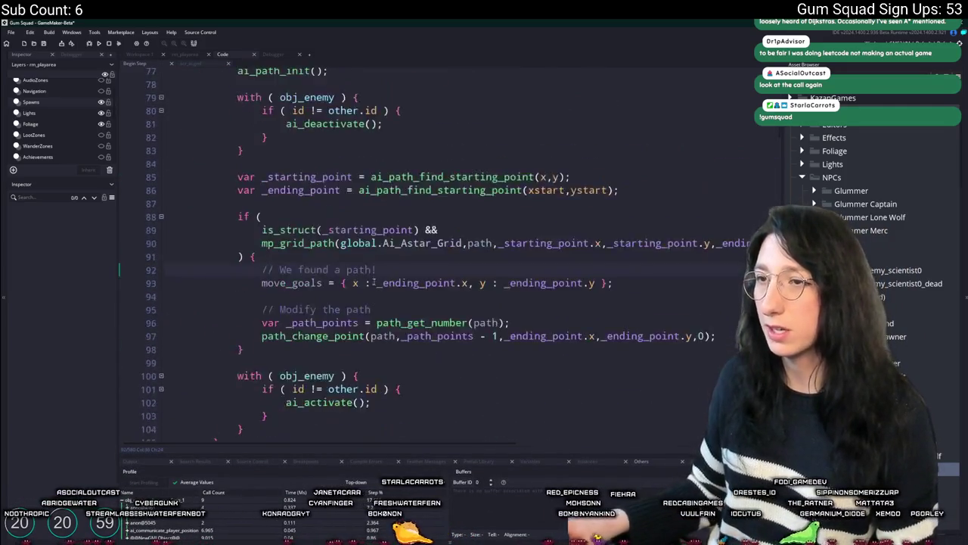
pyautogui.scroll(11, 343, 211)
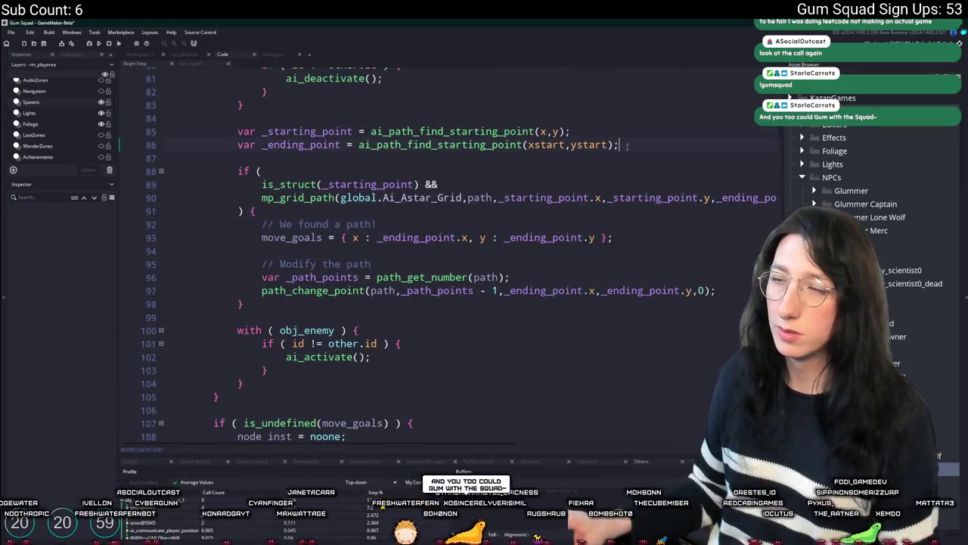
pyautogui.press('Return')
pyautogui.press('Return')
pyautogui.write('var _time = get_timer(')
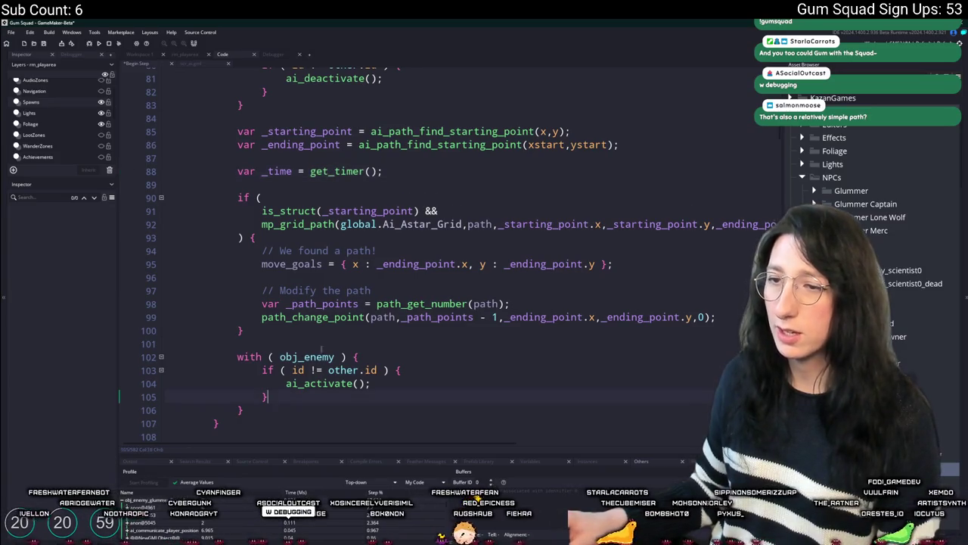
pyautogui.write(';log([current_time')
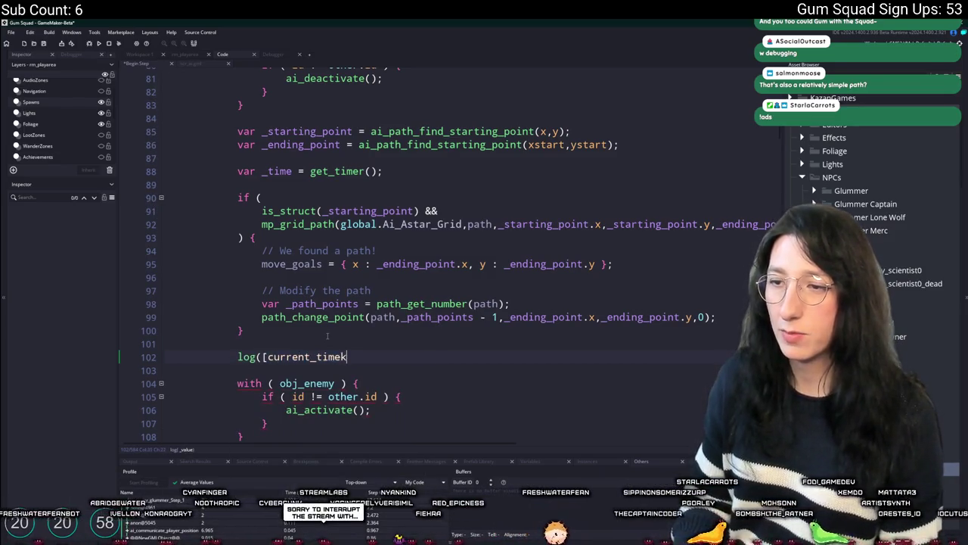
pyautogui.write('g')
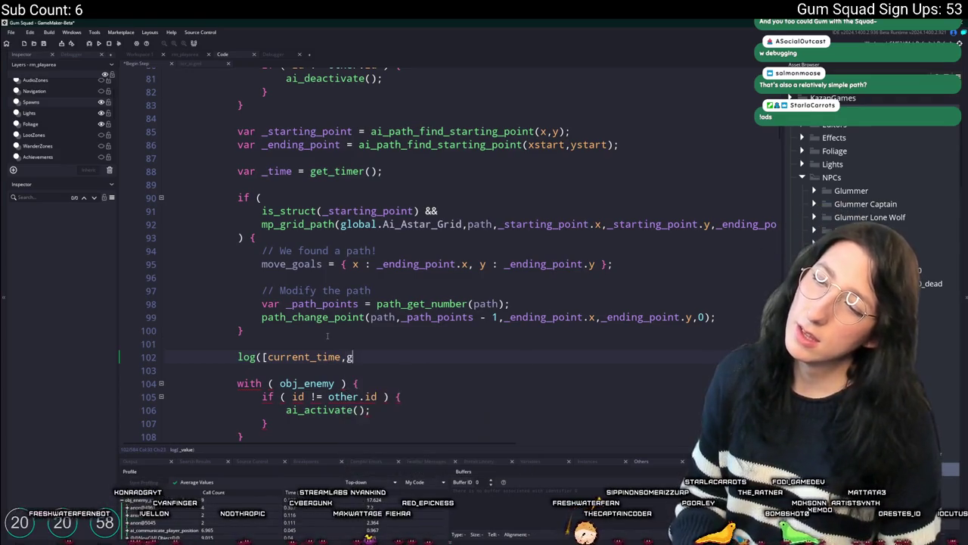
pyautogui.write('et_tim')
pyautogui.press('Return')
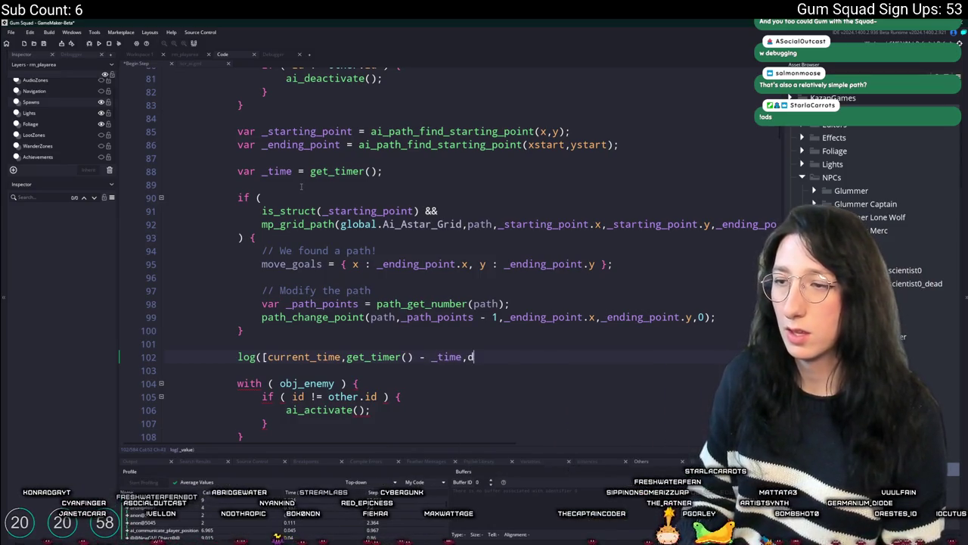
pyautogui.write('ebug_get')
pyautogui.press('Return')
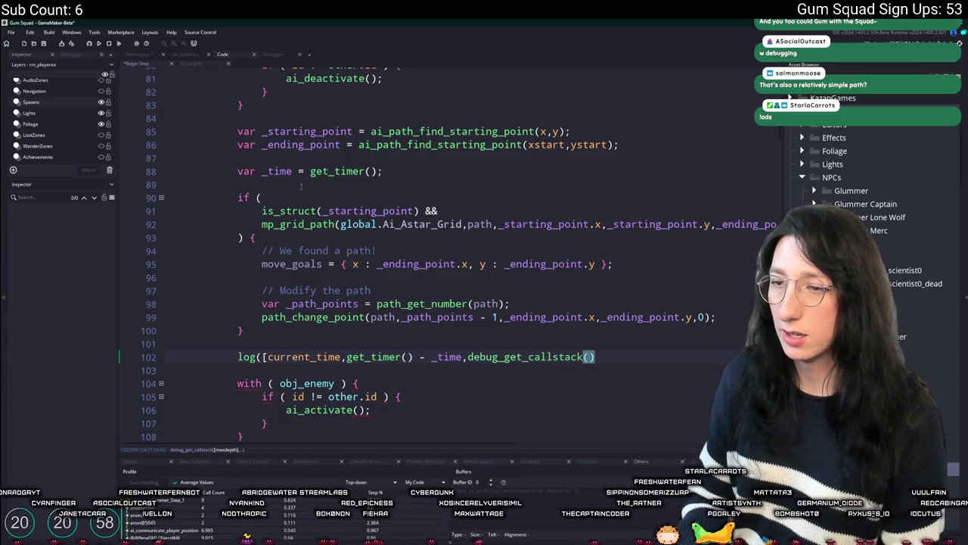
pyautogui.press('Right')
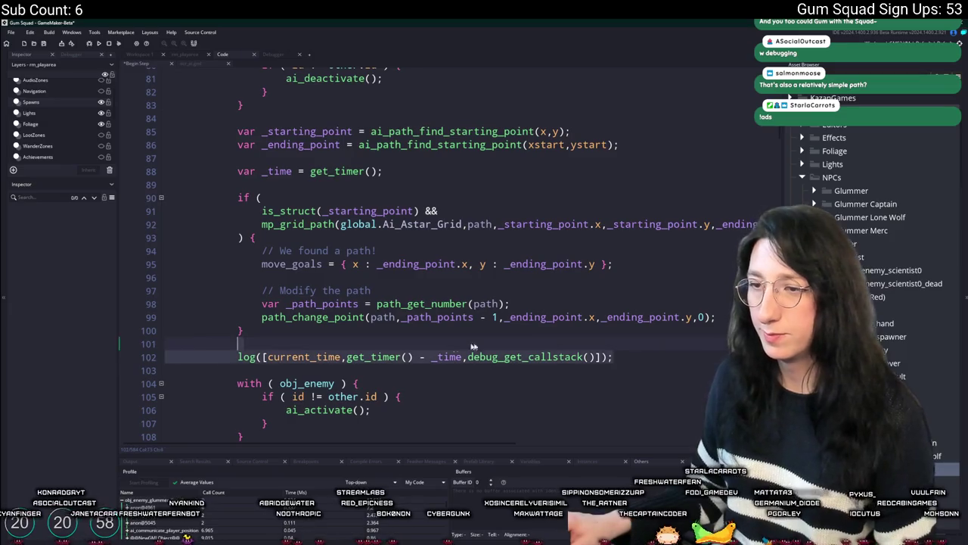
# Step: Delete the start-time line and blank line, then restore them with Ctrl+Z
pyautogui.scroll(-5, 288, 219)
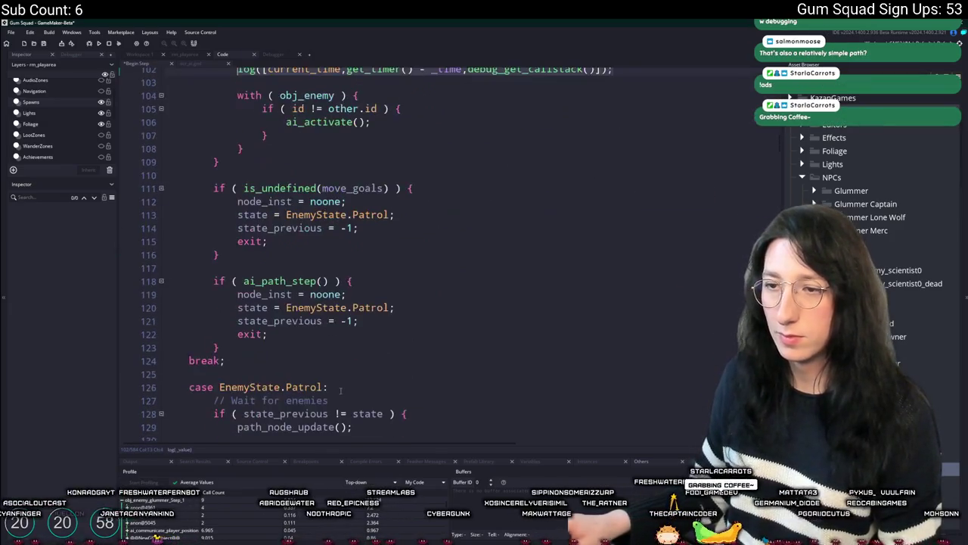
pyautogui.scroll(6, 288, 219)
pyautogui.click(311, 217)
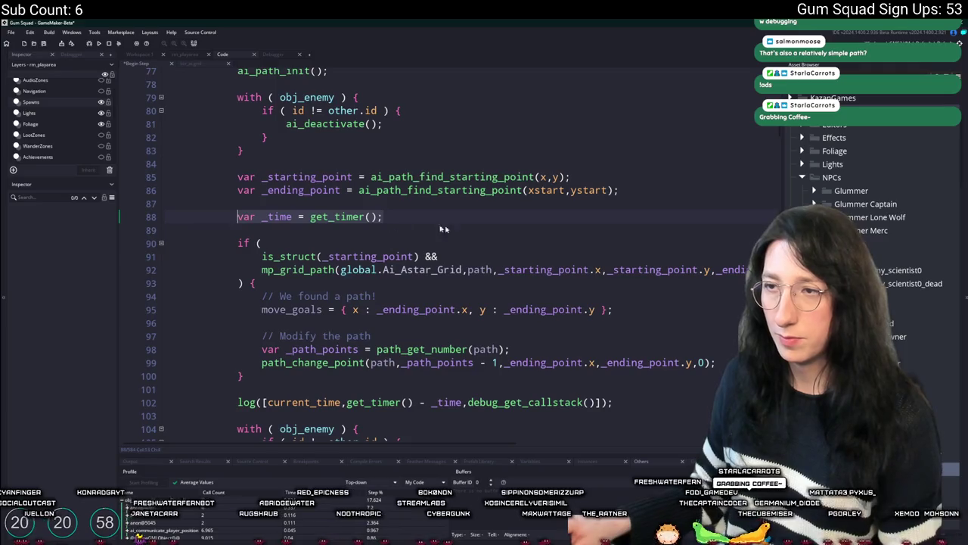
pyautogui.press('BackSpace')
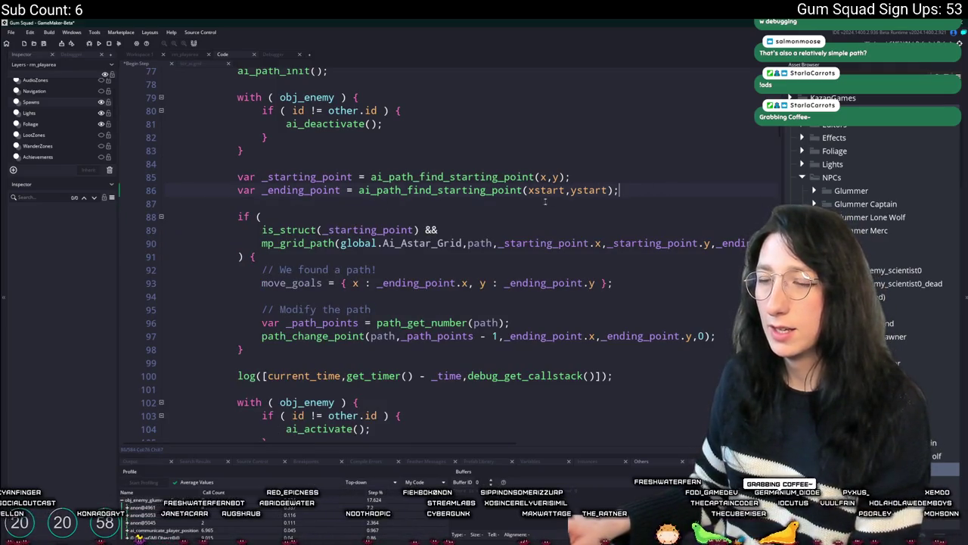
pyautogui.scroll(20, 464, 280)
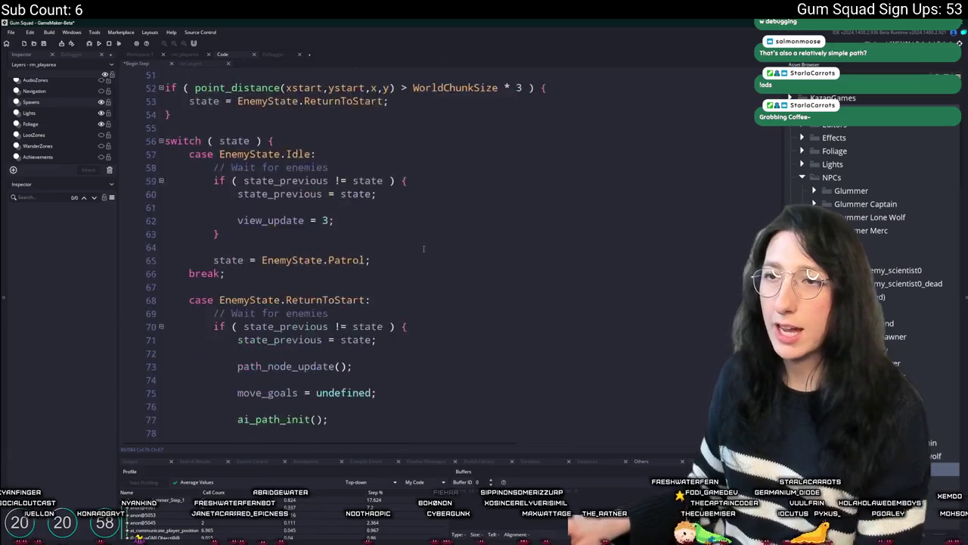
pyautogui.scroll(4, 357, 214)
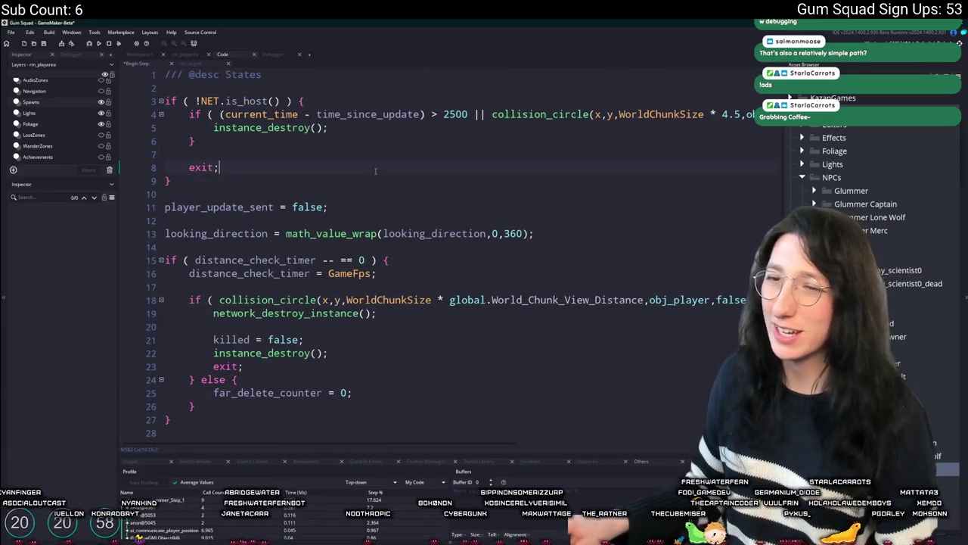
pyautogui.hotkey('ctrl', 'z')
pyautogui.scroll(-20, 333, 212)
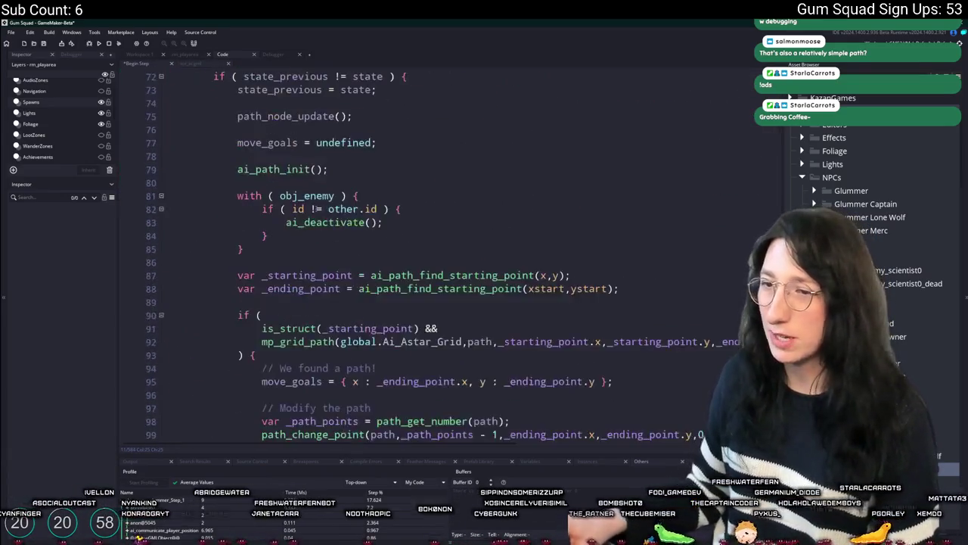
# Step: Copy the new timing log line and paste it after the wander path search
pyautogui.click(675, 301)
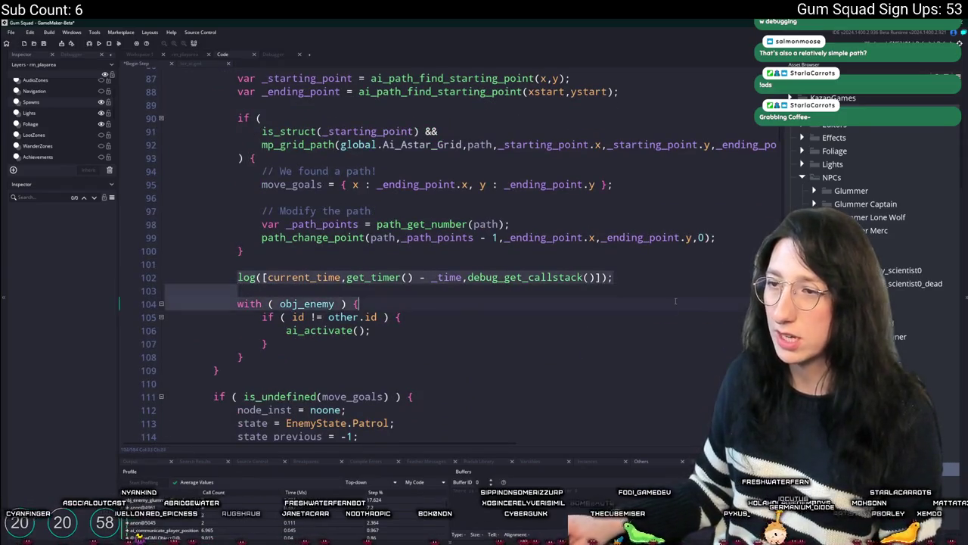
pyautogui.scroll(-20, 691, 280)
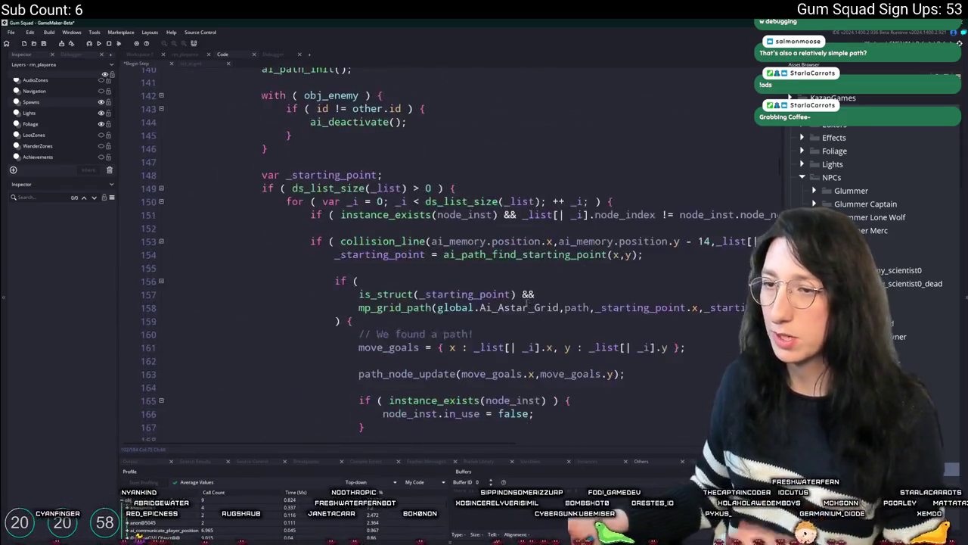
pyautogui.scroll(-3, 415, 217)
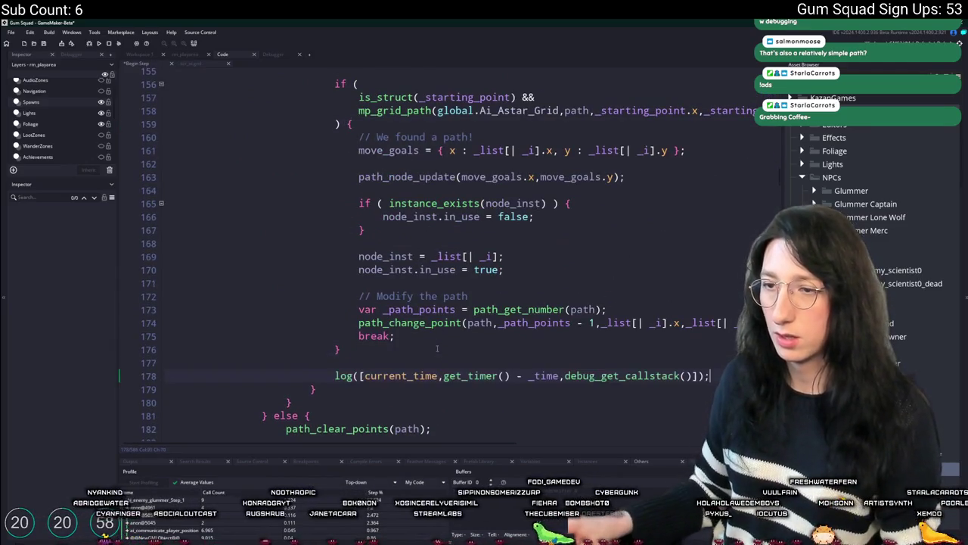
pyautogui.scroll(-3, 437, 333)
pyautogui.scroll(3, 437, 318)
pyautogui.scroll(-4, 438, 295)
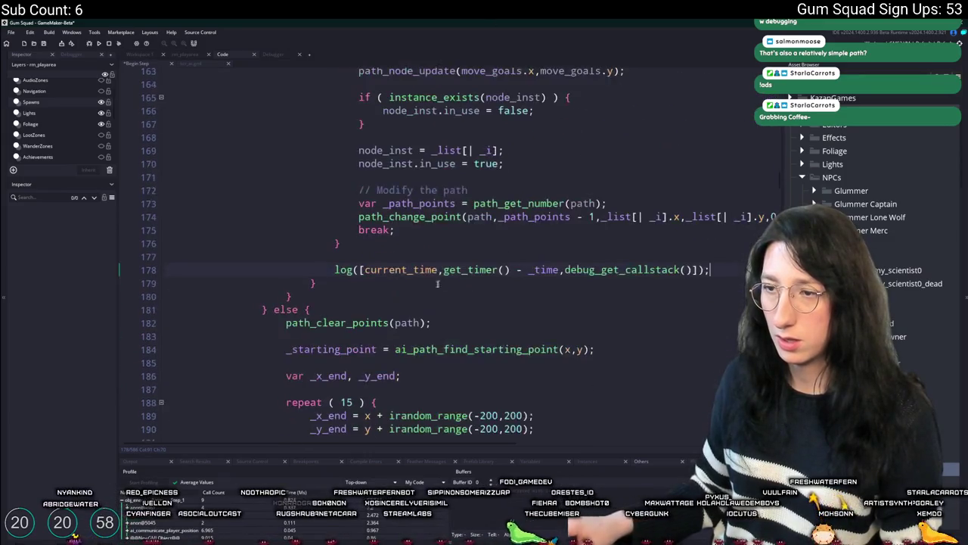
pyautogui.scroll(-7, 438, 284)
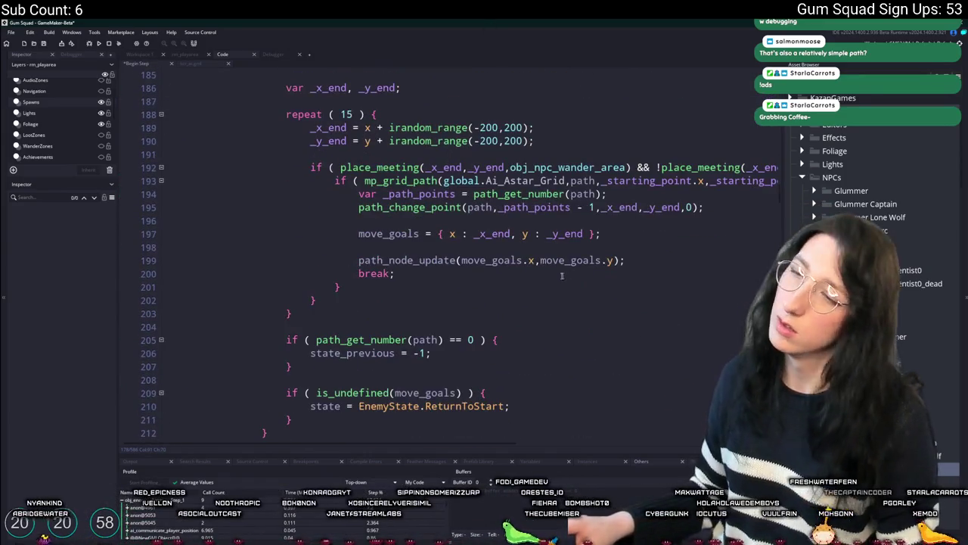
pyautogui.write('log([current_time,get_timer() - _time,debug_get_callstack()]);')
# Step: Paste the timing log line again after the cover path search
pyautogui.scroll(-20, 598, 318)
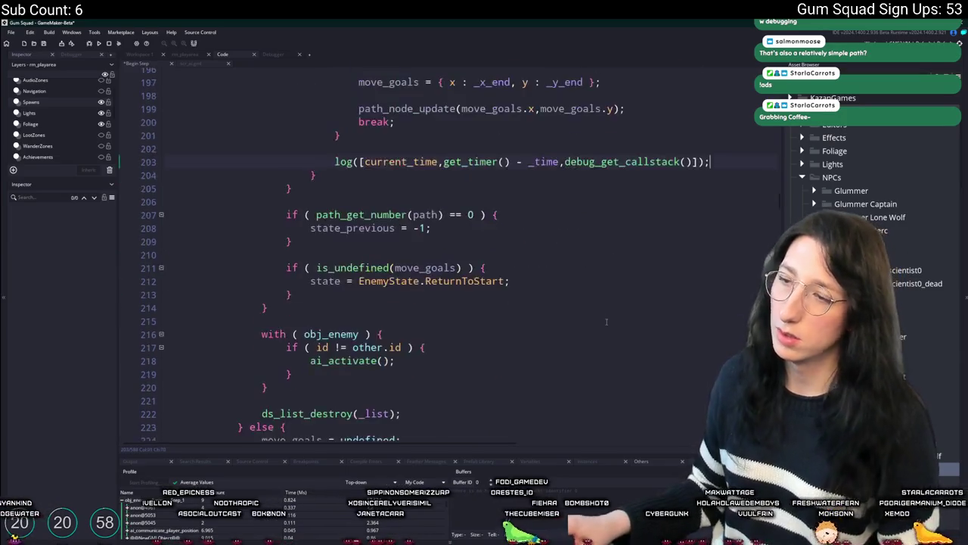
pyautogui.scroll(-20, 583, 349)
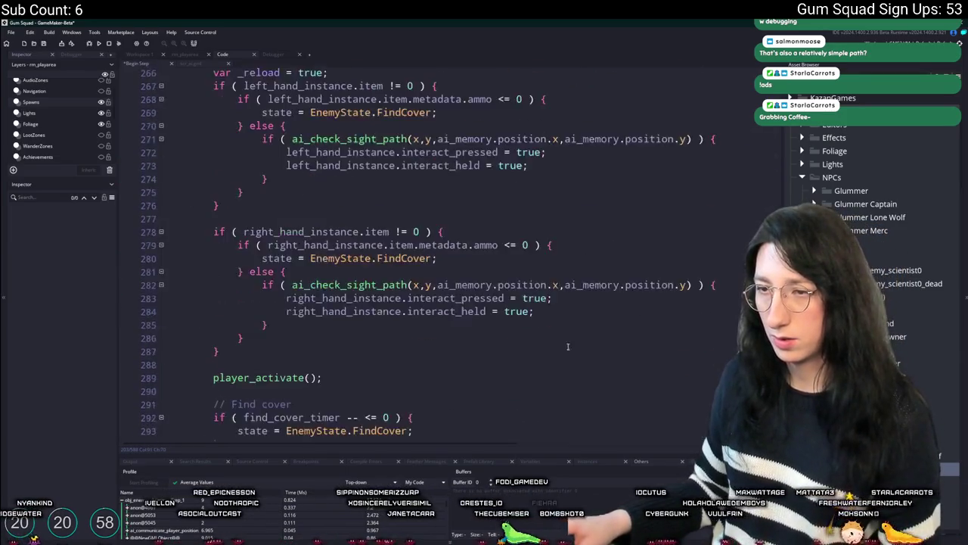
pyautogui.scroll(-10, 553, 326)
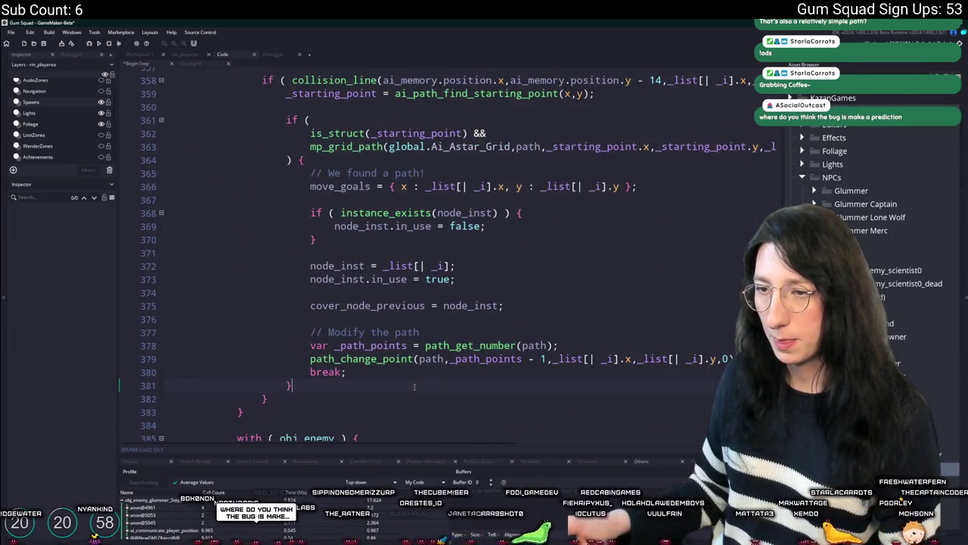
pyautogui.write('log([current_time,get_timer() - _time,debug_get_callstack()]);')
pyautogui.scroll(-20, 412, 379)
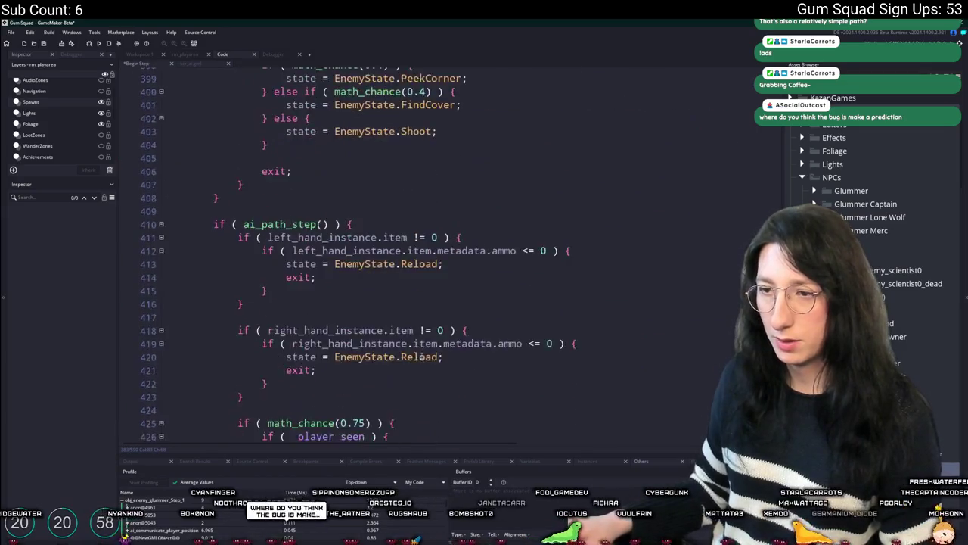
pyautogui.scroll(-12, 413, 360)
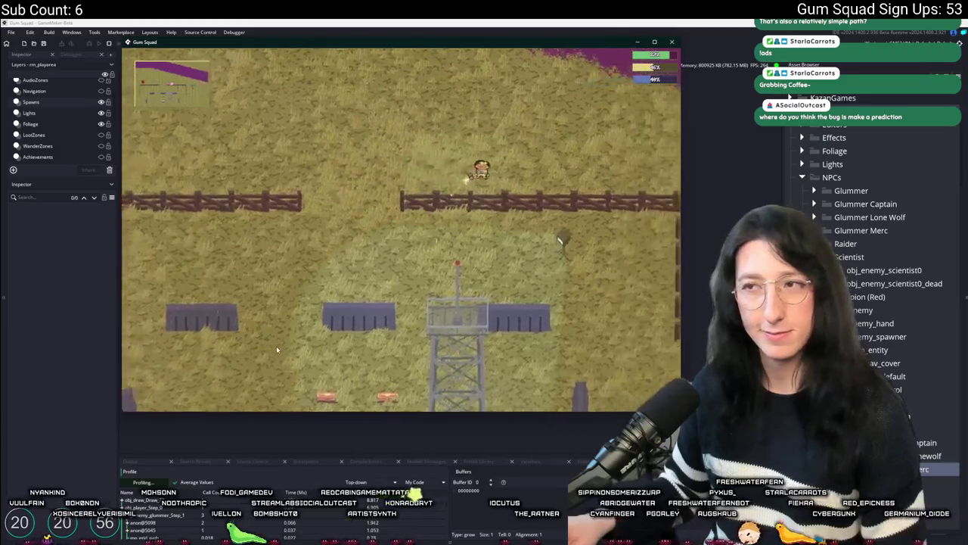
# Step: Walk the player right and down, then go back to the IDE and pan the rm_playarea room view
pyautogui.press('d')
pyautogui.press('s')
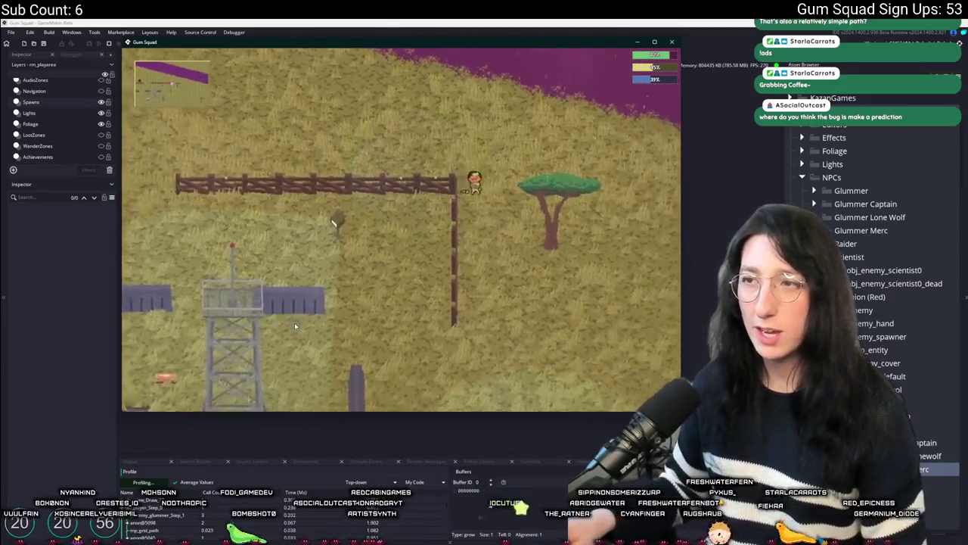
pyautogui.click(151, 483)
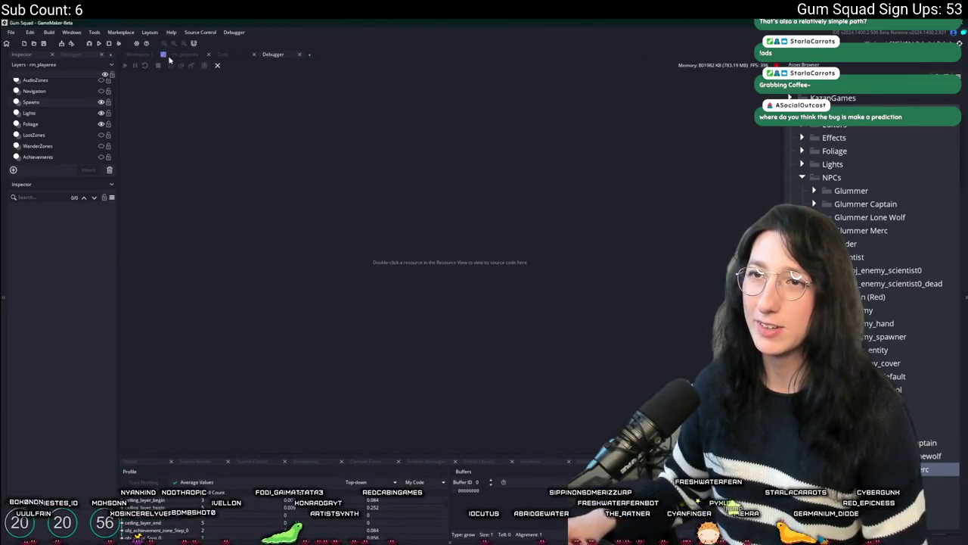
pyautogui.click(190, 56)
pyautogui.moveTo(383, 165); pyautogui.dragTo(378, 197)
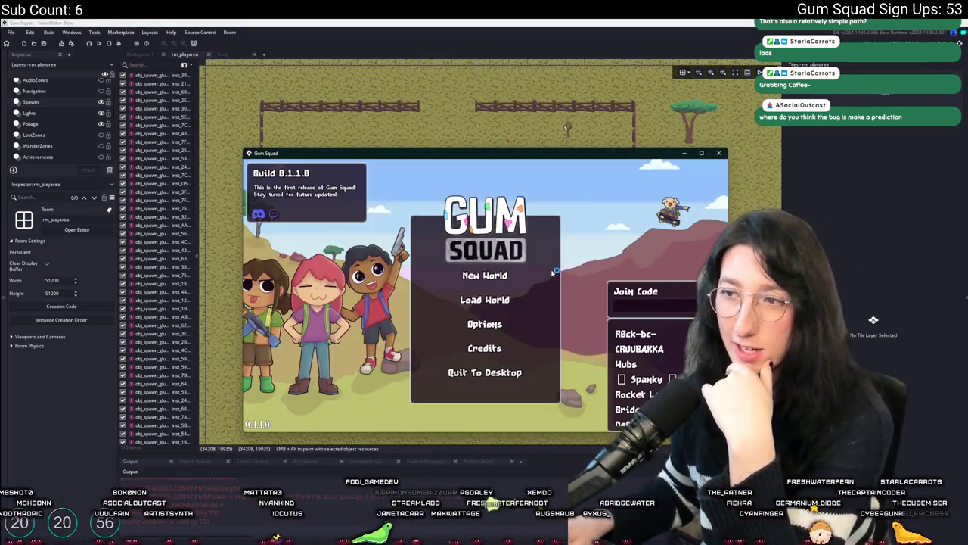
# Step: Relaunch the game into a new world with a lobby, and check the inventory briefly
pyautogui.click(484, 278)
pyautogui.click(484, 353)
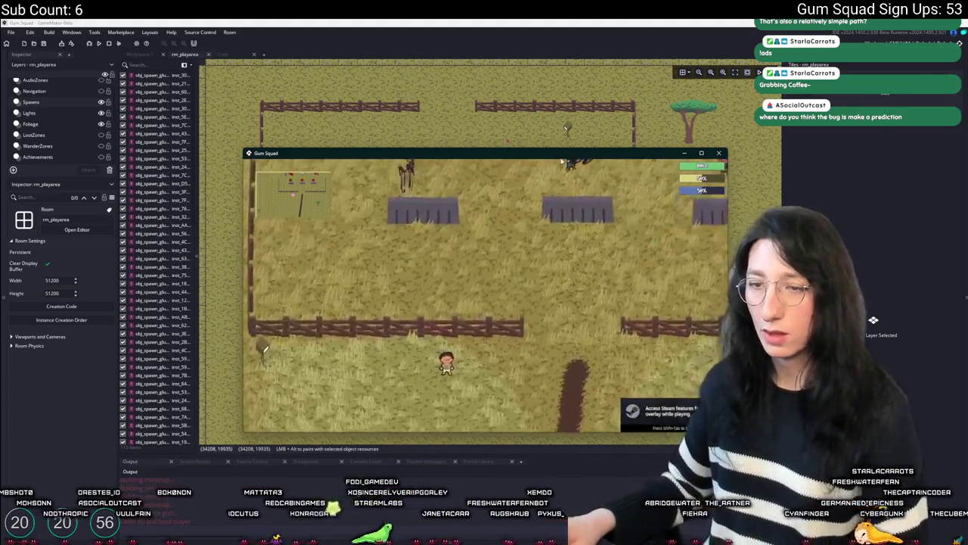
pyautogui.press('i')
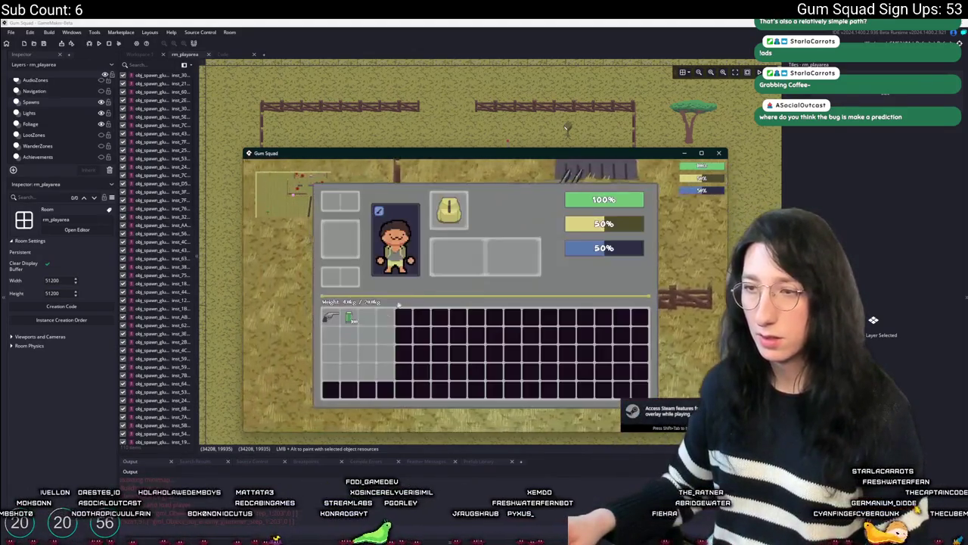
pyautogui.press('i')
# Step: Walk the player north past the fence, east along it, south through the field, and back toward the cover walls
pyautogui.press('w')
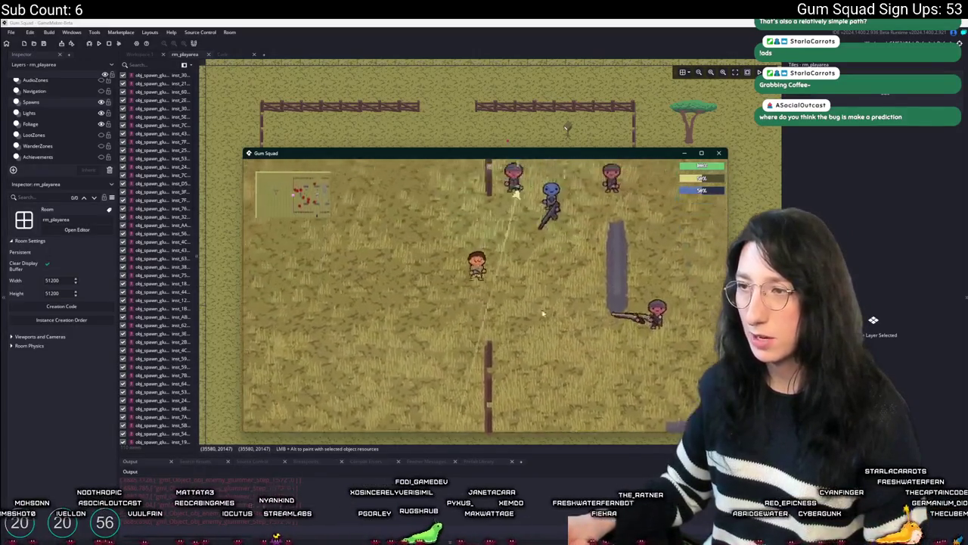
pyautogui.press('w')
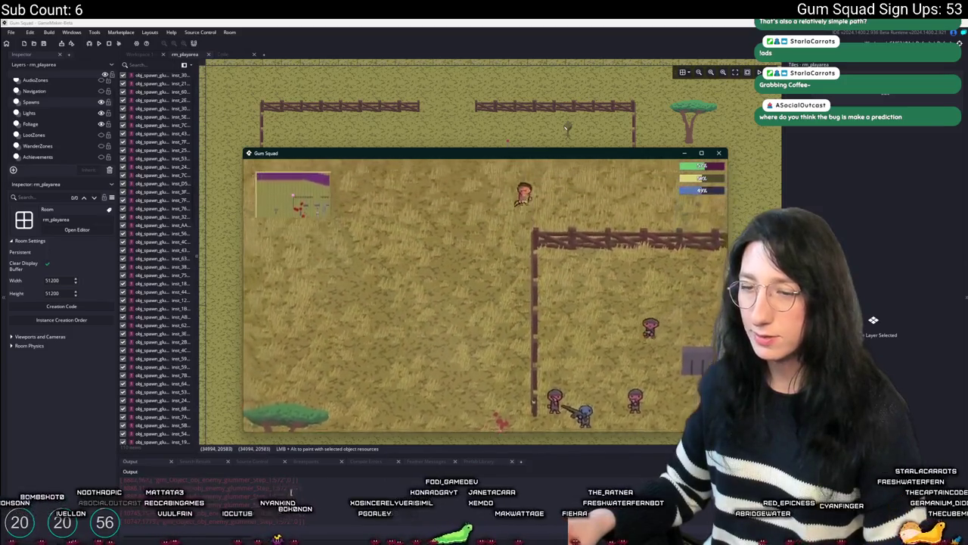
pyautogui.press('d')
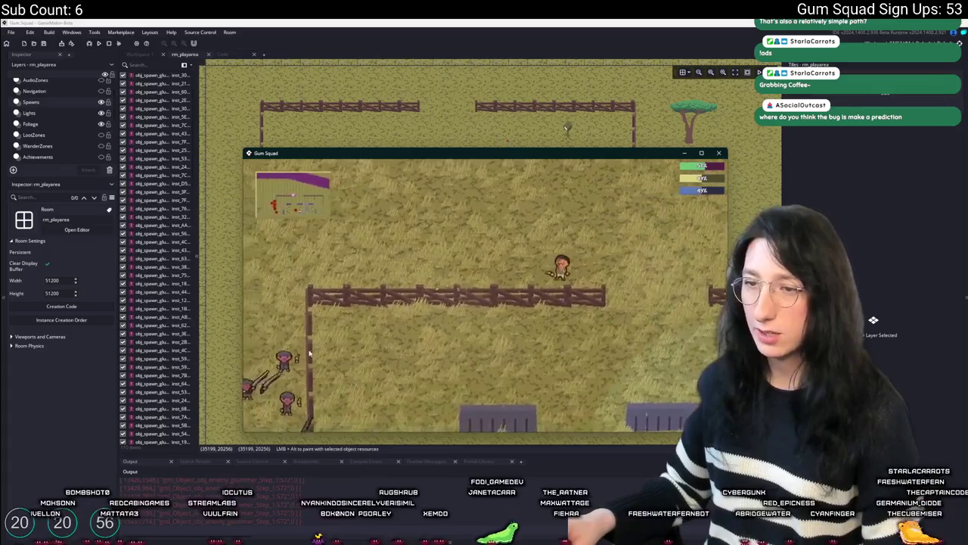
pyautogui.press('d')
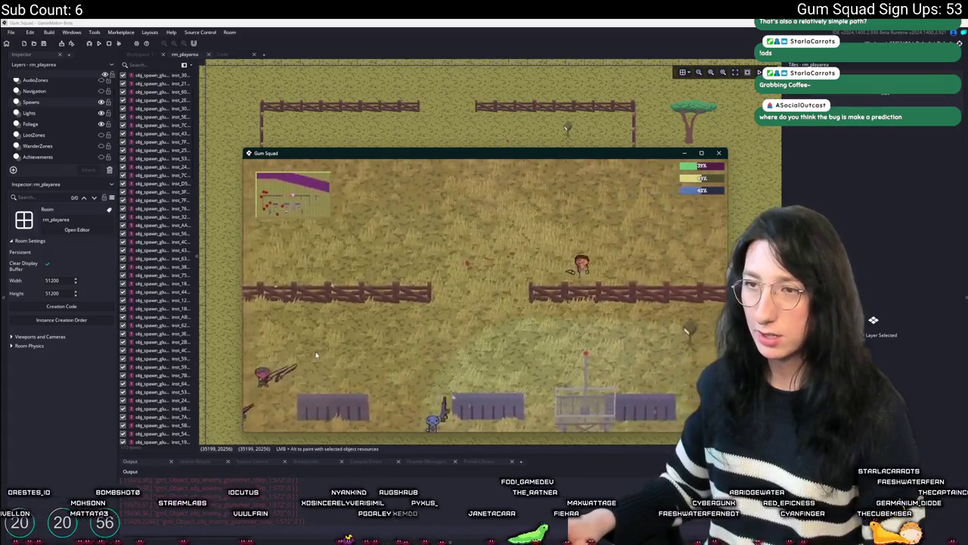
pyautogui.press('d')
pyautogui.press('w')
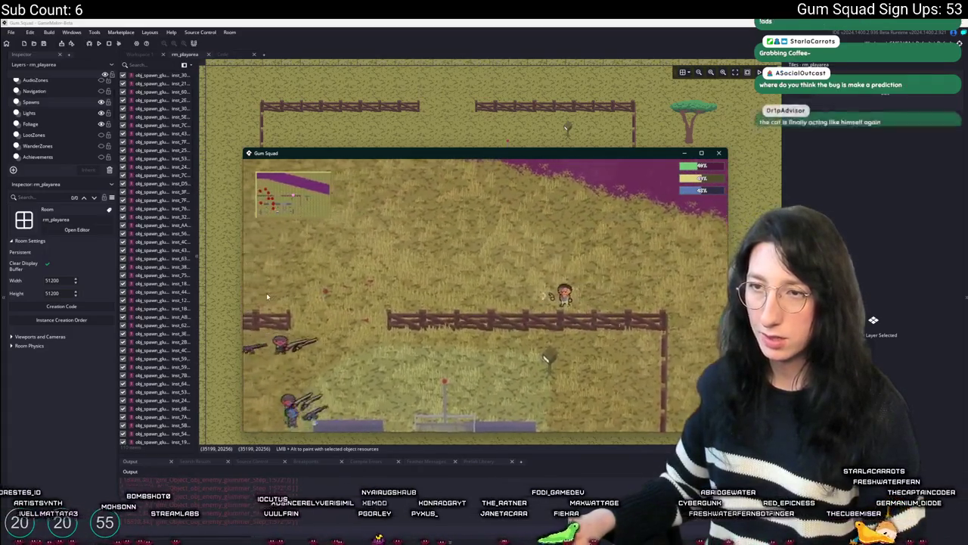
pyautogui.press('d')
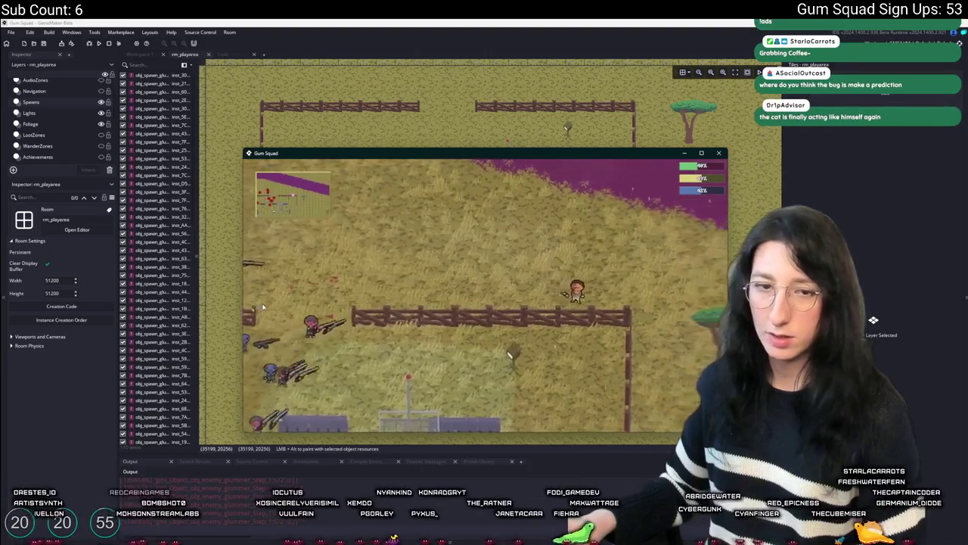
pyautogui.press('s')
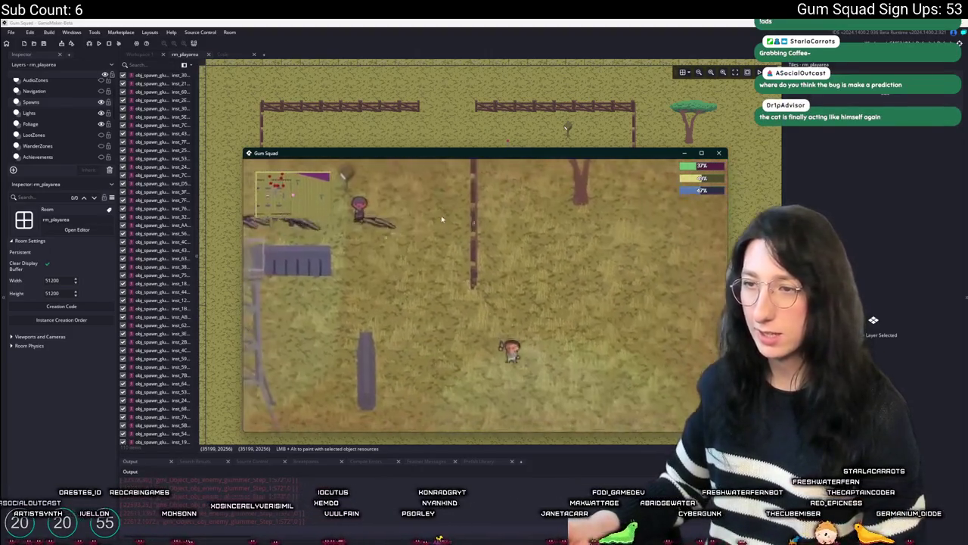
pyautogui.press('s')
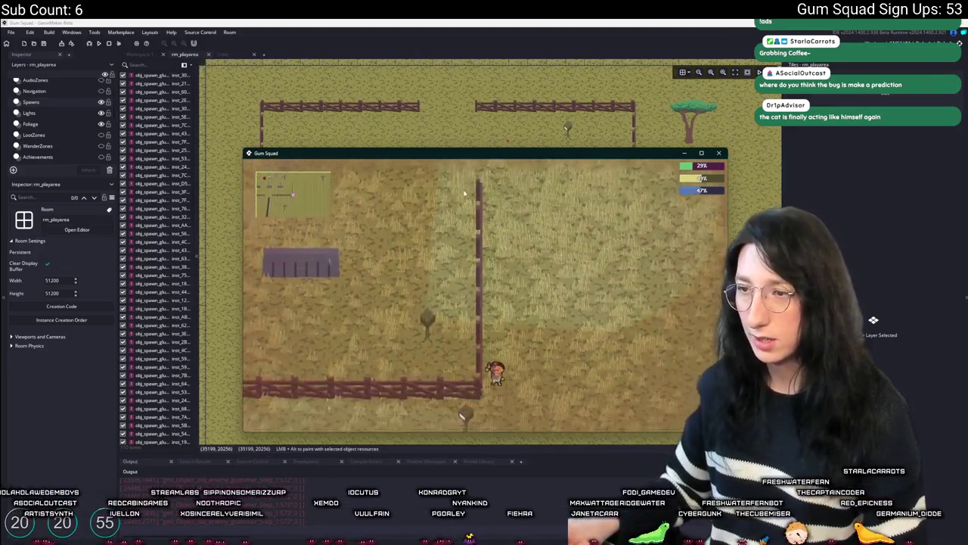
pyautogui.press('s')
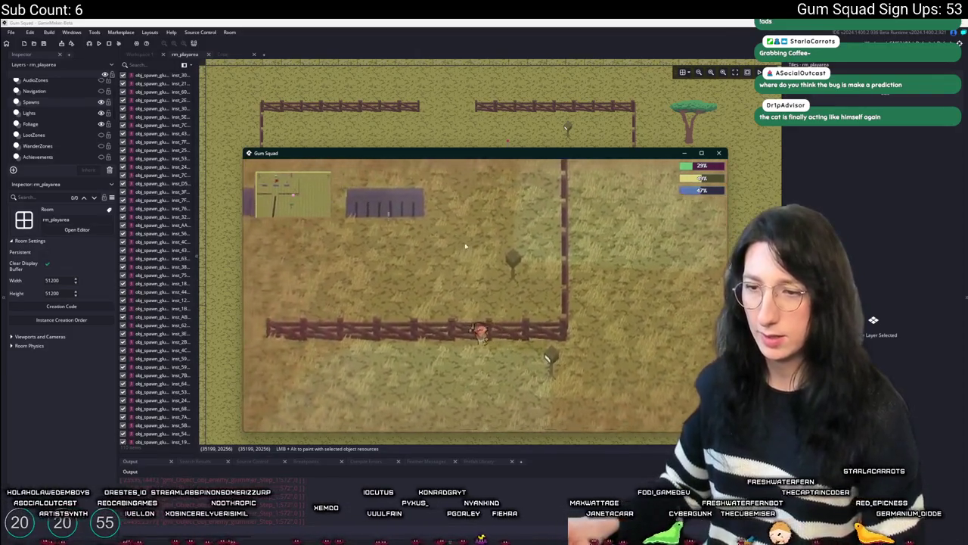
pyautogui.press('a')
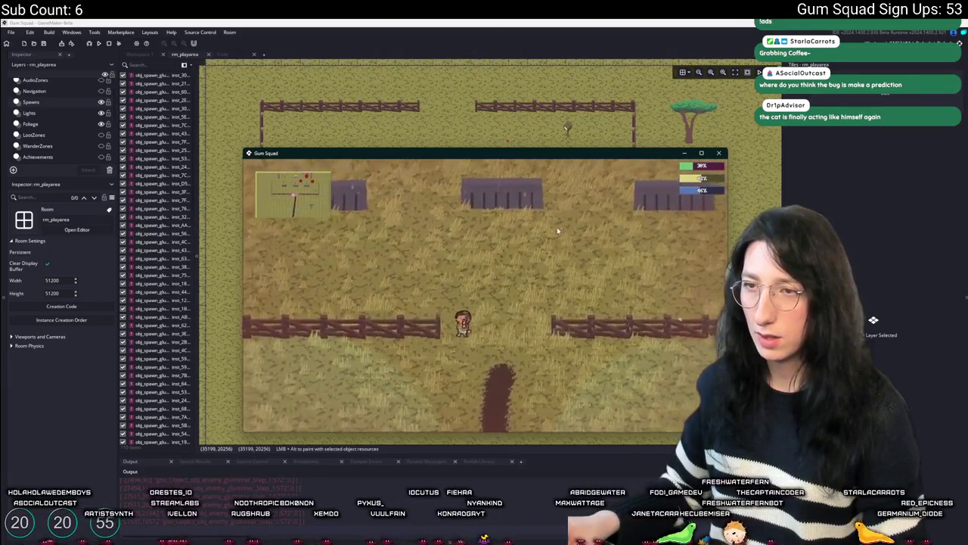
pyautogui.press('w')
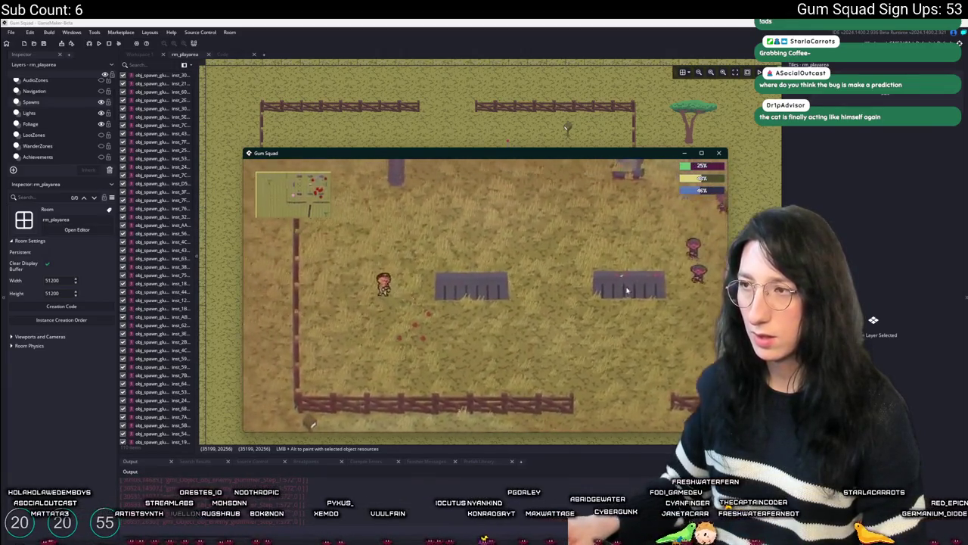
pyautogui.press('w')
pyautogui.press('a')
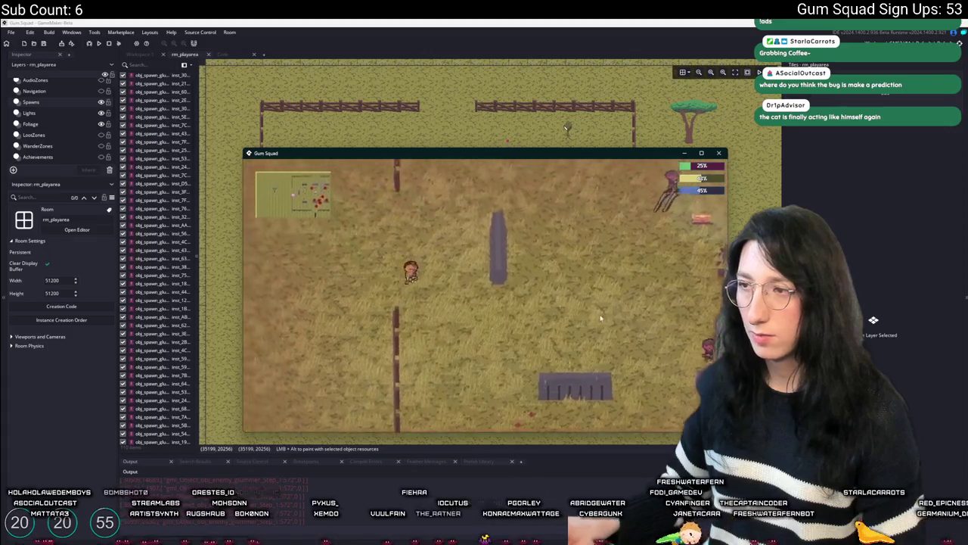
pyautogui.press('d')
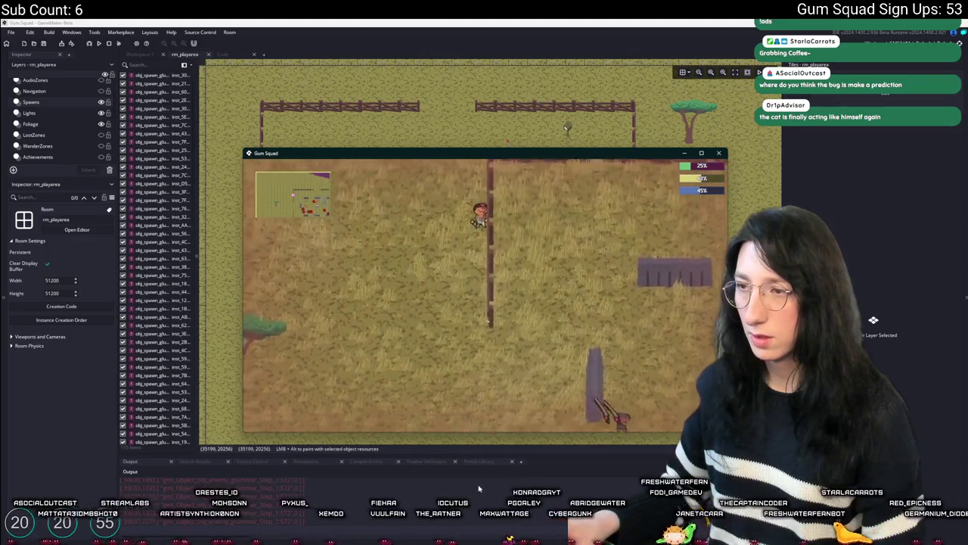
# Step: Return to the running game and walk across the field, south past the watchtower, then west along the fence
pyautogui.press('Escape')
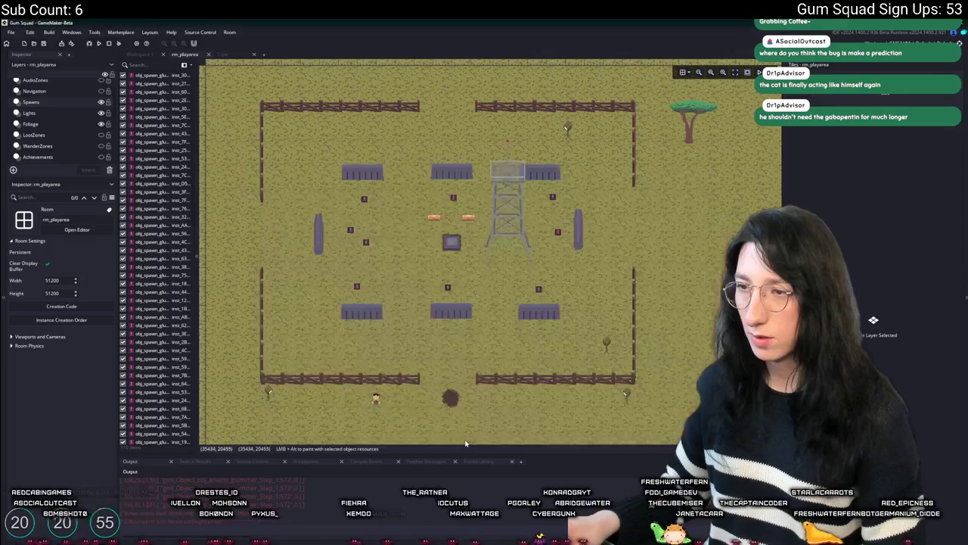
pyautogui.hotkey('alt', 'Tab')
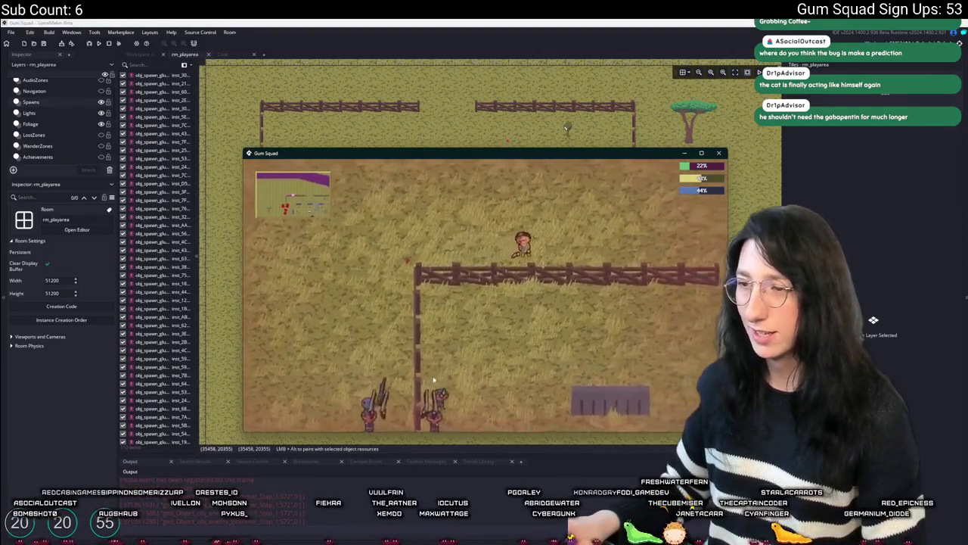
pyautogui.press('w')
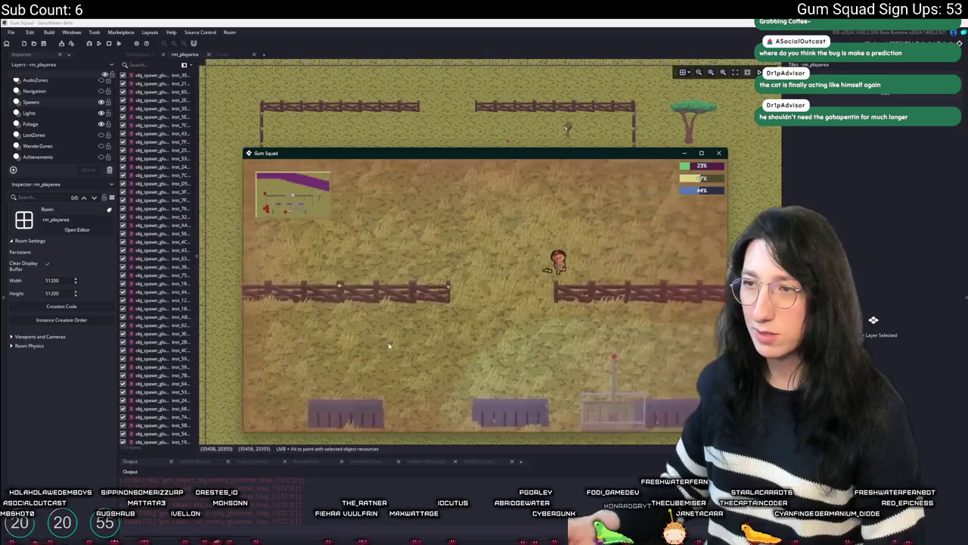
pyautogui.press('d')
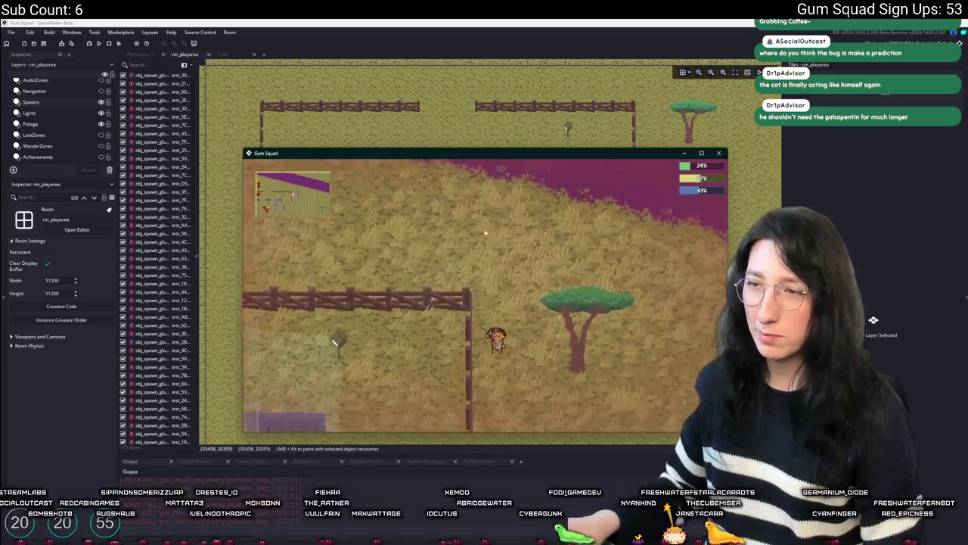
pyautogui.press('s')
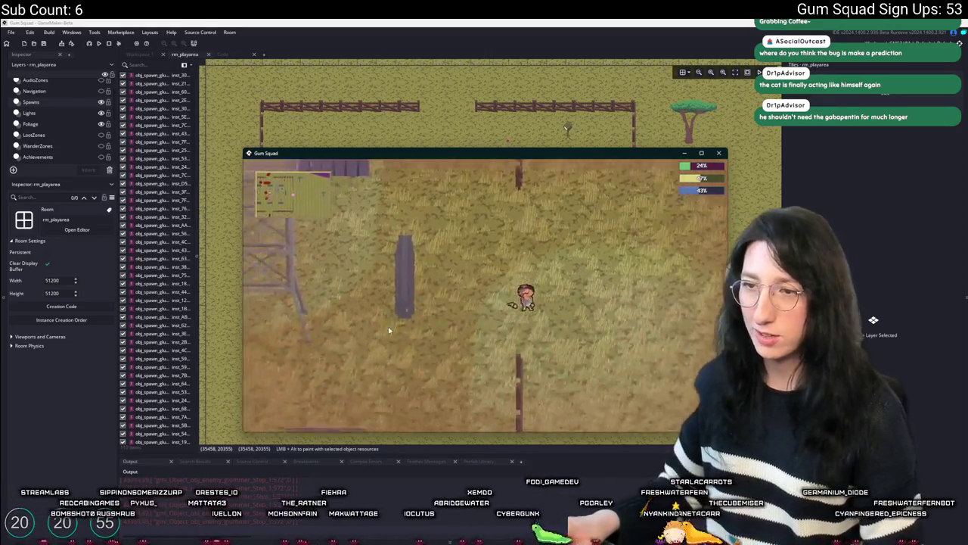
pyautogui.press('s')
pyautogui.press('d')
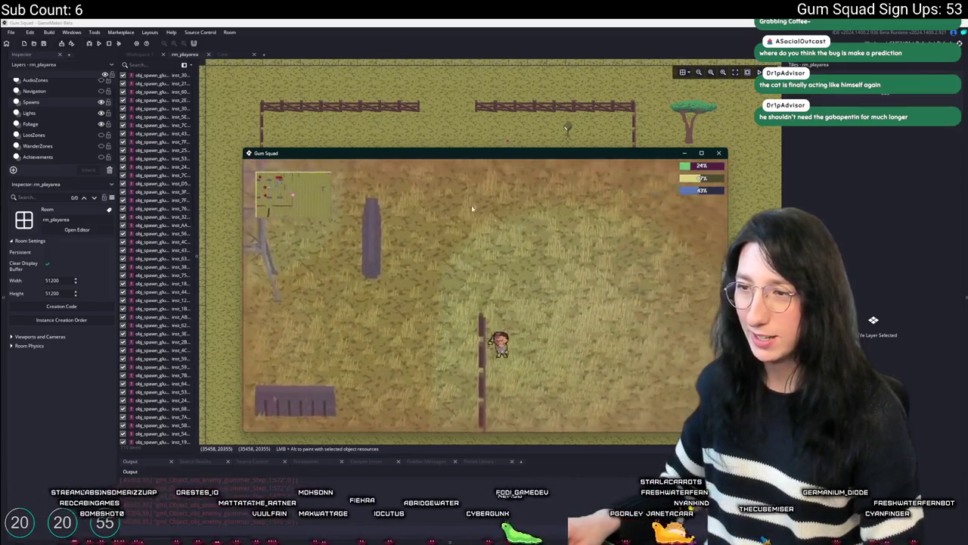
pyautogui.press('s')
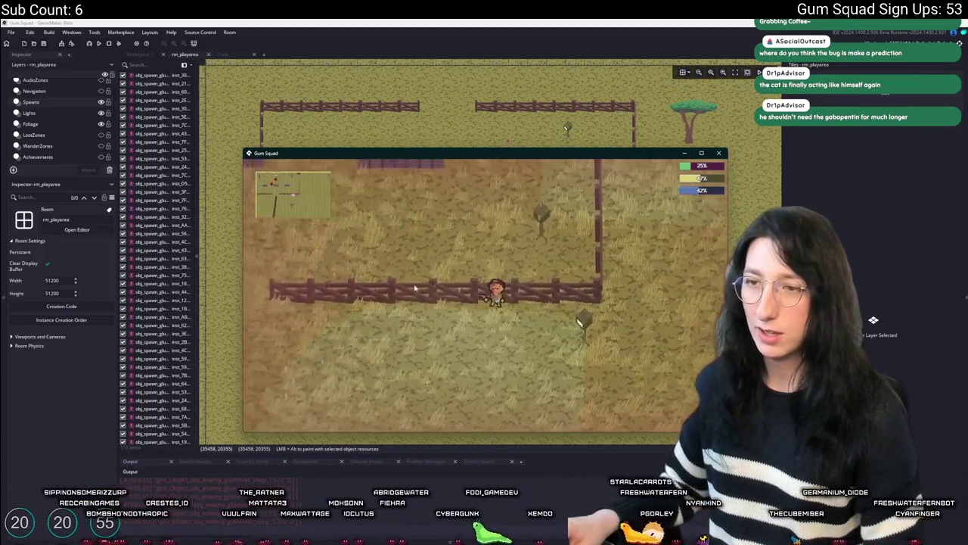
pyautogui.press('a')
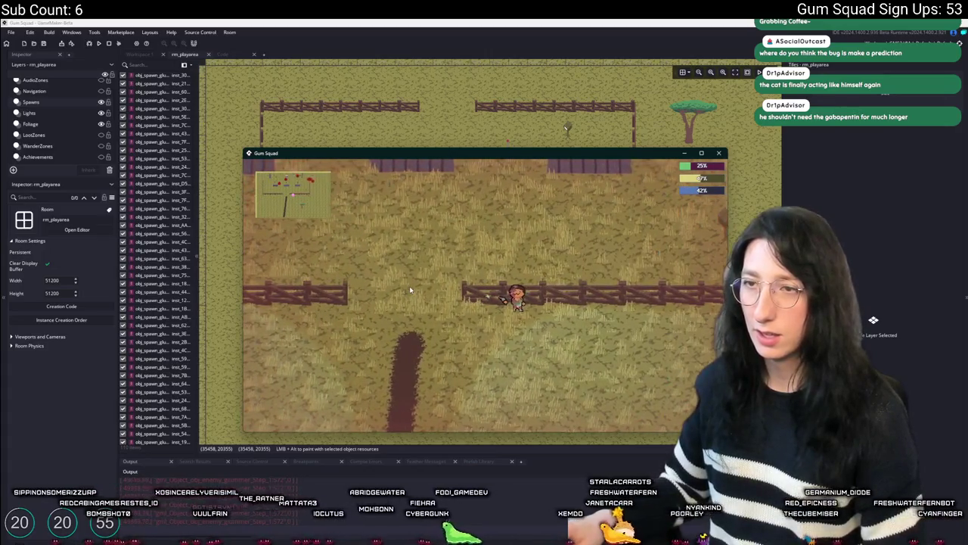
pyautogui.press('a')
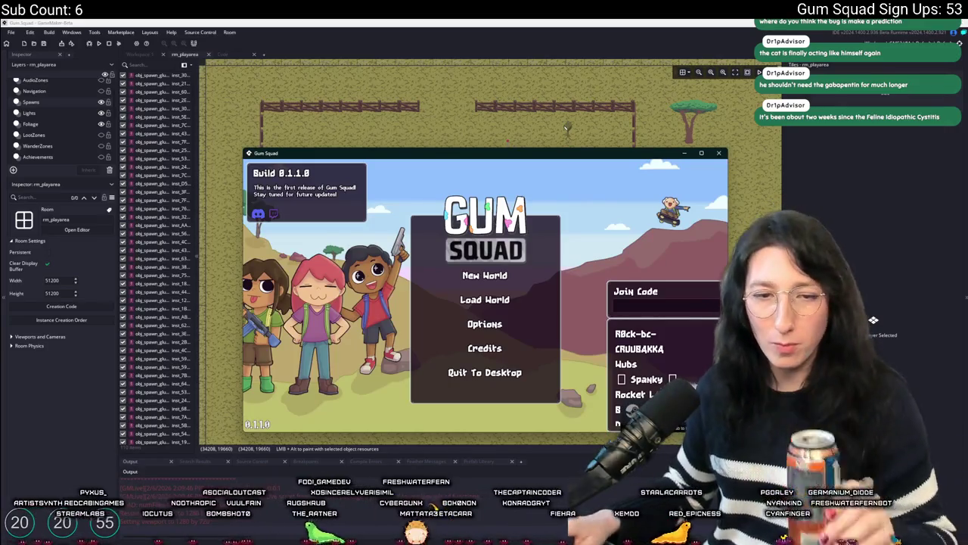
# Step: Start a new world with a lobby, dismiss the inventory, and take the game out of fullscreen
pyautogui.moveTo(492, 154); pyautogui.dragTo(491, 101)
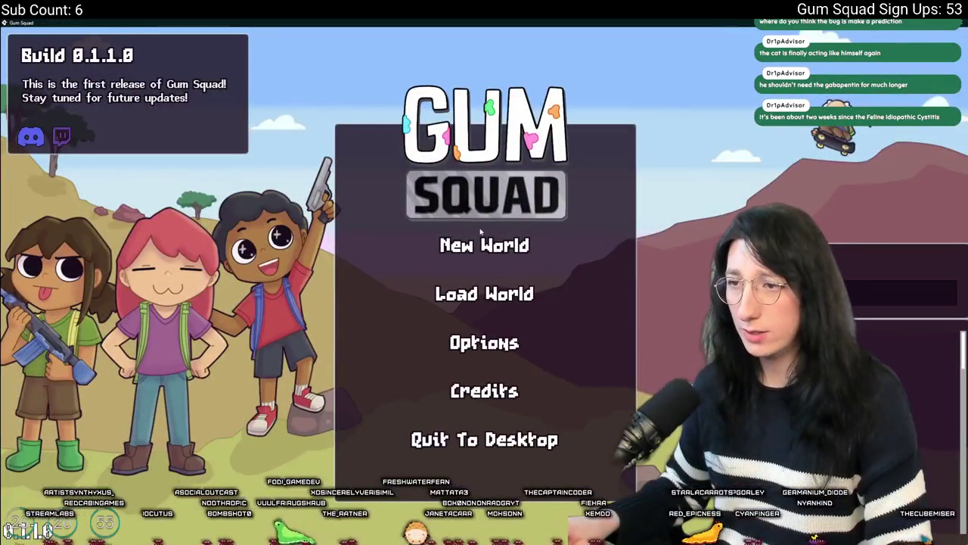
pyautogui.click(484, 245)
pyautogui.click(457, 401)
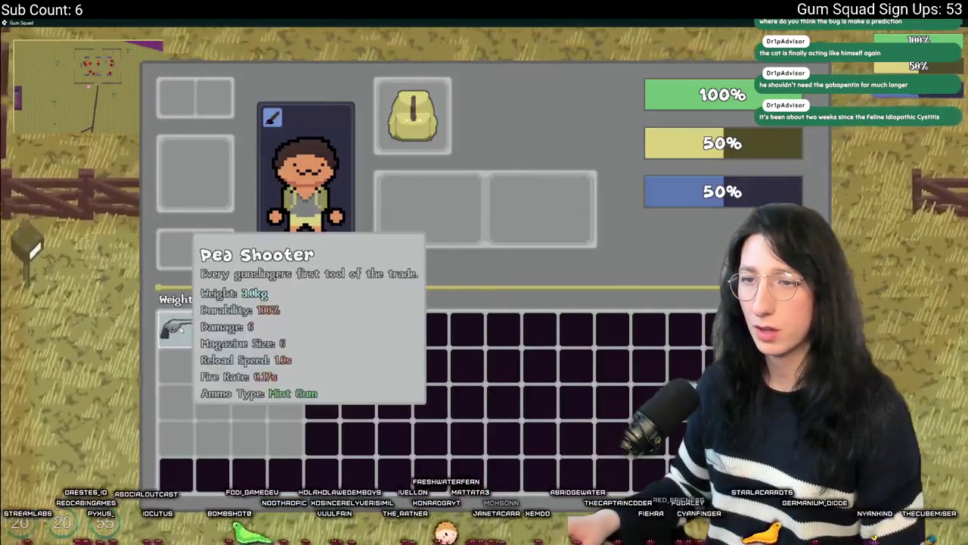
pyautogui.press('Tab')
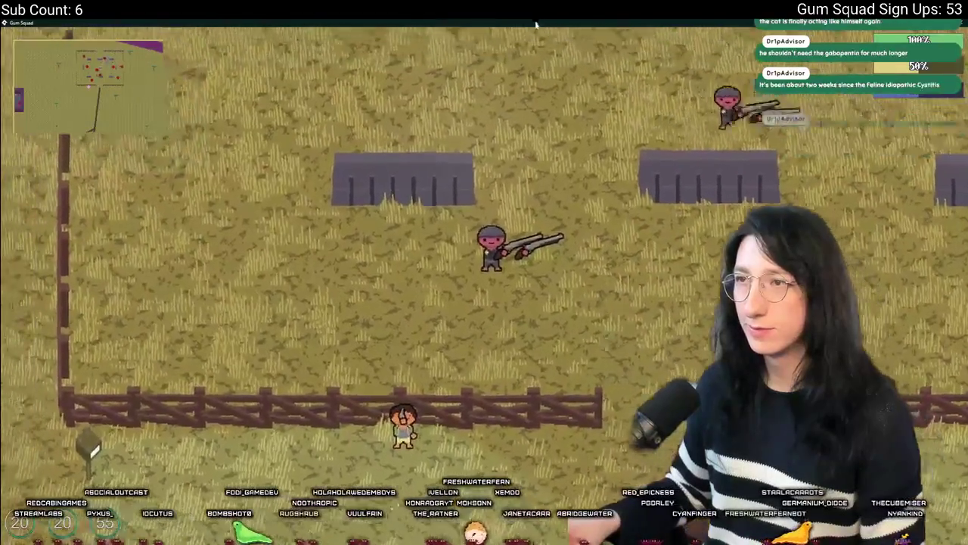
pyautogui.hotkey('alt', 'Return')
# Step: Walk the character left and up past the fence, then right and down toward the enemies
pyautogui.press('a')
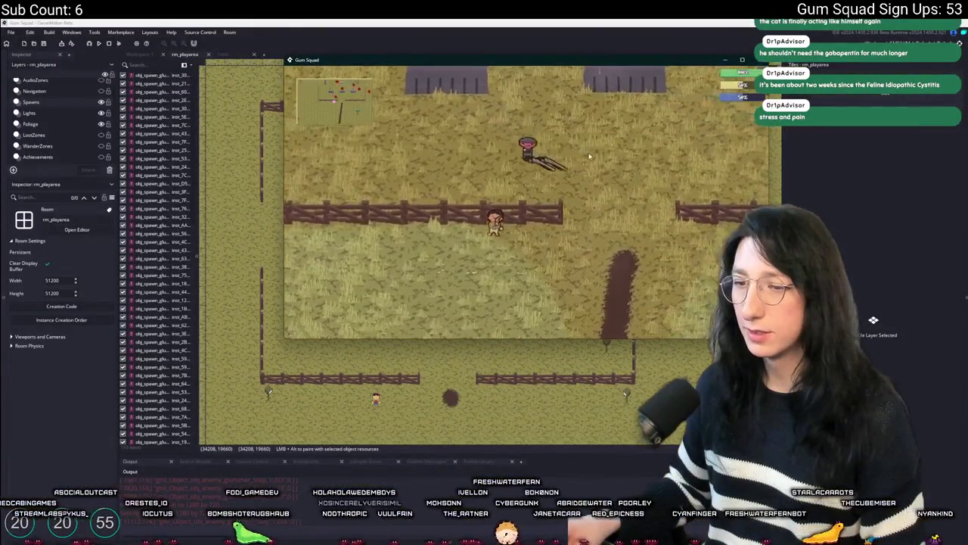
pyautogui.press('w')
pyautogui.press('a')
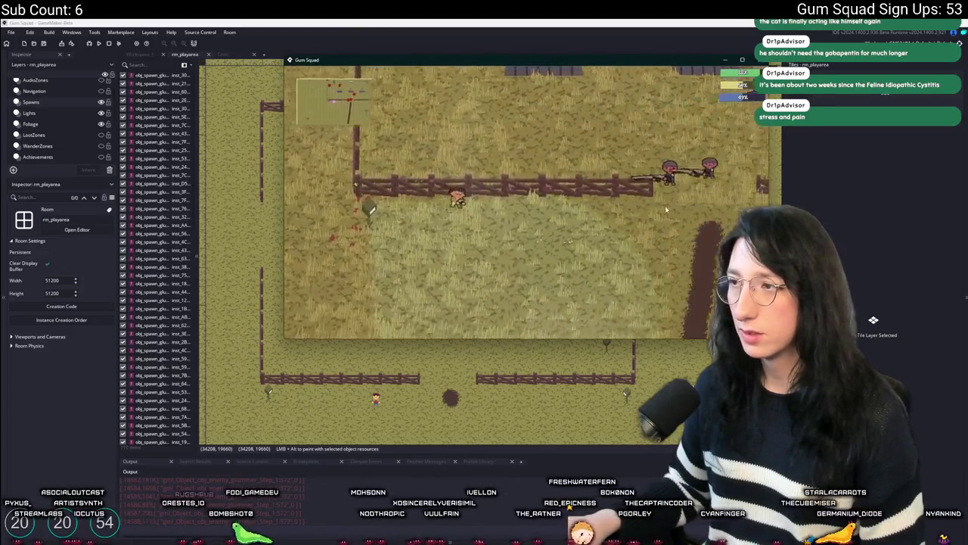
pyautogui.press('d')
pyautogui.press('s')
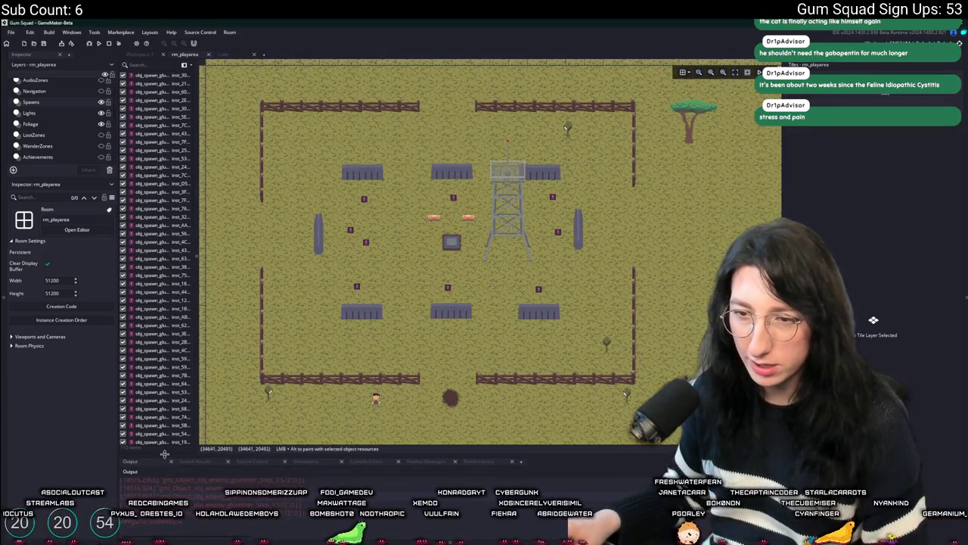
# Step: Enlarge the Output log, scroll through the enemy step timing entries, then bring up Windows search
pyautogui.moveTo(164, 454); pyautogui.dragTo(164, 324)
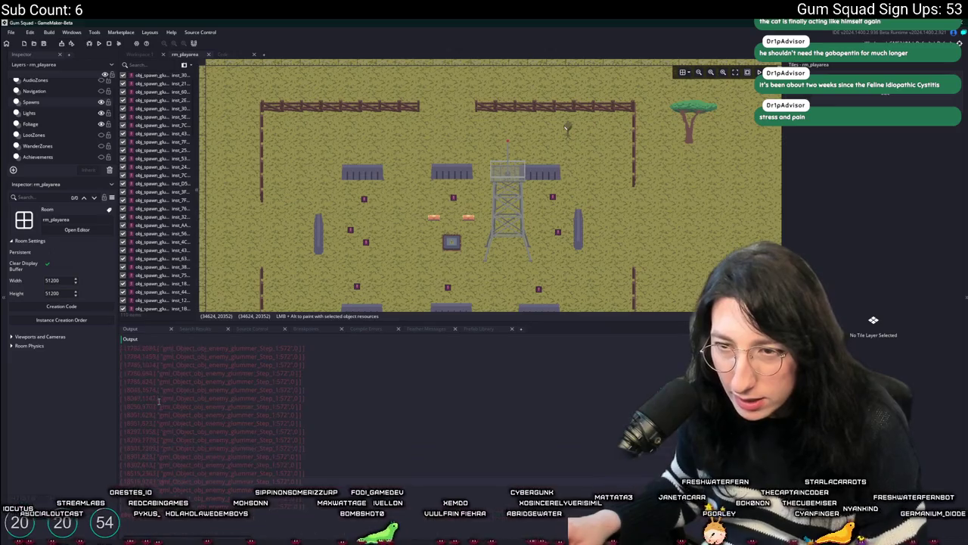
pyautogui.scroll(10, 159, 401)
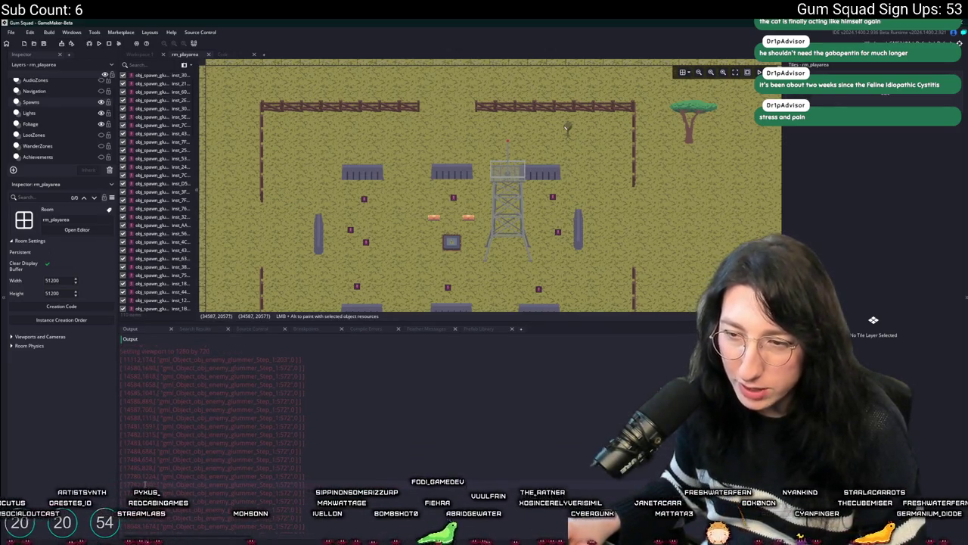
pyautogui.scroll(-1, 144, 485)
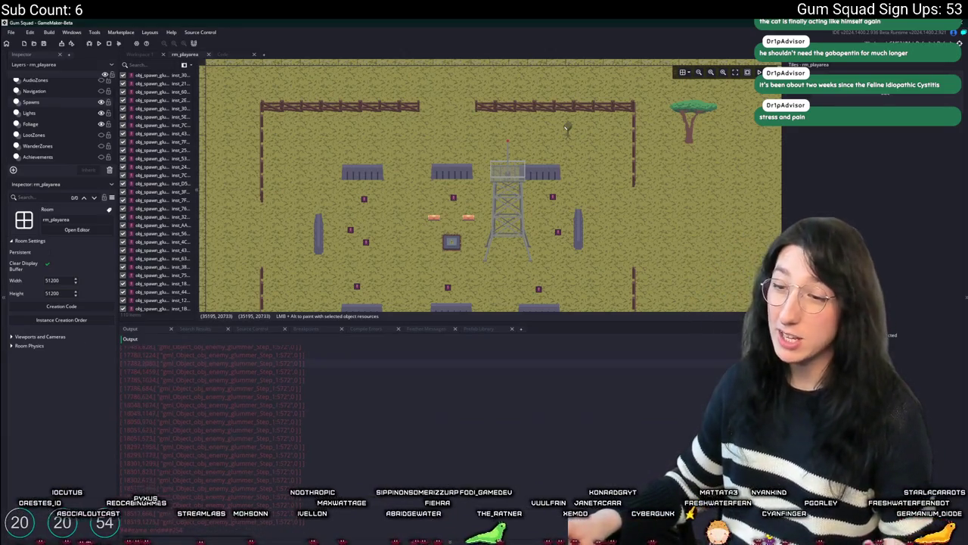
pyautogui.press('super')
# Step: Launch Calculator, clear the display, and enter 2000 + 100
pyautogui.write('calculator')
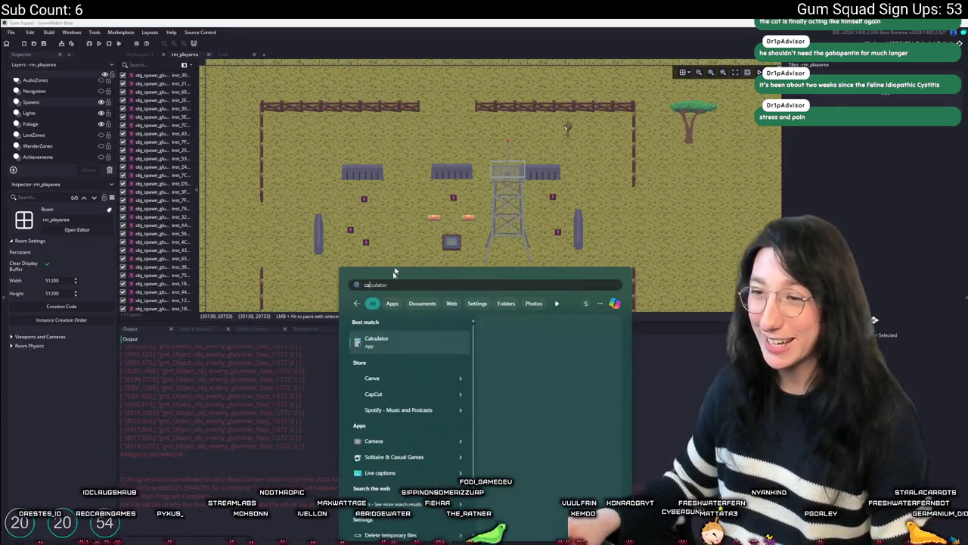
pyautogui.press('Return')
pyautogui.write('2002')
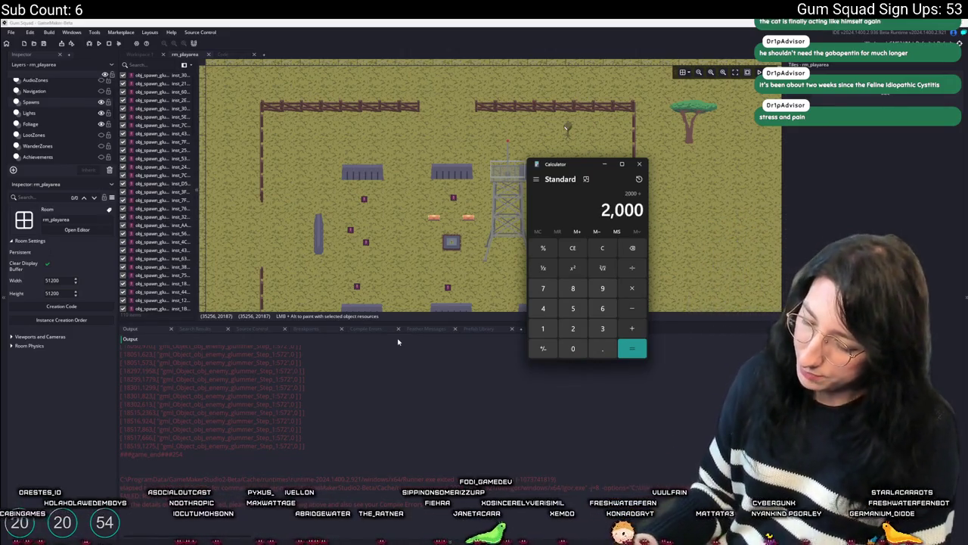
pyautogui.write('/1000')
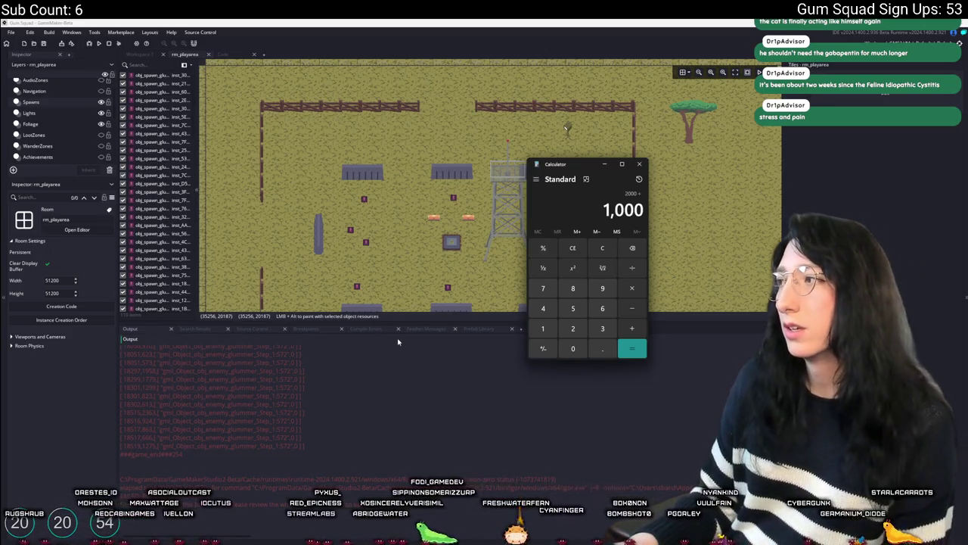
pyautogui.click(602, 248)
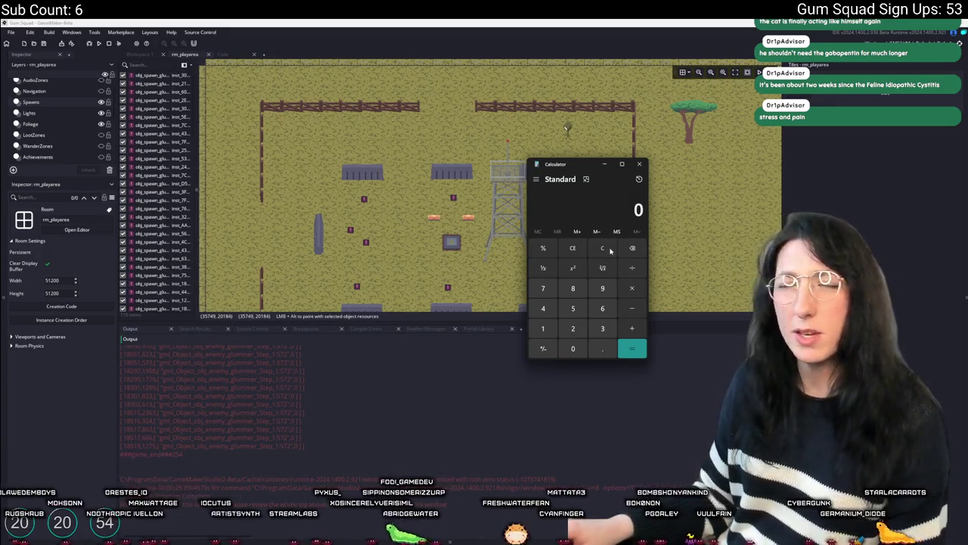
pyautogui.click(580, 328)
pyautogui.write('000')
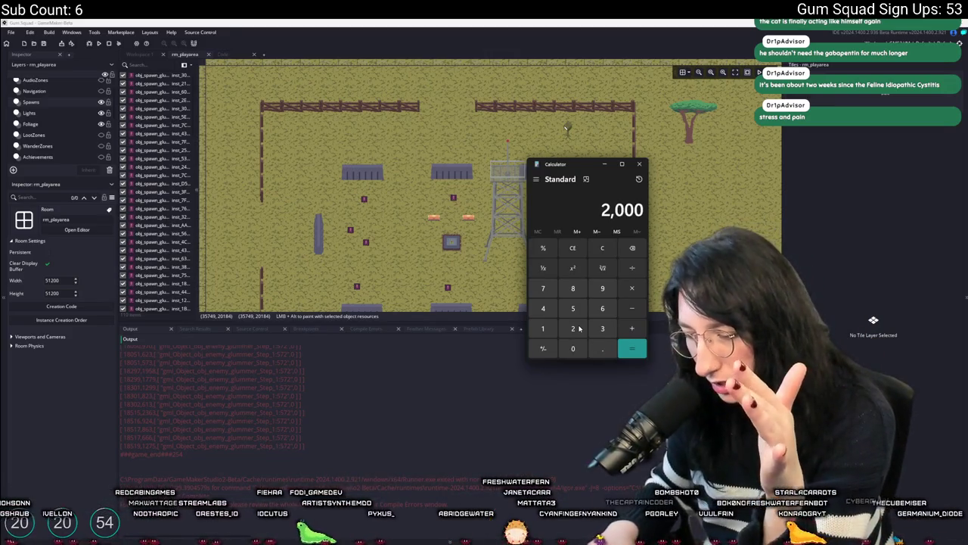
pyautogui.press('+')
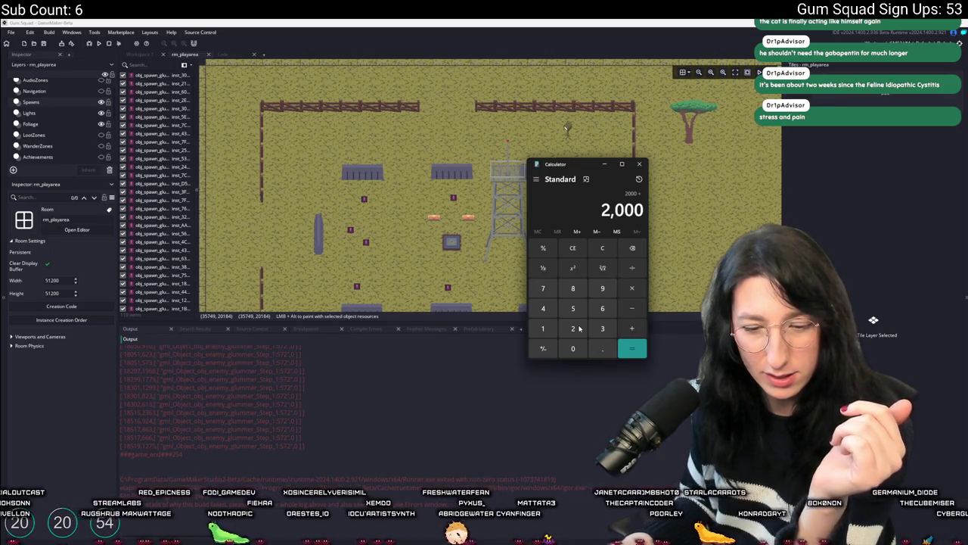
pyautogui.write('100')
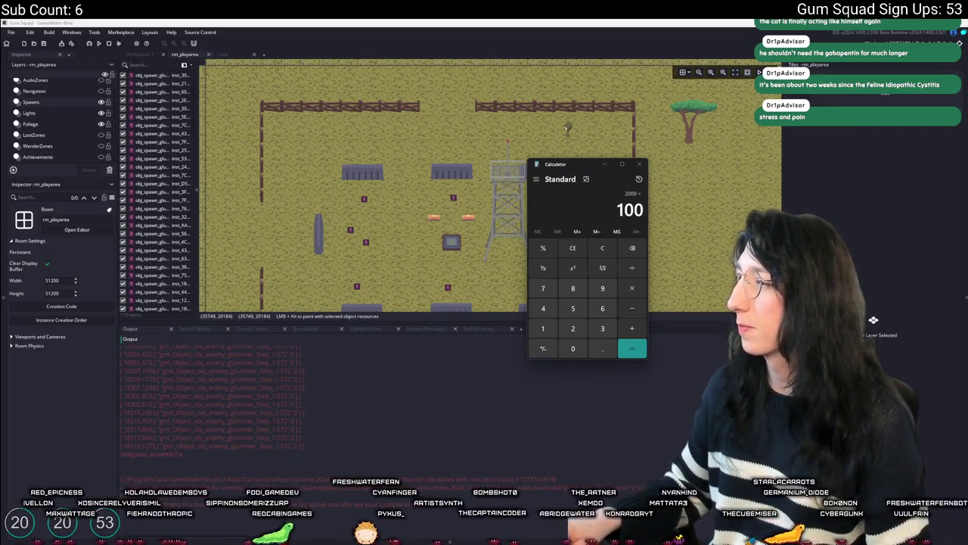
# Step: Confirm in the Bing converter that 2000 microseconds equals 2 milliseconds
pyautogui.hotkey('alt', 'Tab')
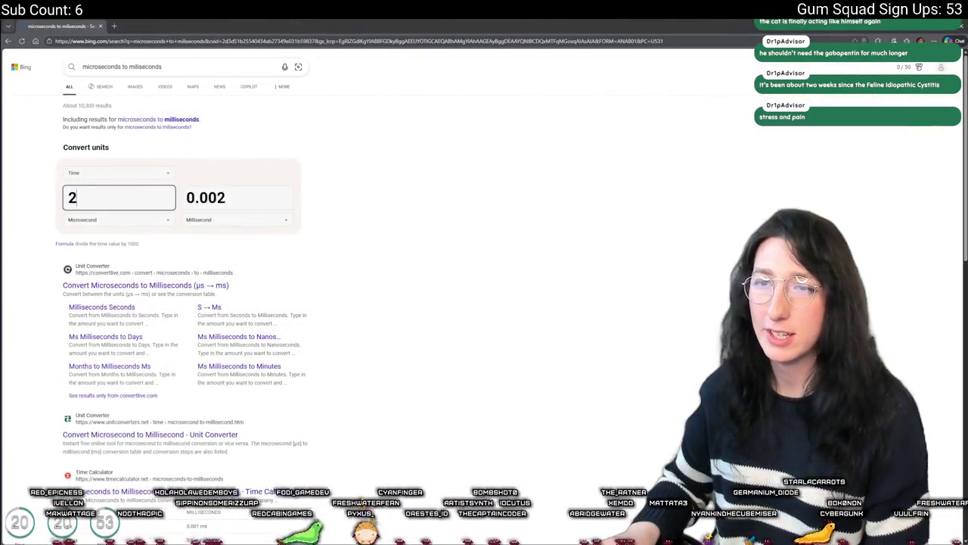
pyautogui.write('000')
pyautogui.click(194, 197)
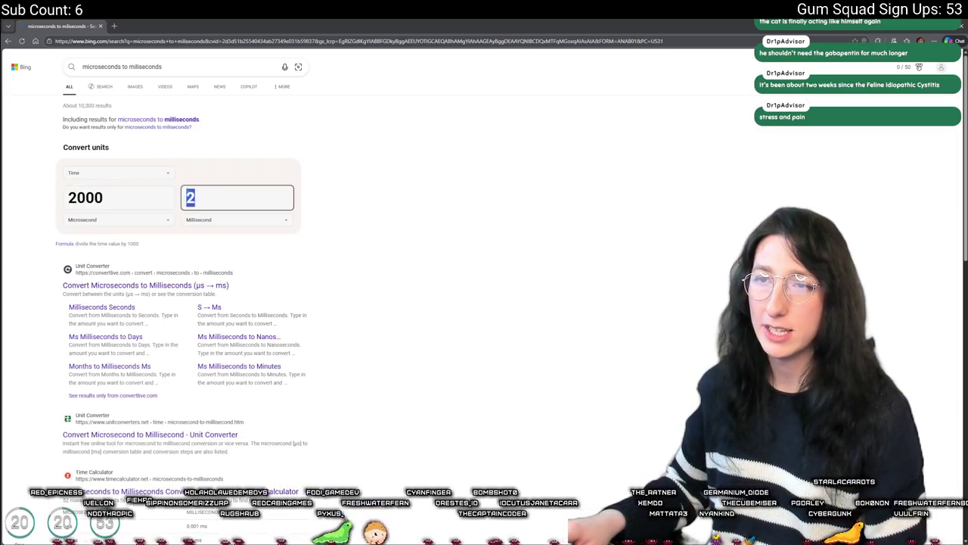
pyautogui.hotkey('alt', 'Tab')
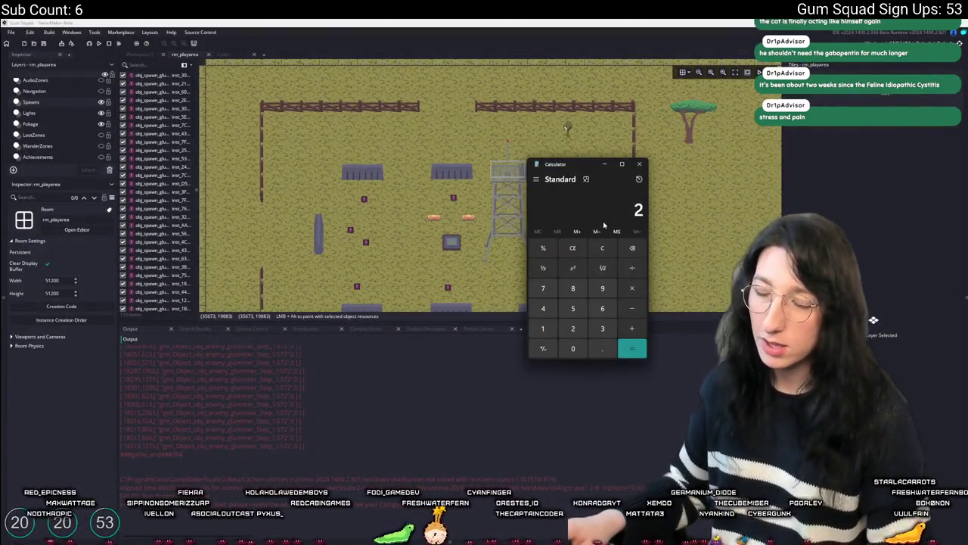
# Step: Calculate 16.7 minus 2 in Calculator to get 14.7, then close Calculator
pyautogui.write('16.74')
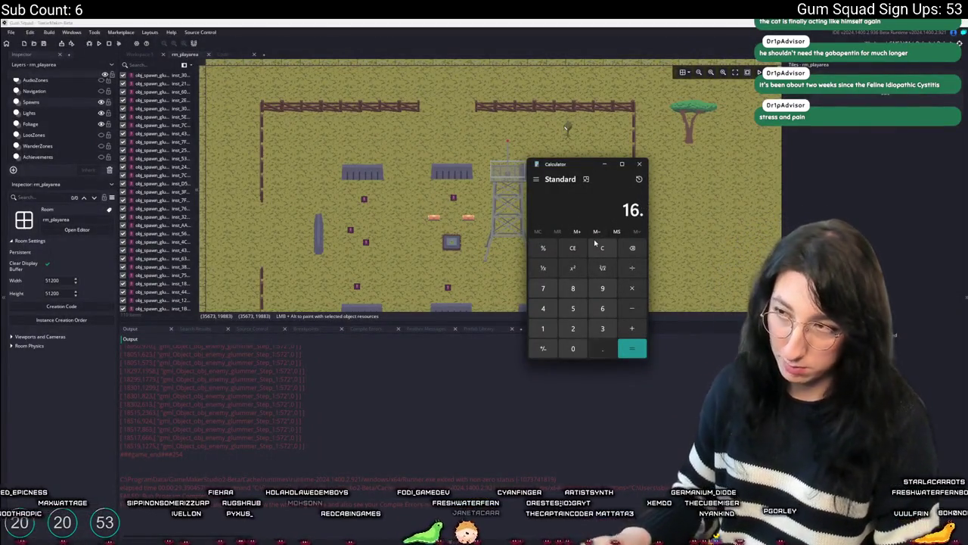
pyautogui.press('BackSpace')
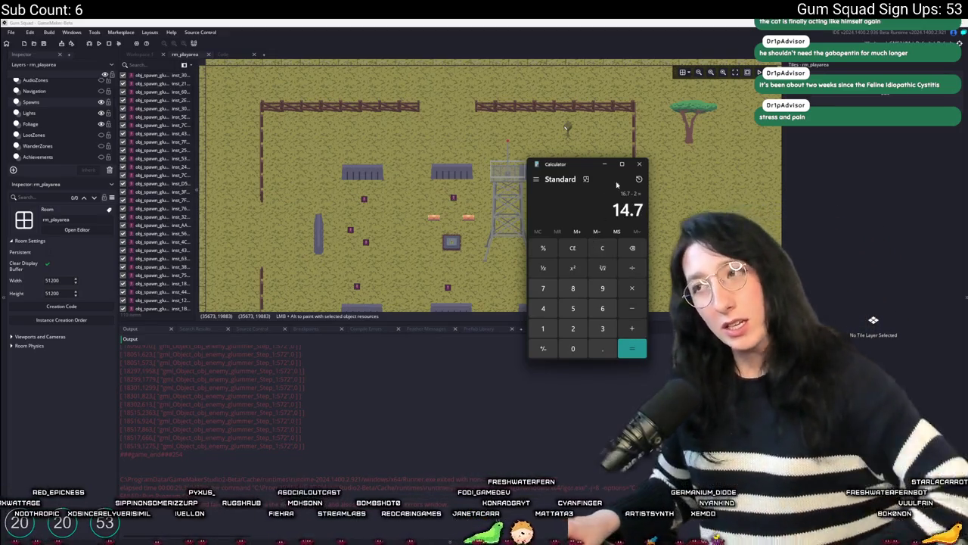
pyautogui.click(639, 164)
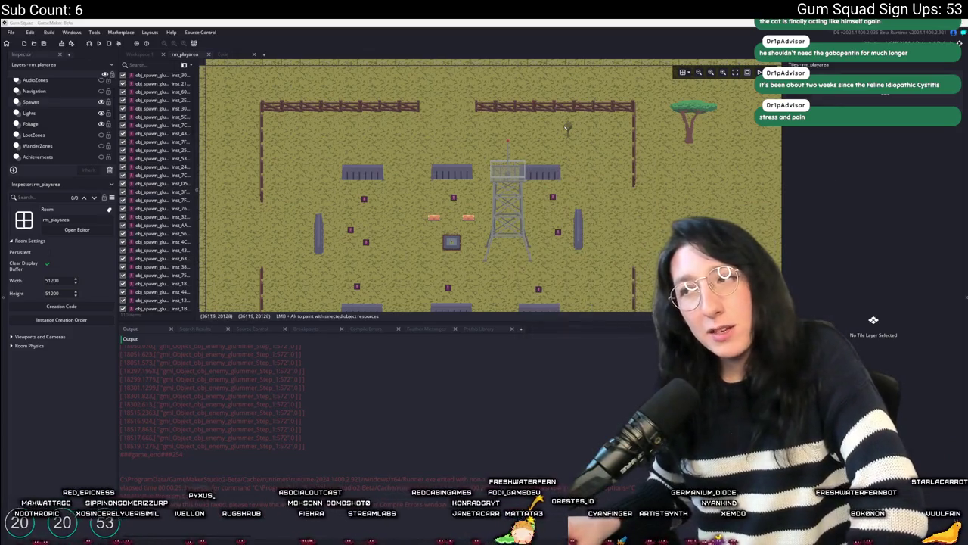
# Step: In the enemy's GML code, comment out the log call at line 572 with //
pyautogui.click(222, 54)
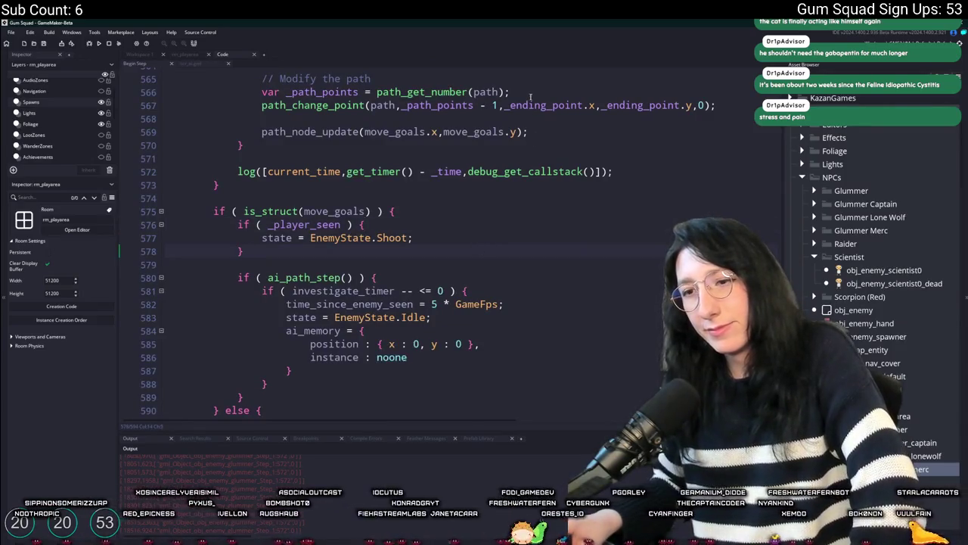
pyautogui.scroll(1, 456, 221)
pyautogui.scroll(1, 456, 222)
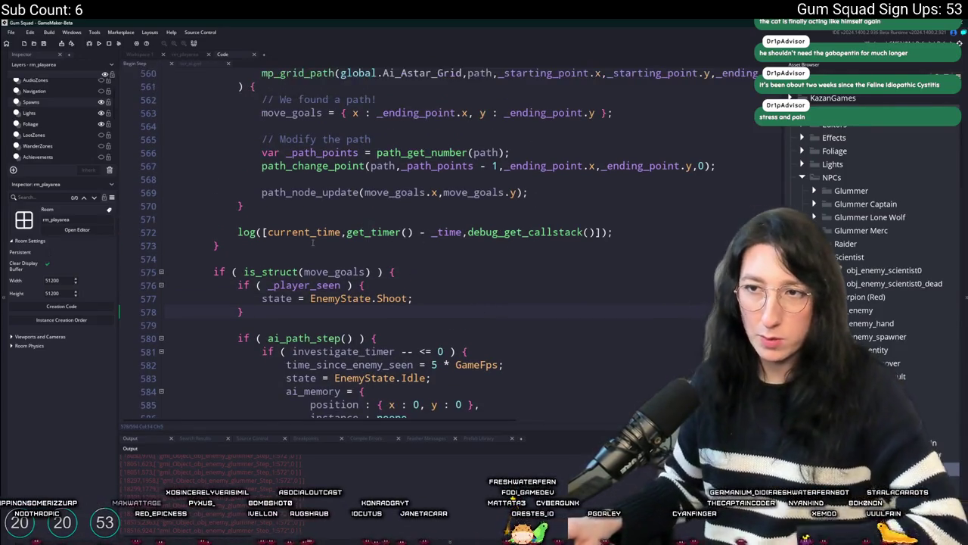
pyautogui.click(239, 227)
pyautogui.scroll(-3, 256, 269)
pyautogui.write('//')
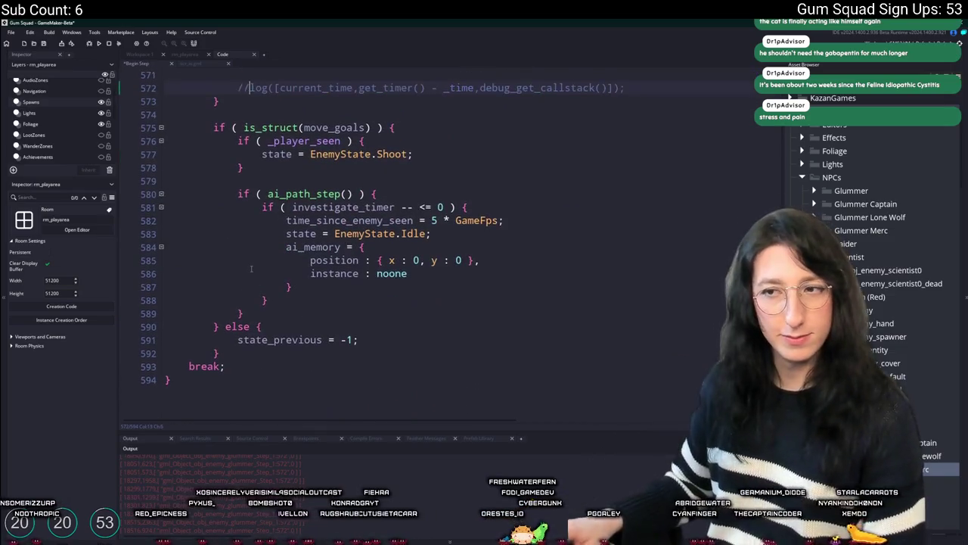
# Step: Scroll up to line 102 and comment out its log(...) call with //
pyautogui.scroll(15, 257, 266)
pyautogui.scroll(5, 263, 260)
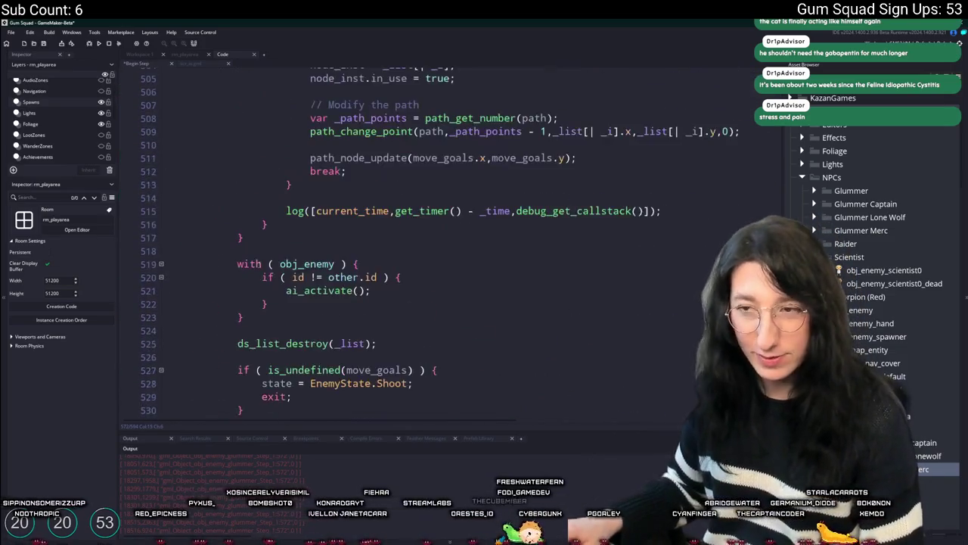
pyautogui.scroll(12, 251, 277)
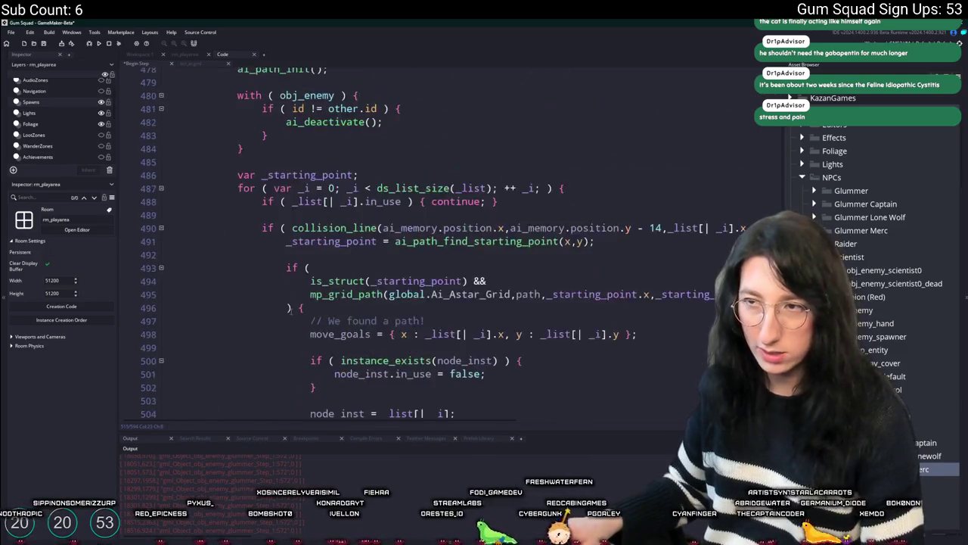
pyautogui.scroll(15, 261, 303)
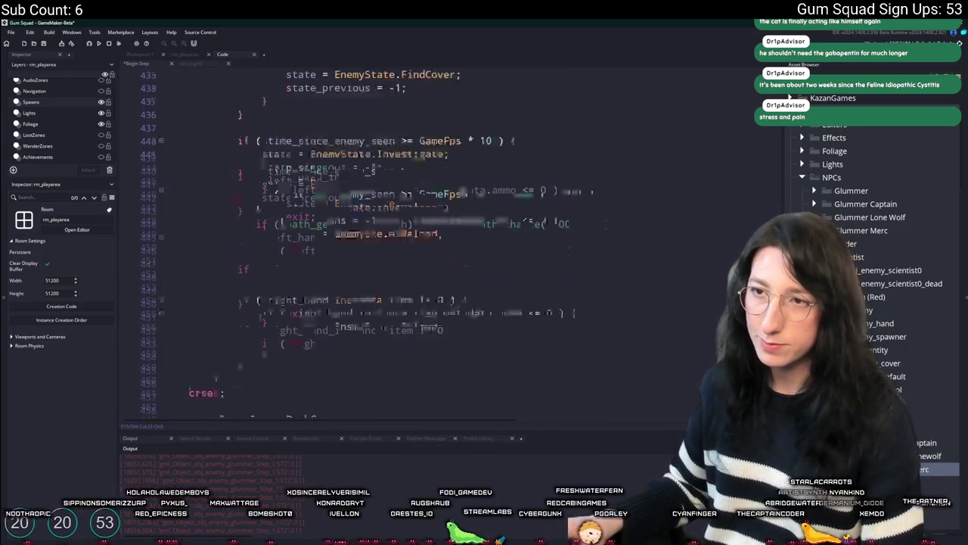
pyautogui.scroll(17, 257, 314)
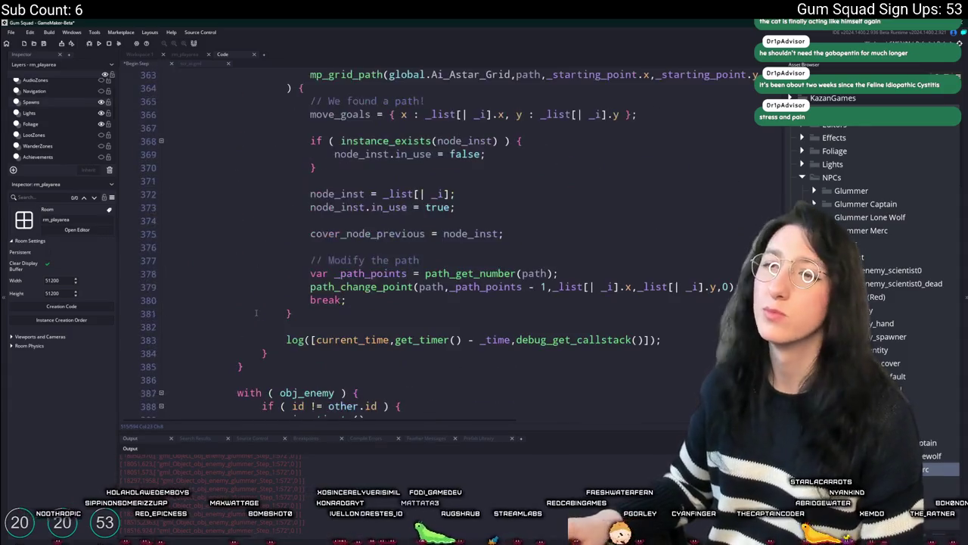
pyautogui.scroll(11, 286, 337)
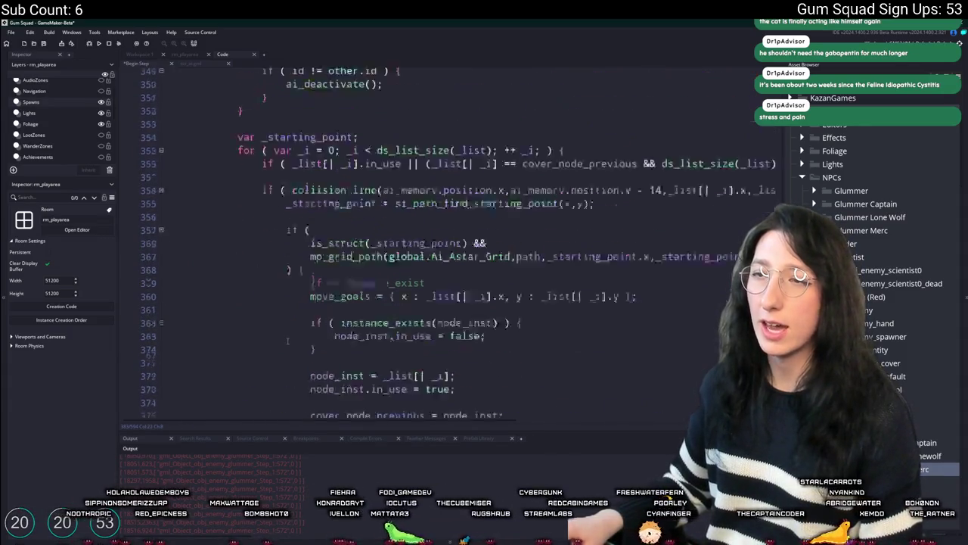
pyautogui.scroll(16, 234, 303)
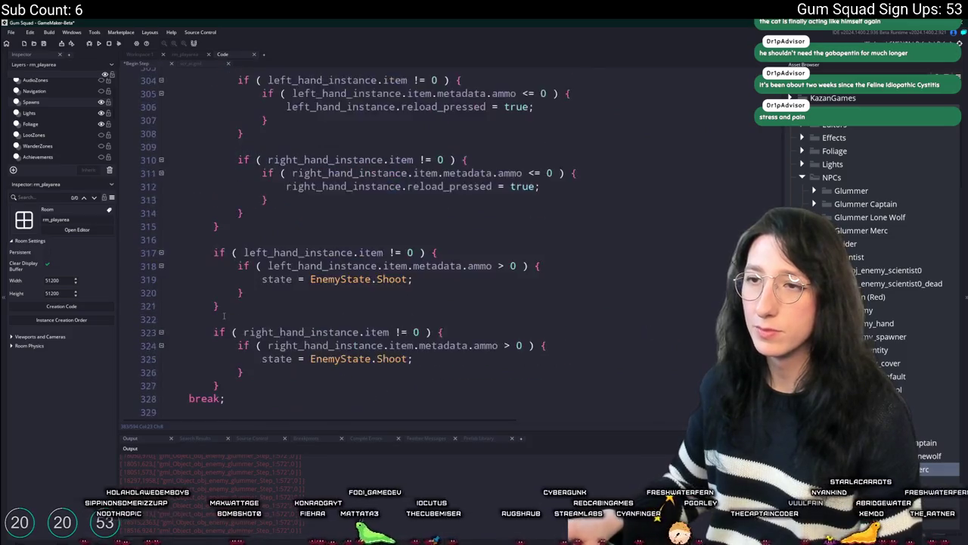
pyautogui.scroll(14, 235, 310)
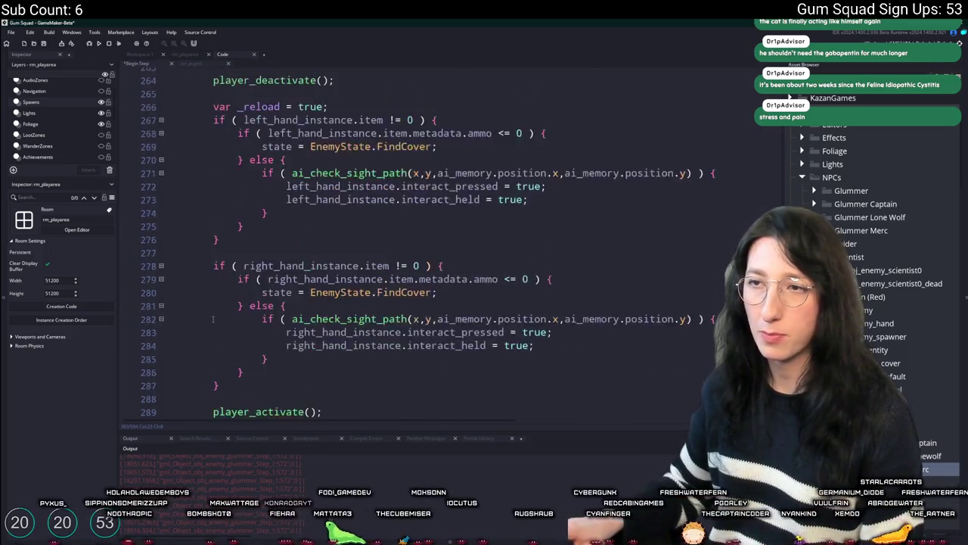
pyautogui.scroll(15, 227, 313)
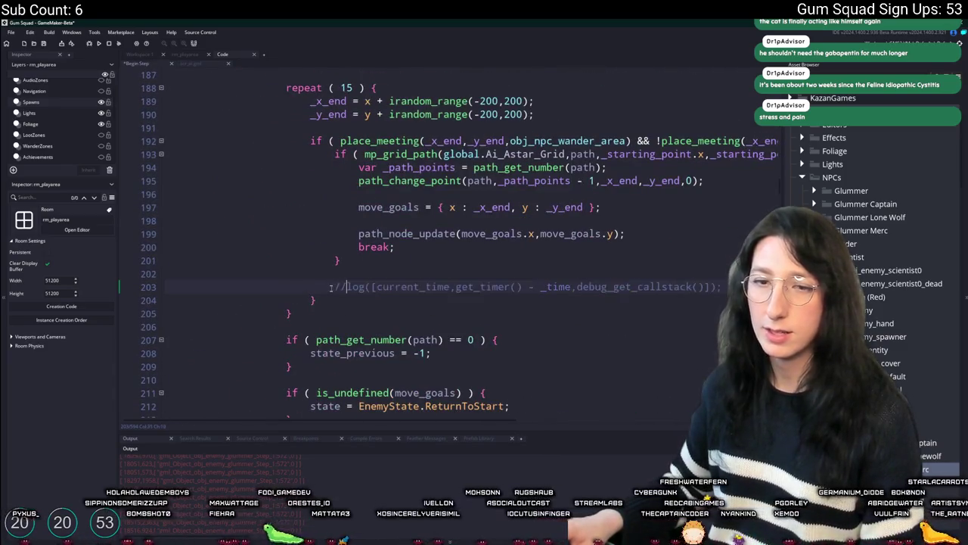
pyautogui.scroll(8, 317, 294)
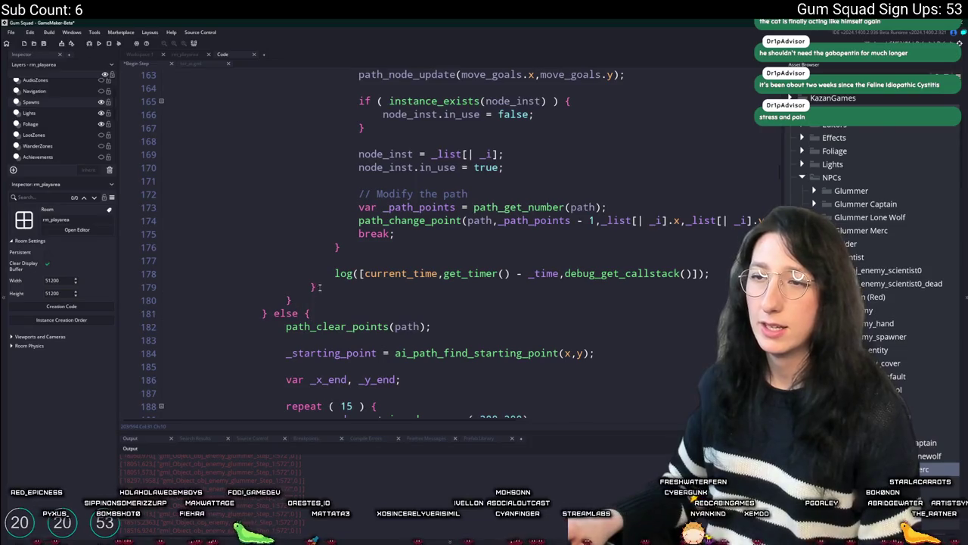
pyautogui.scroll(8, 344, 274)
pyautogui.scroll(12, 287, 270)
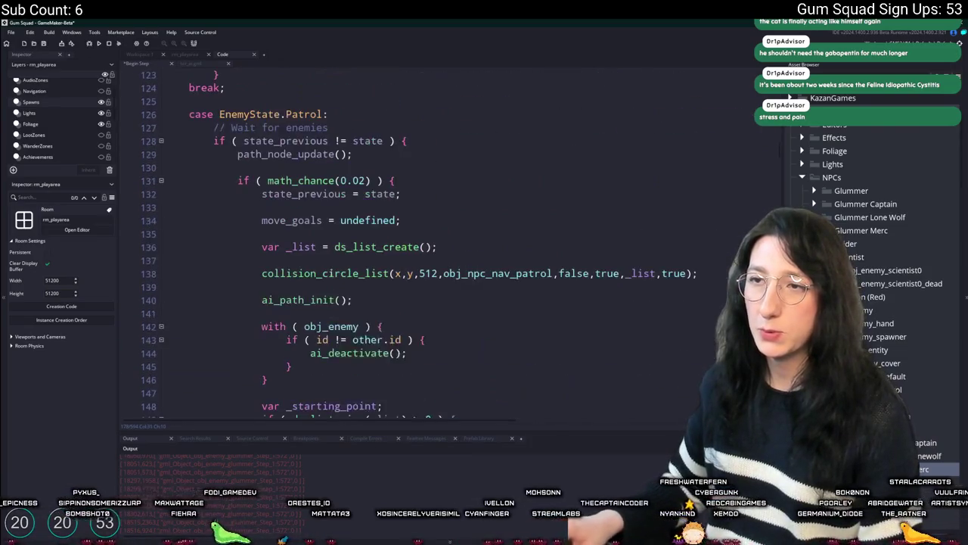
pyautogui.scroll(5, 288, 270)
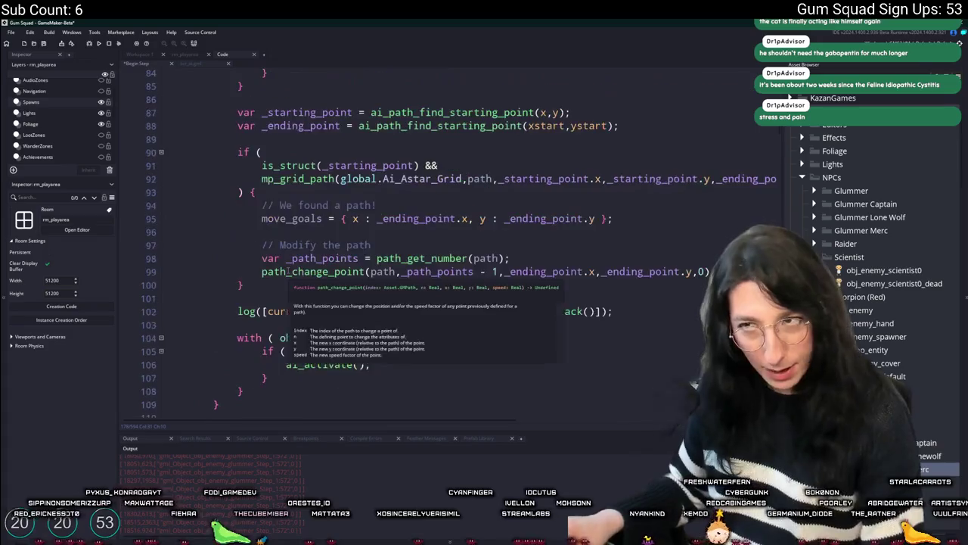
pyautogui.click(239, 311)
pyautogui.write('//')
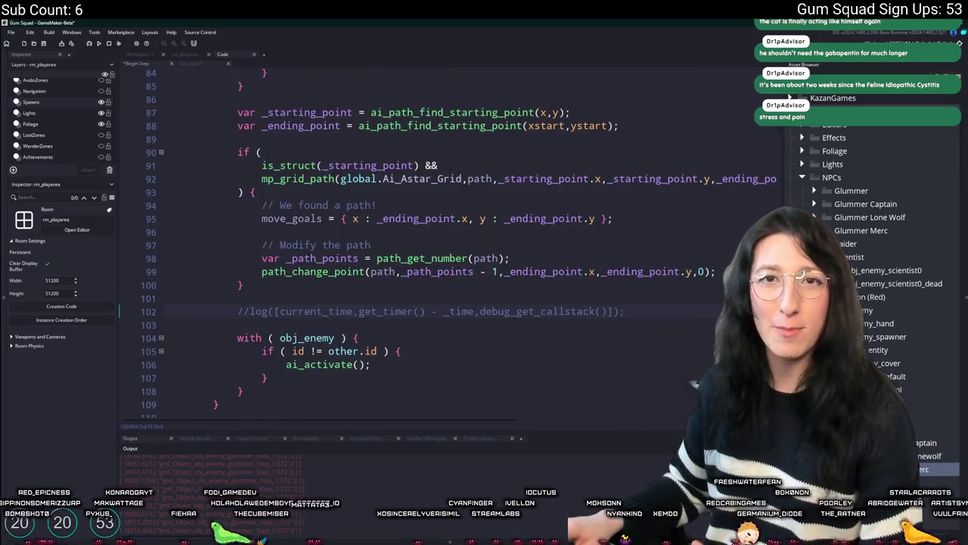
pyautogui.scroll(8, 318, 243)
pyautogui.scroll(4, 317, 243)
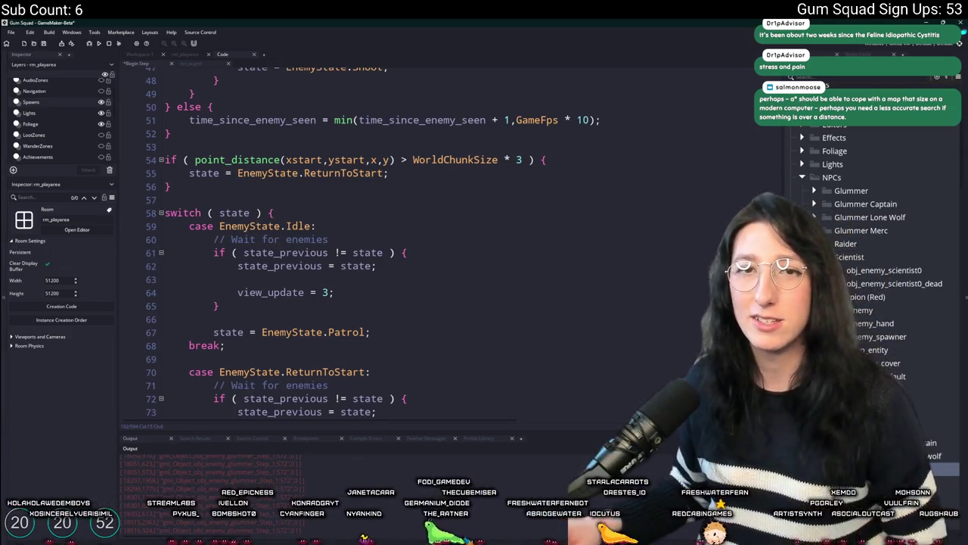
pyautogui.click(401, 242)
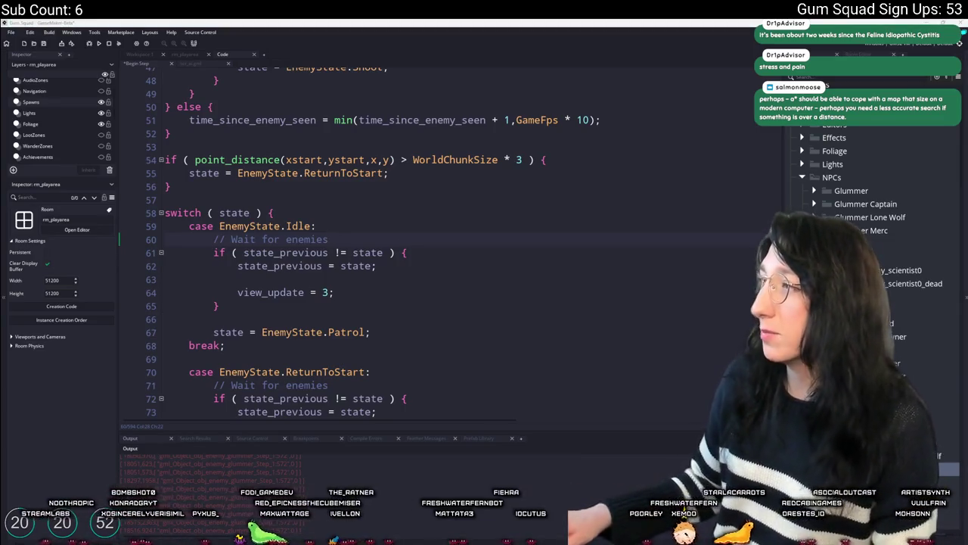
# Step: Search Bing for 'gamemaker pathing library' in the browser
pyautogui.hotkey('alt', 'Tab')
pyautogui.write('gamemakeri')
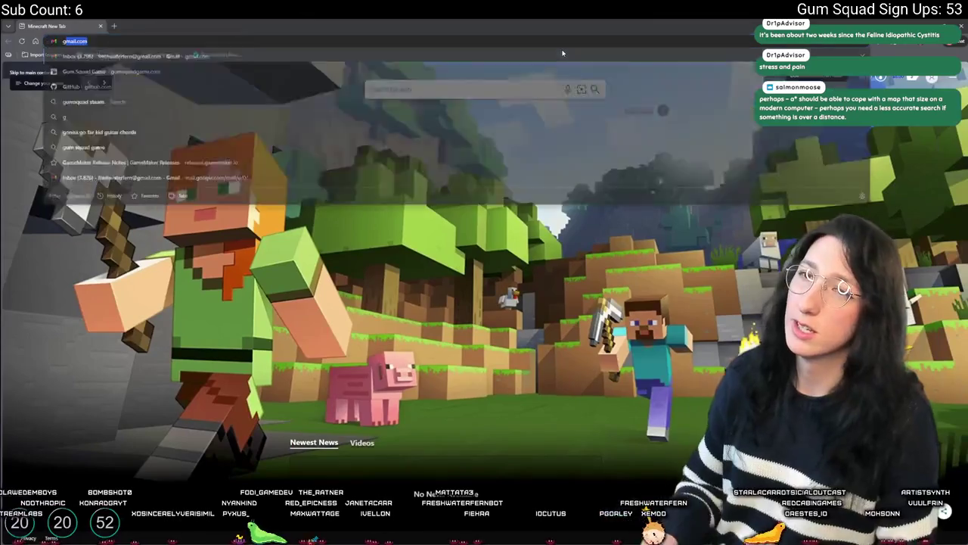
pyautogui.press('BackSpace')
pyautogui.write('pathingu')
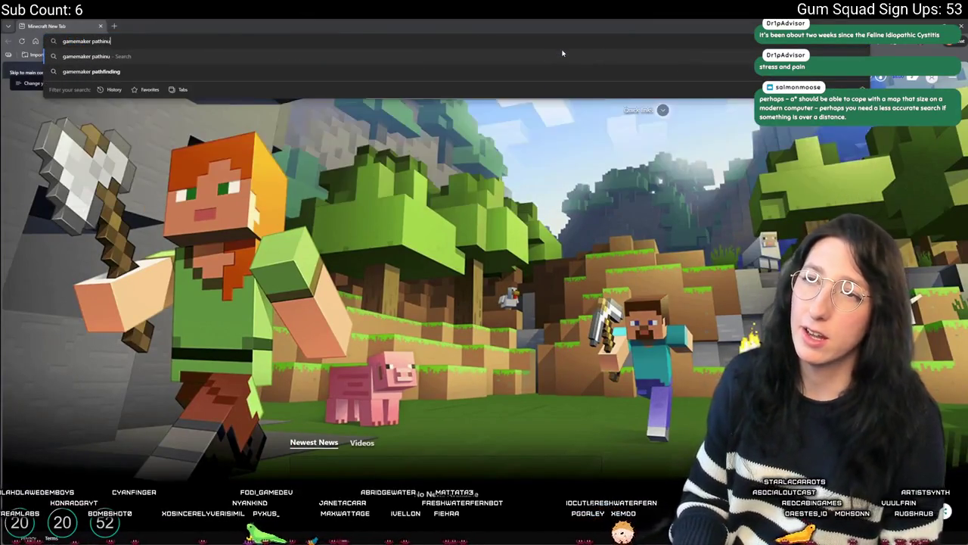
pyautogui.press('BackSpace')
pyautogui.write('library')
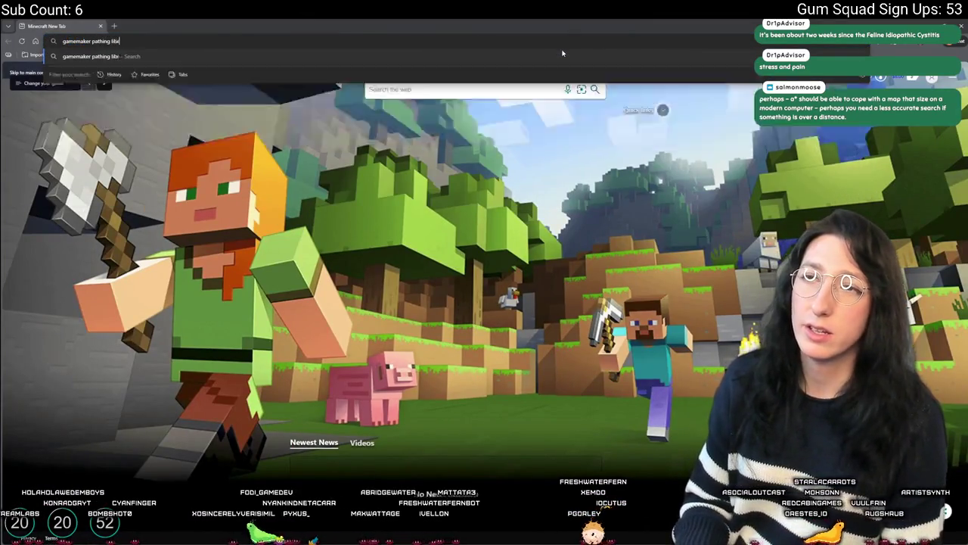
pyautogui.press('Return')
# Step: Open the Aquila A* Pathfinding for GameMaker itch.io result in a new tab and view it
pyautogui.scroll(-3, 124, 289)
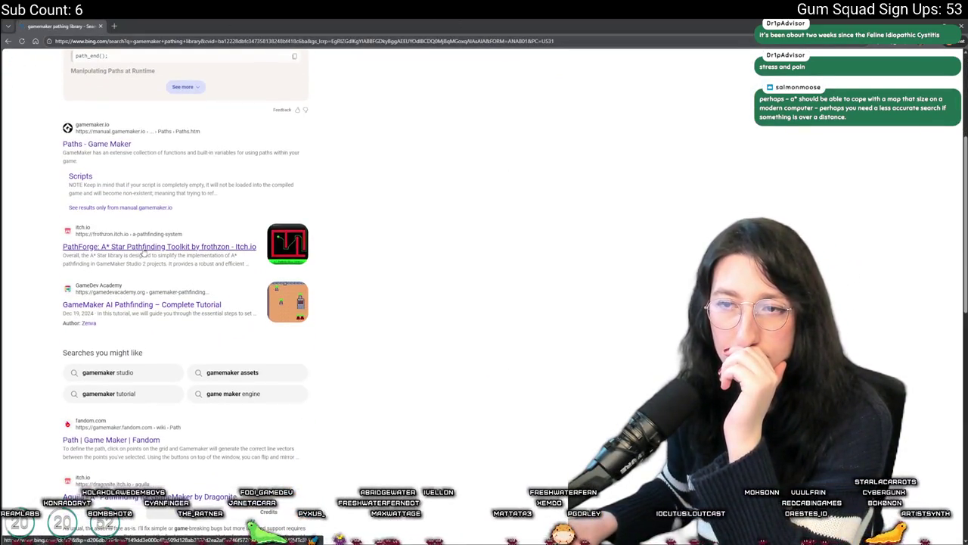
pyautogui.scroll(-3, 152, 299)
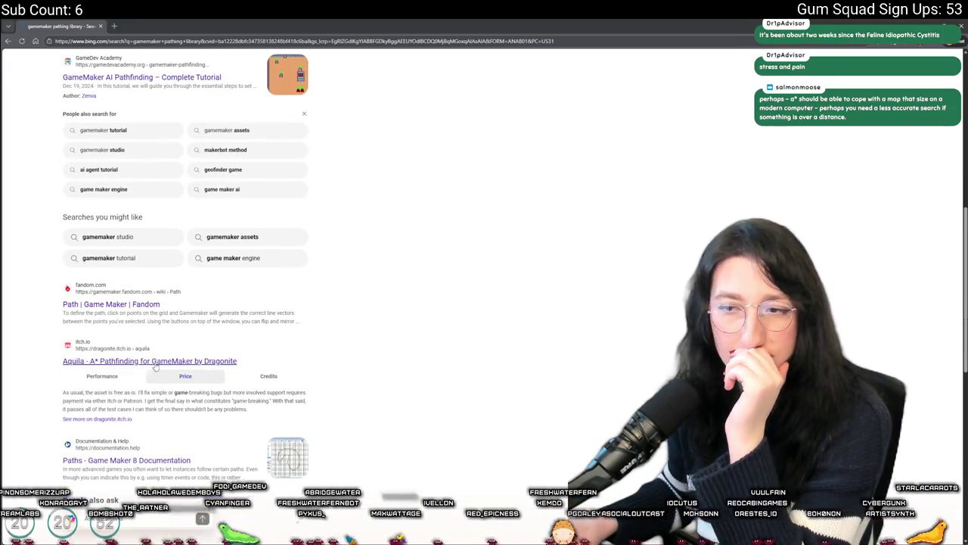
pyautogui.middleClick(155, 363)
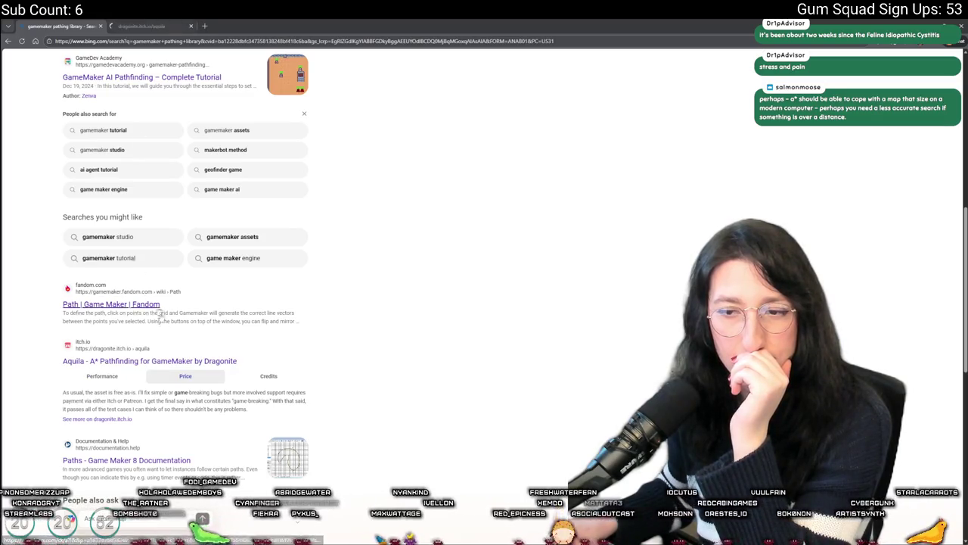
pyautogui.scroll(-3, 176, 316)
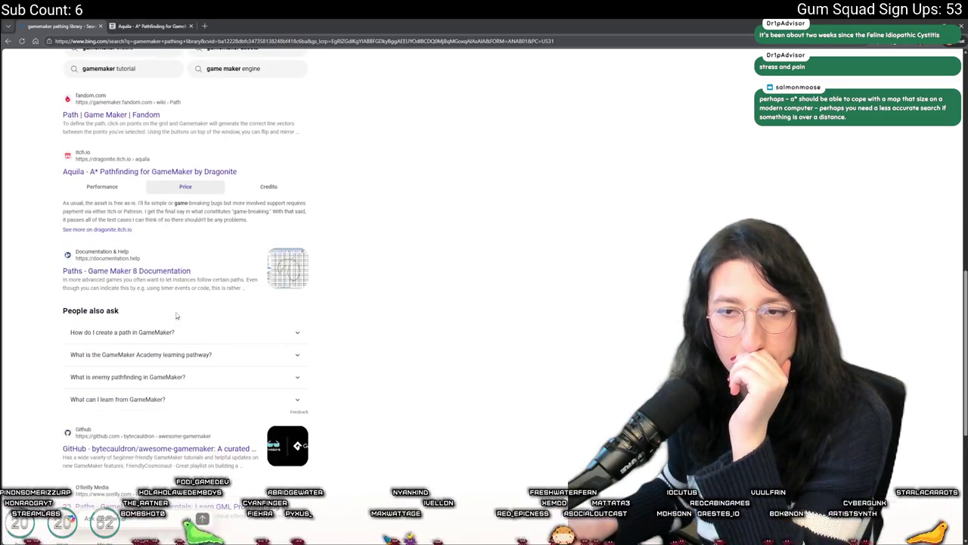
pyautogui.click(159, 23)
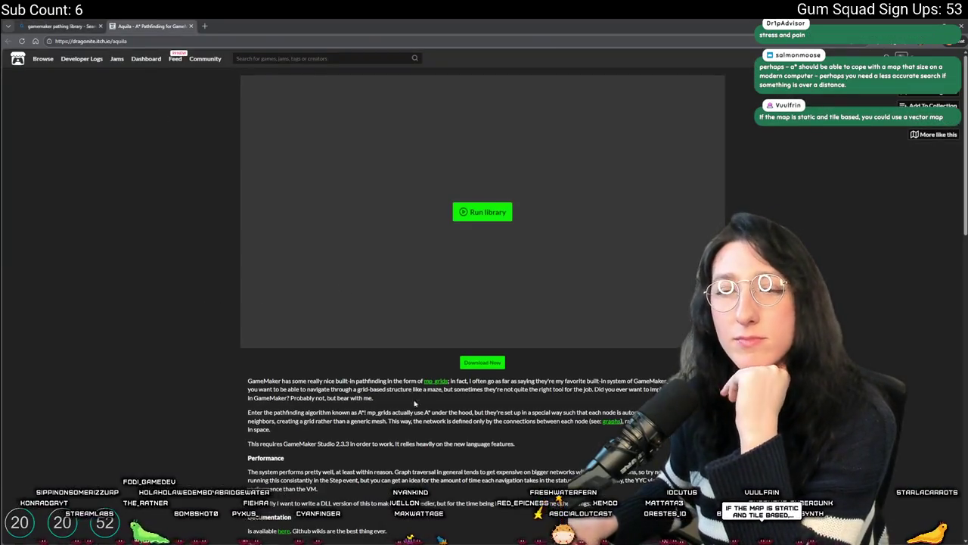
pyautogui.scroll(-2, 415, 404)
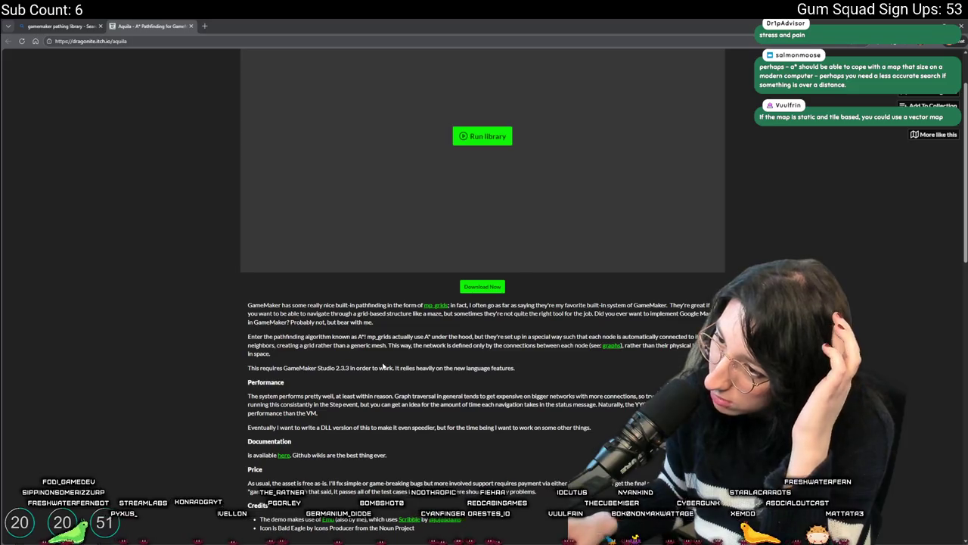
pyautogui.click(502, 140)
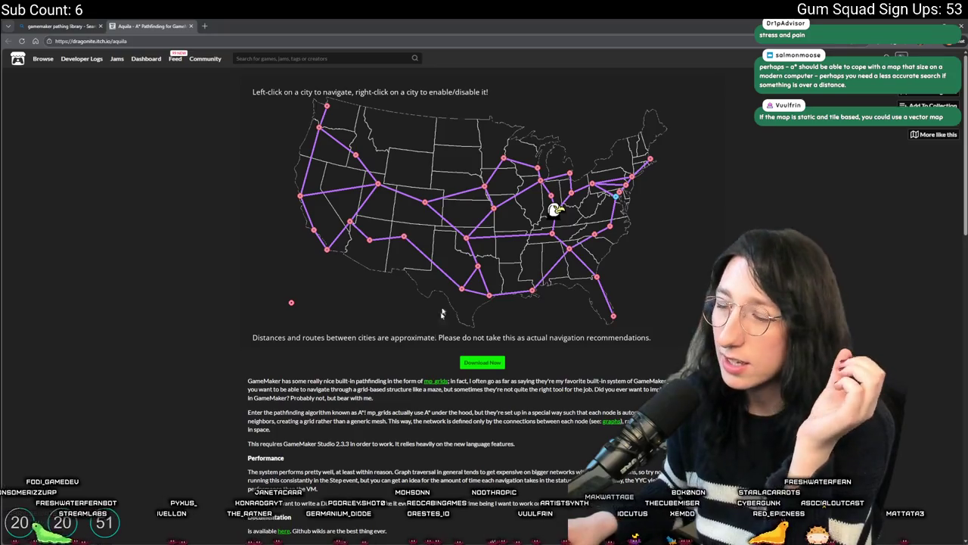
# Step: Run Aquila demo routes from Louisville to Portland, San Francisco, New Orleans and Jacksonville
pyautogui.scroll(-3, 442, 312)
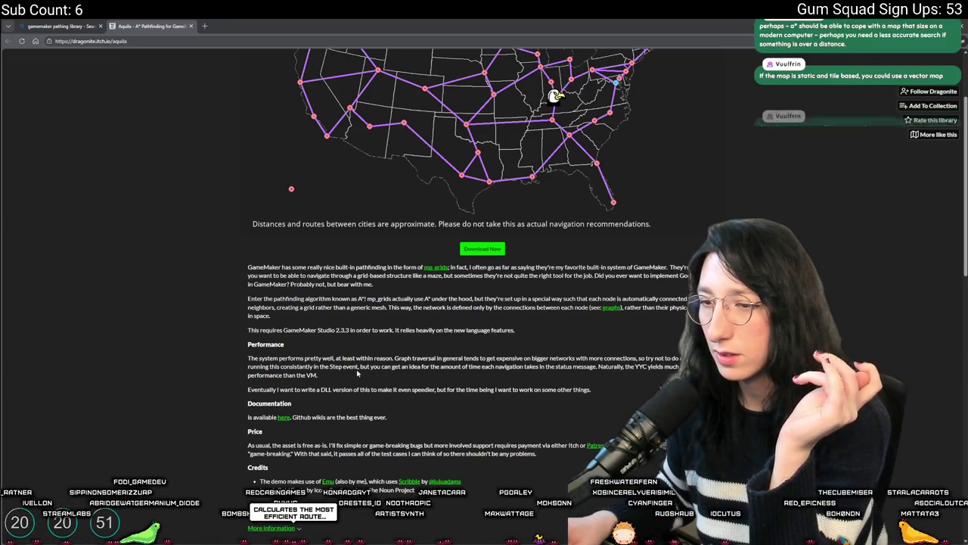
pyautogui.scroll(-3, 358, 373)
pyautogui.scroll(5, 358, 373)
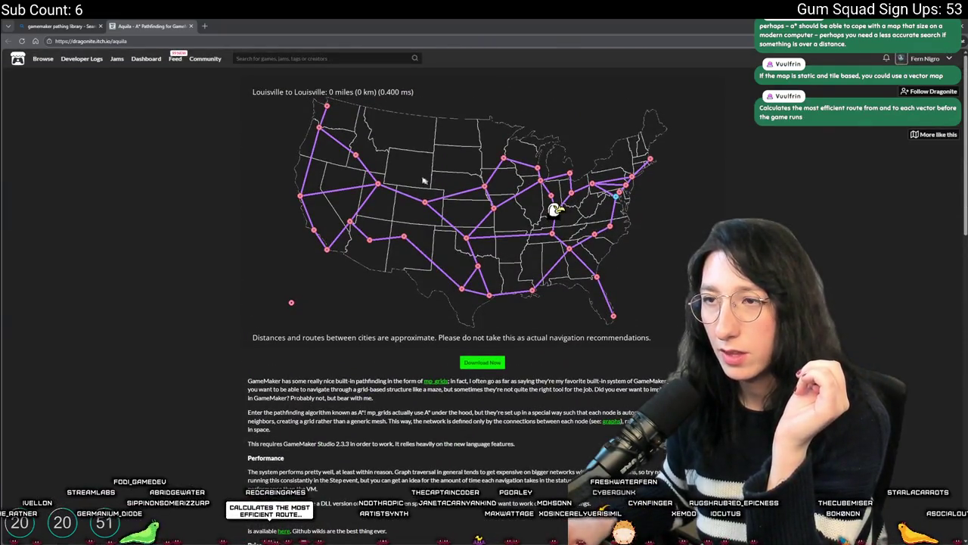
pyautogui.click(319, 128)
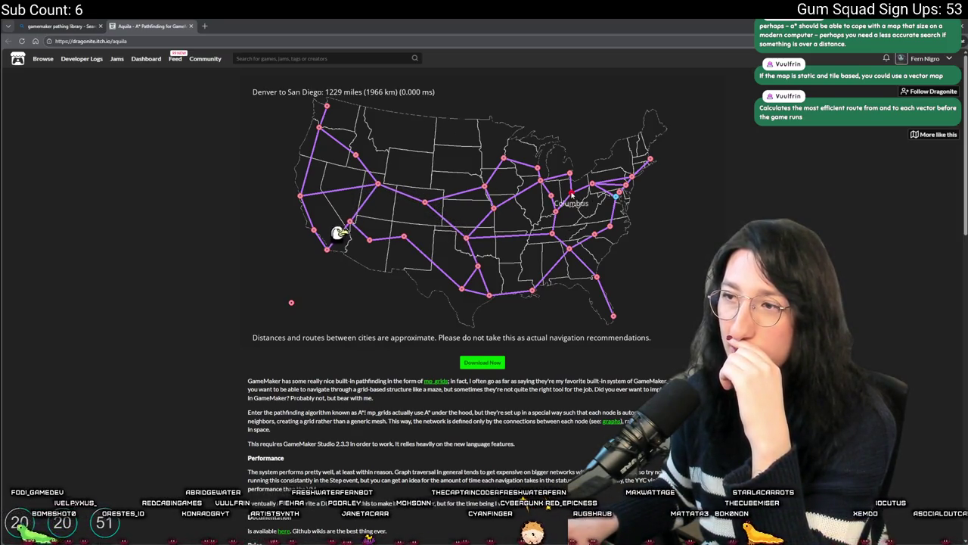
pyautogui.click(302, 196)
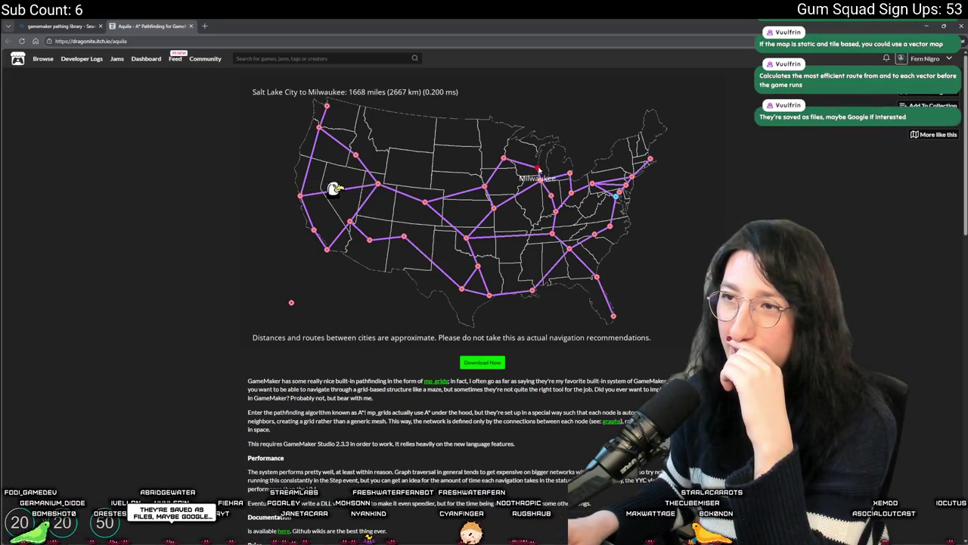
pyautogui.click(532, 290)
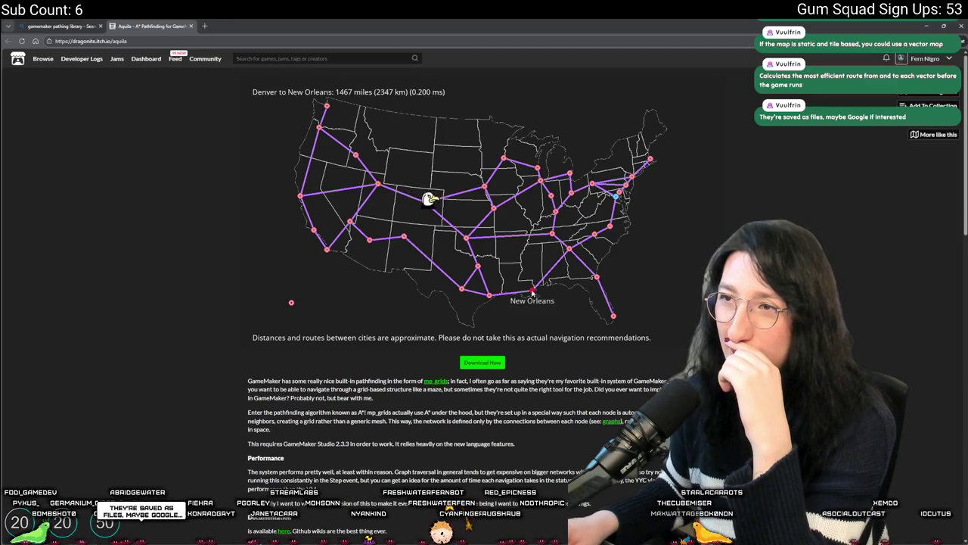
pyautogui.click(597, 278)
# Step: Route to Miami, Las Vegas, Pittsburgh and Boston, ending on Pittsburgh to Boise at 2730 miles
pyautogui.click(613, 317)
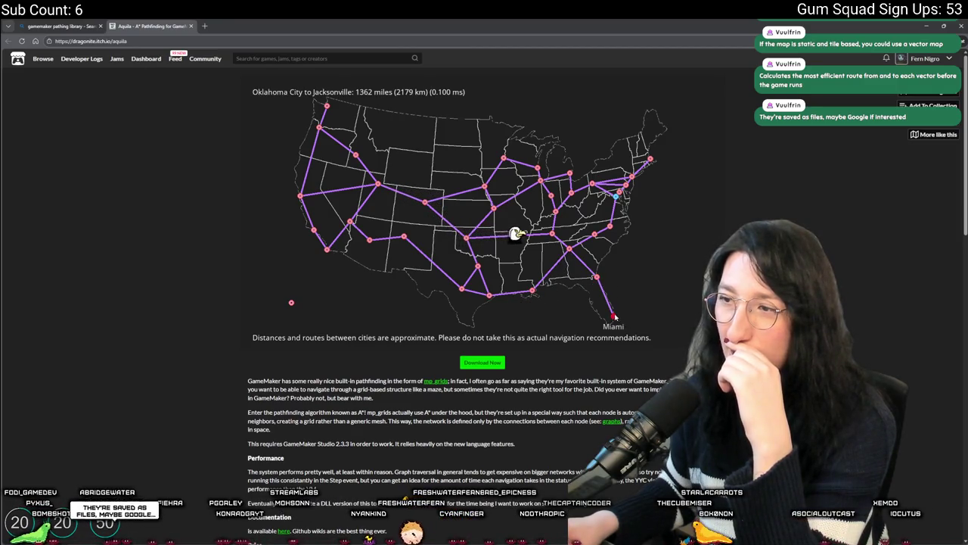
pyautogui.click(349, 222)
pyautogui.click(649, 161)
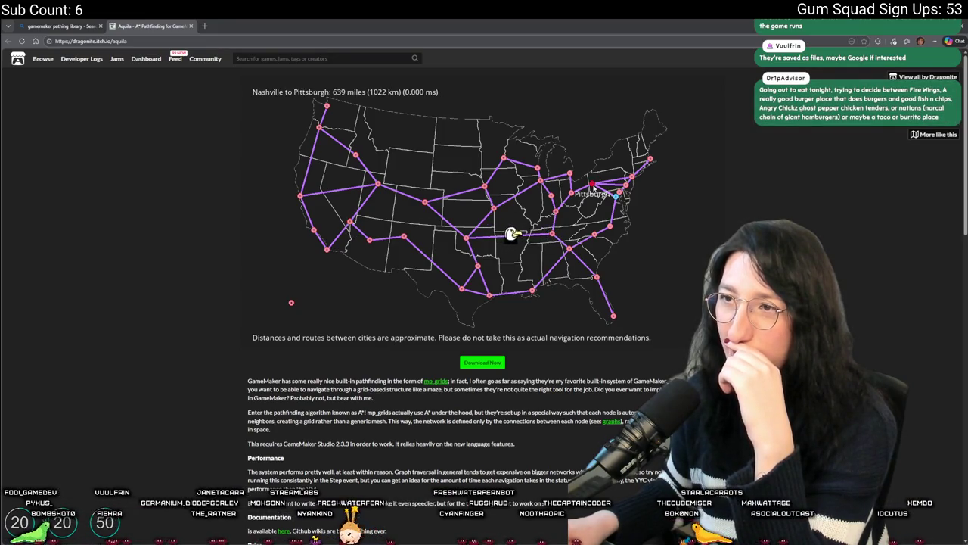
pyautogui.click(650, 162)
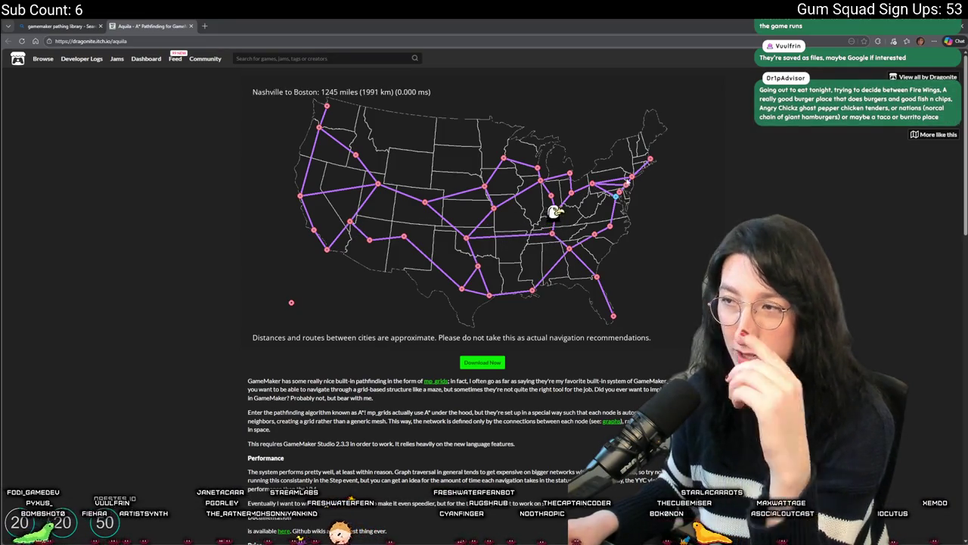
pyautogui.click(355, 156)
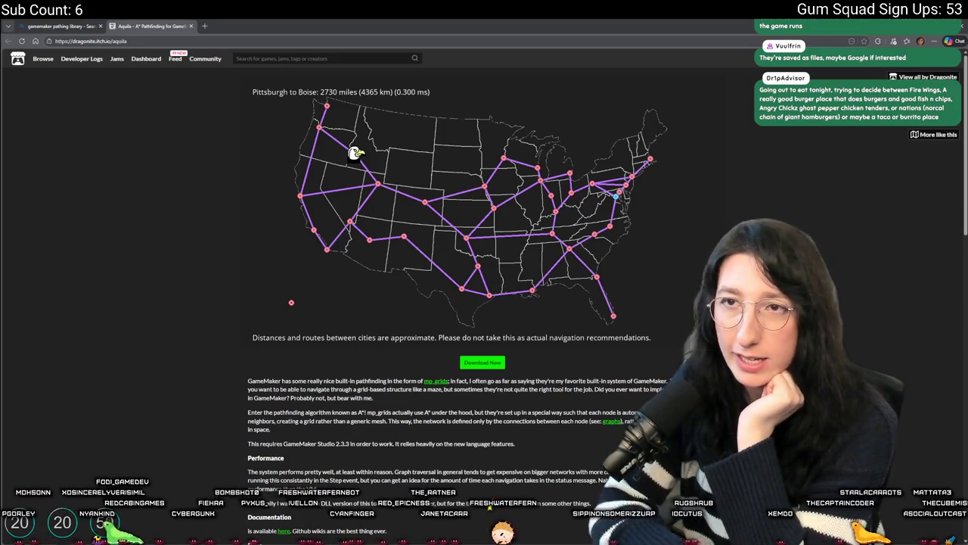
pyautogui.hotkey('alt', 'Tab')
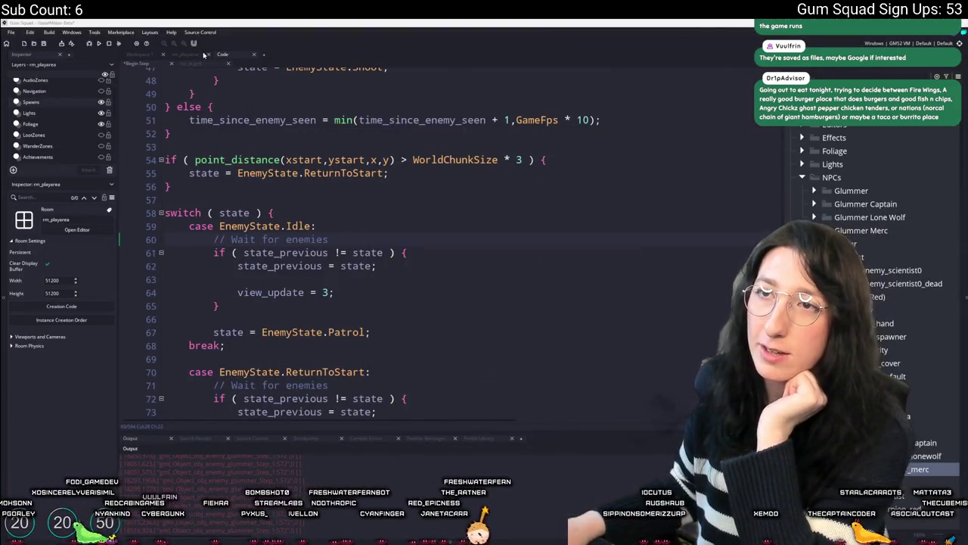
# Step: Show the rm_playarea layout and box-select the two enemy spawn instances in the walled grass area
pyautogui.click(202, 55)
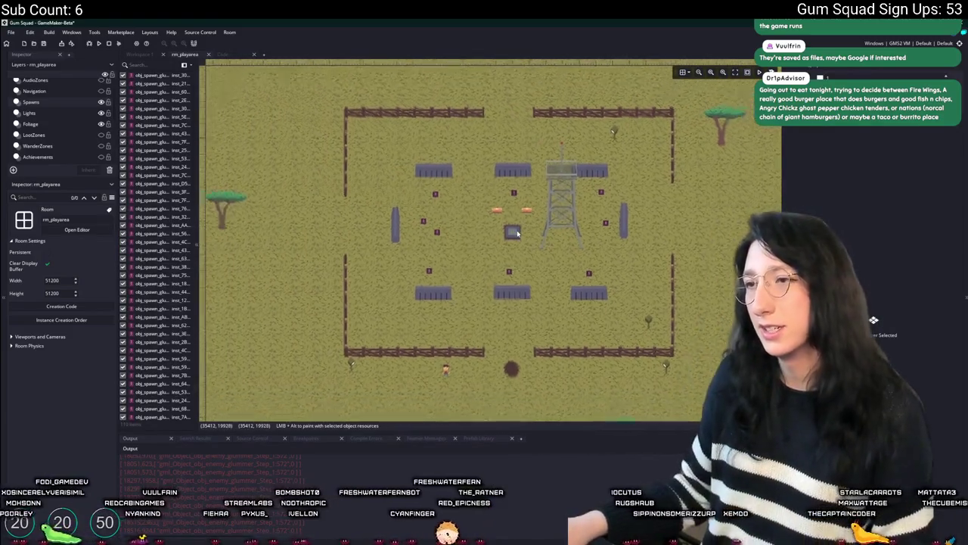
pyautogui.scroll(-10, 518, 233)
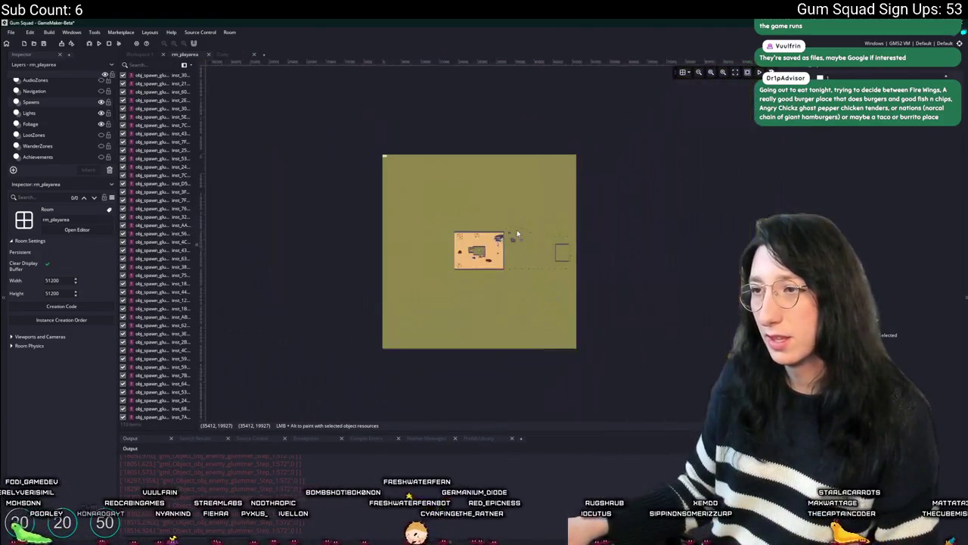
pyautogui.scroll(5, 560, 215)
pyautogui.scroll(-5, 594, 199)
pyautogui.scroll(5, 597, 201)
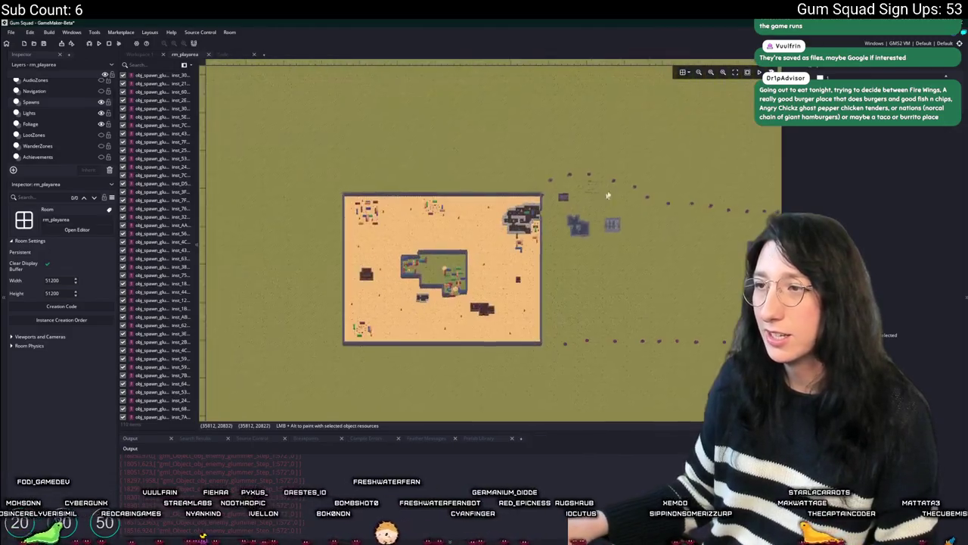
pyautogui.scroll(5, 493, 241)
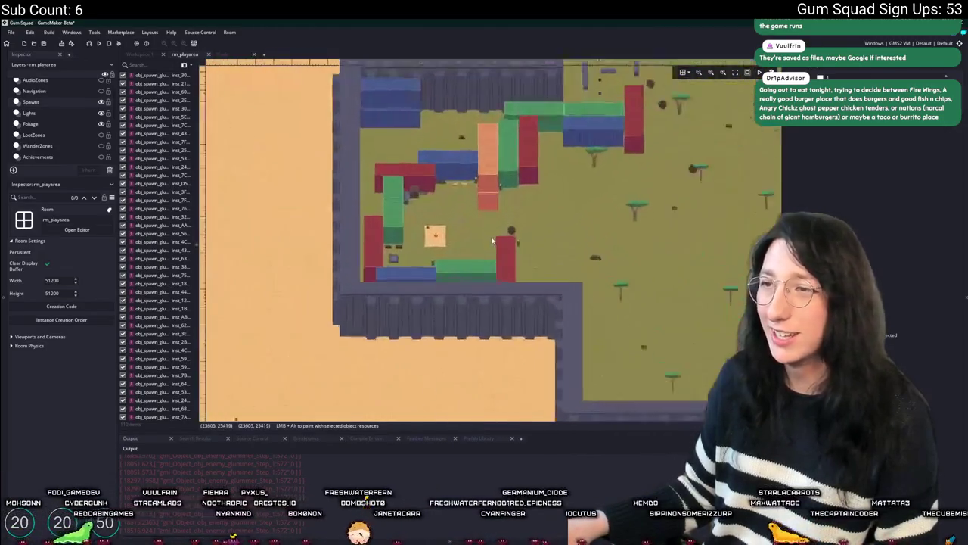
pyautogui.scroll(-3, 492, 241)
pyautogui.scroll(2, 493, 241)
pyautogui.moveTo(524, 274); pyautogui.dragTo(346, 147)
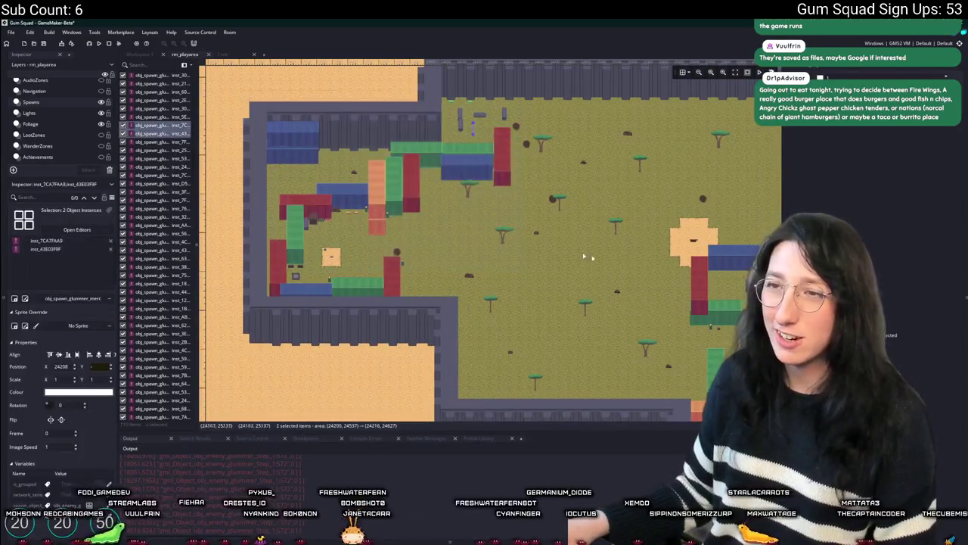
pyautogui.scroll(-5, 584, 257)
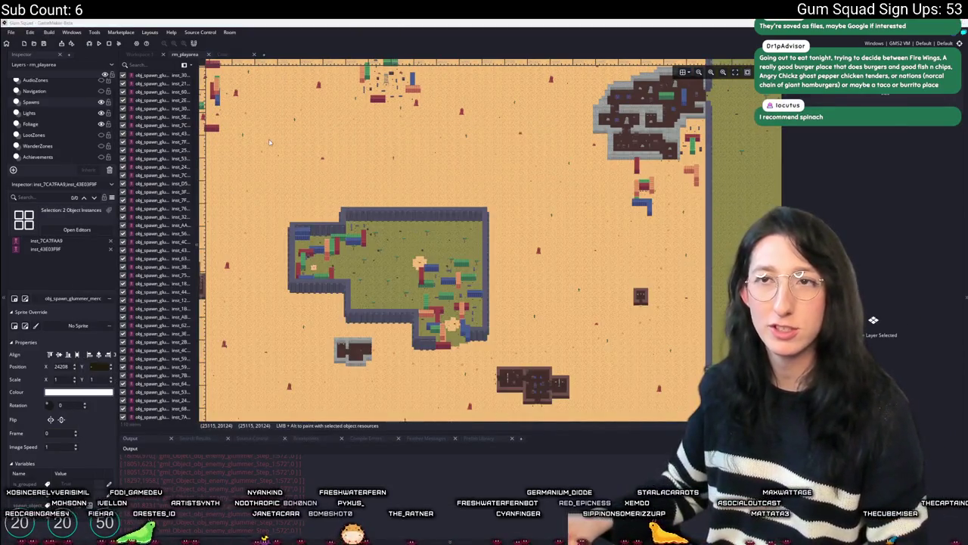
pyautogui.hotkey('alt', 'Tab')
# Step: Go back to the Bing results and open the awesome-gamemaker GitHub repository
pyautogui.hotkey('alt', 'Left')
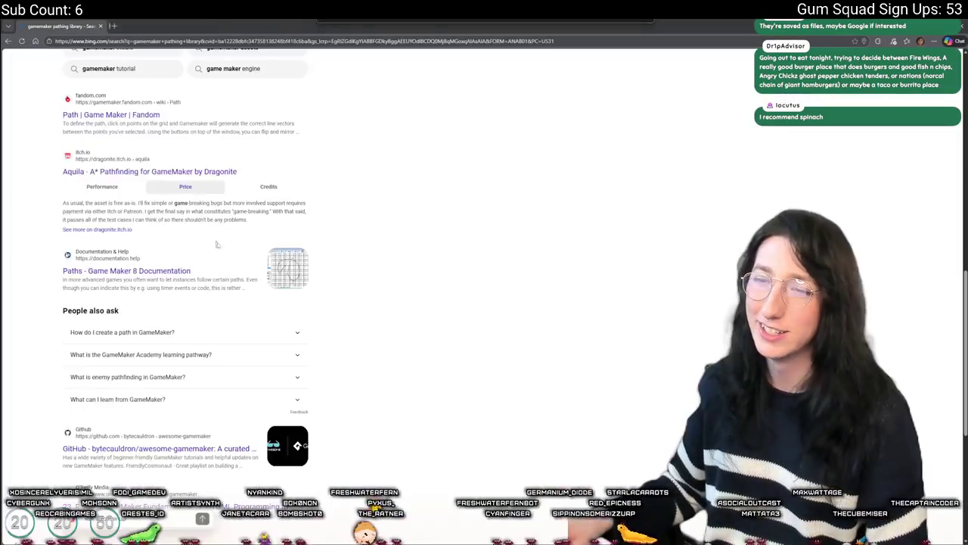
pyautogui.scroll(-3, 297, 304)
pyautogui.scroll(-1, 296, 297)
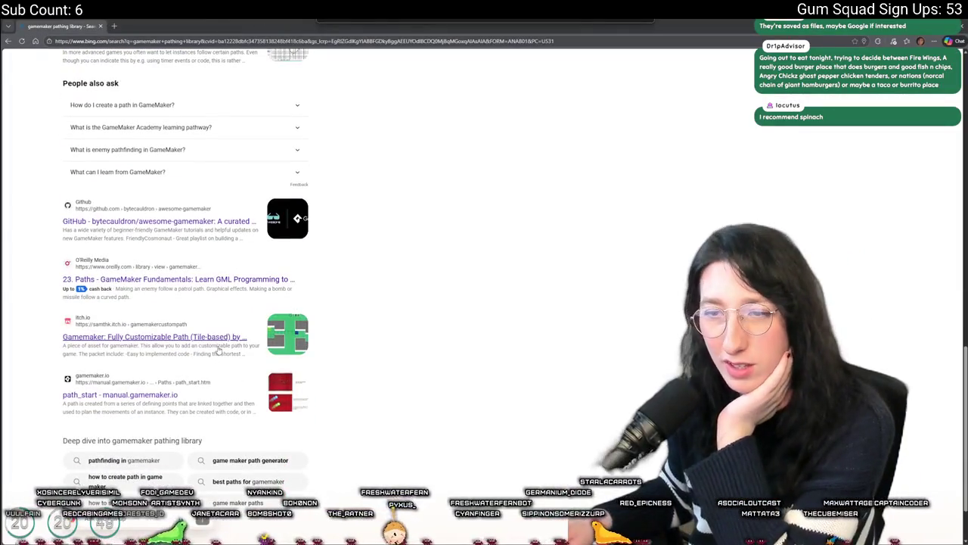
pyautogui.scroll(1, 203, 260)
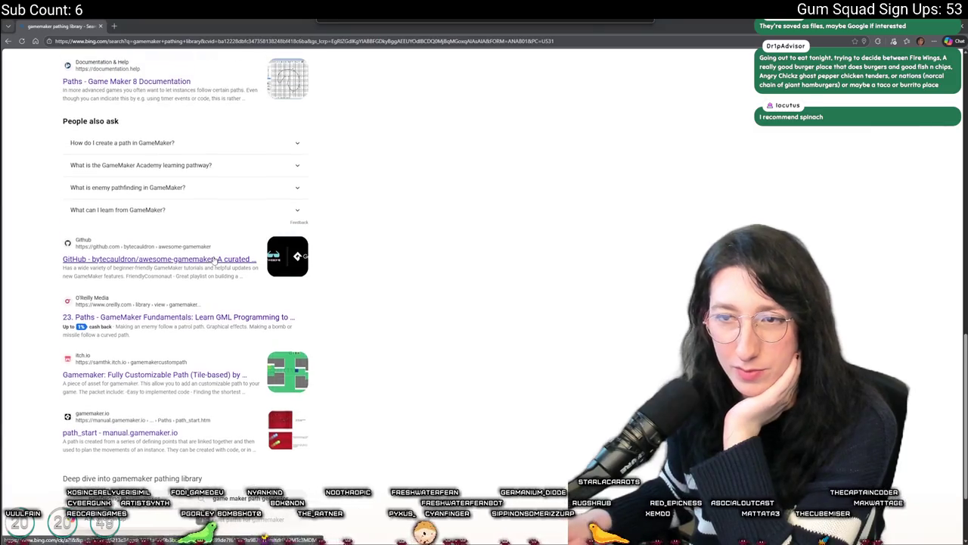
pyautogui.click(201, 260)
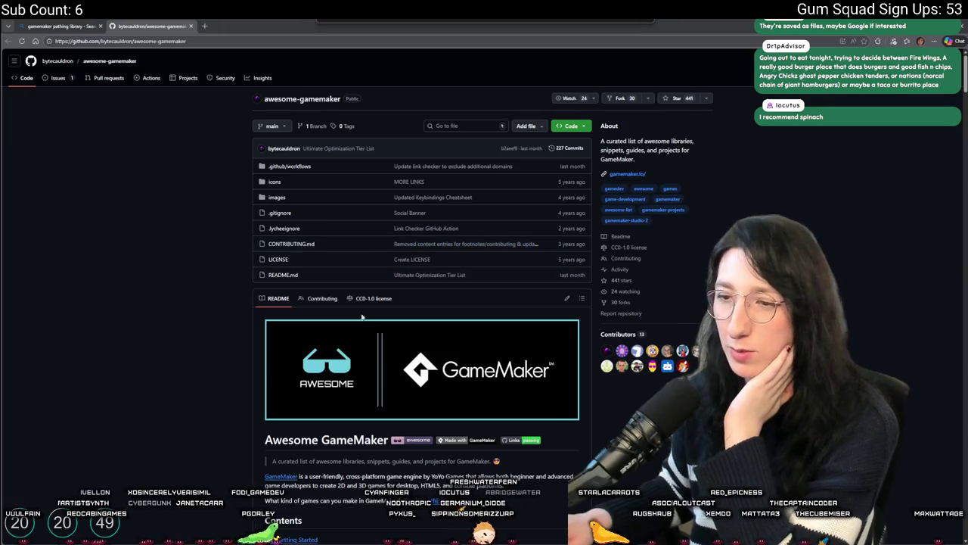
# Step: Jump to the README's Pathing section and open Grid-based Pathfinding Scripts in a new tab
pyautogui.scroll(-5, 349, 373)
pyautogui.scroll(-2, 350, 373)
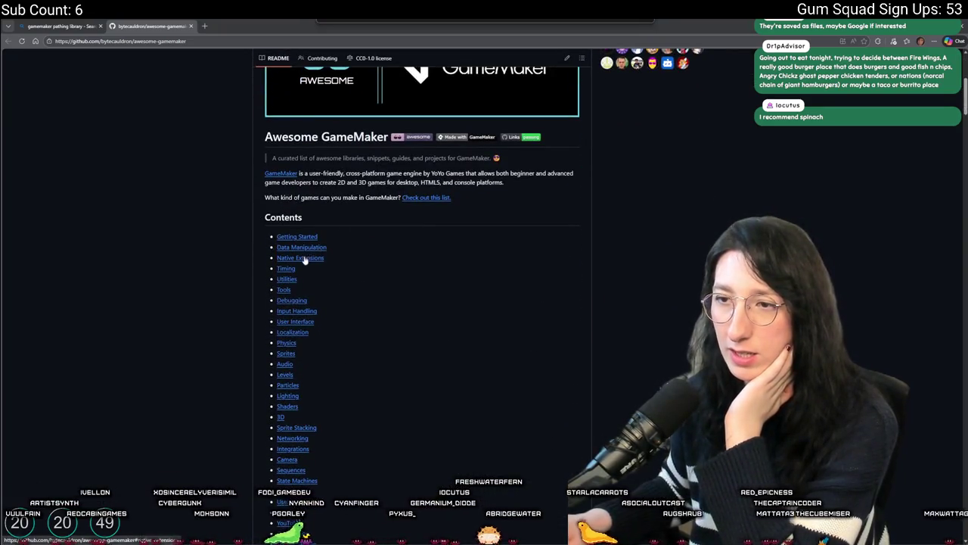
pyautogui.scroll(-3, 344, 371)
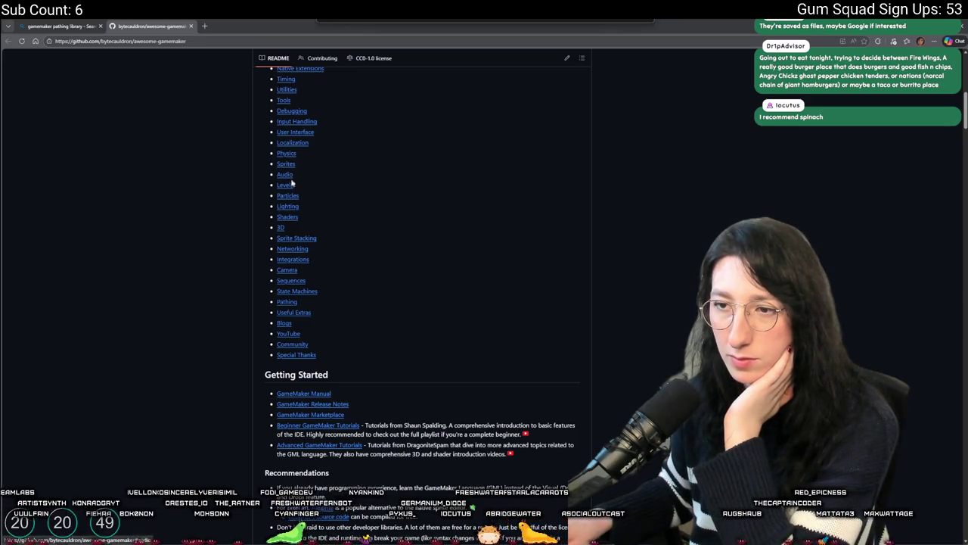
pyautogui.click(287, 301)
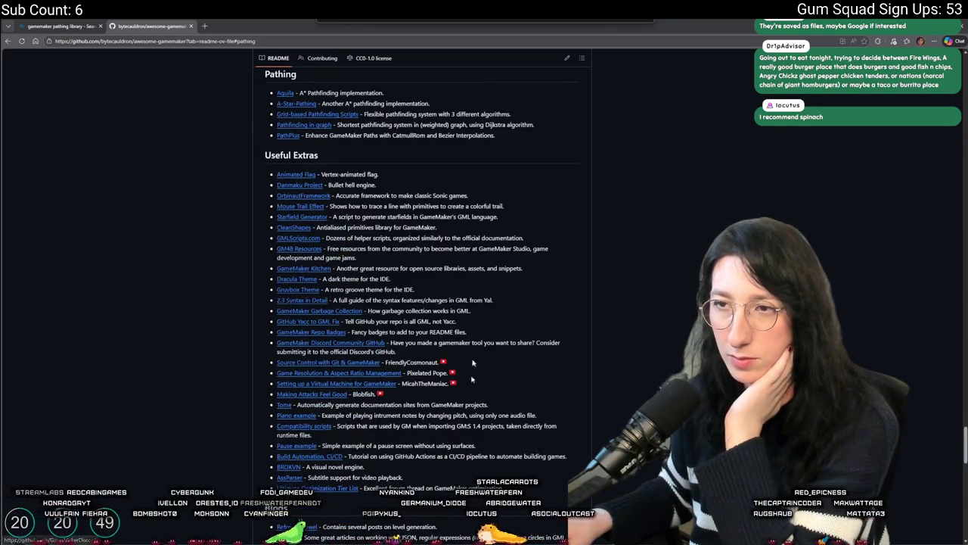
pyautogui.middleClick(318, 114)
pyautogui.scroll(-1, 317, 114)
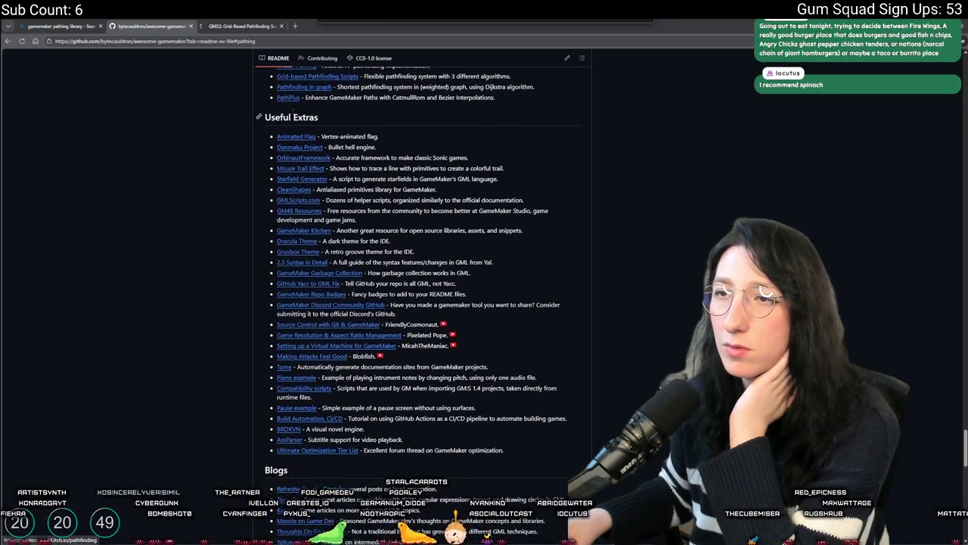
# Step: Review the itch.io GMS2 Grid-Based Pathfinding Scripts page and its enlarged demo animation
pyautogui.scroll(3, 317, 115)
pyautogui.click(255, 24)
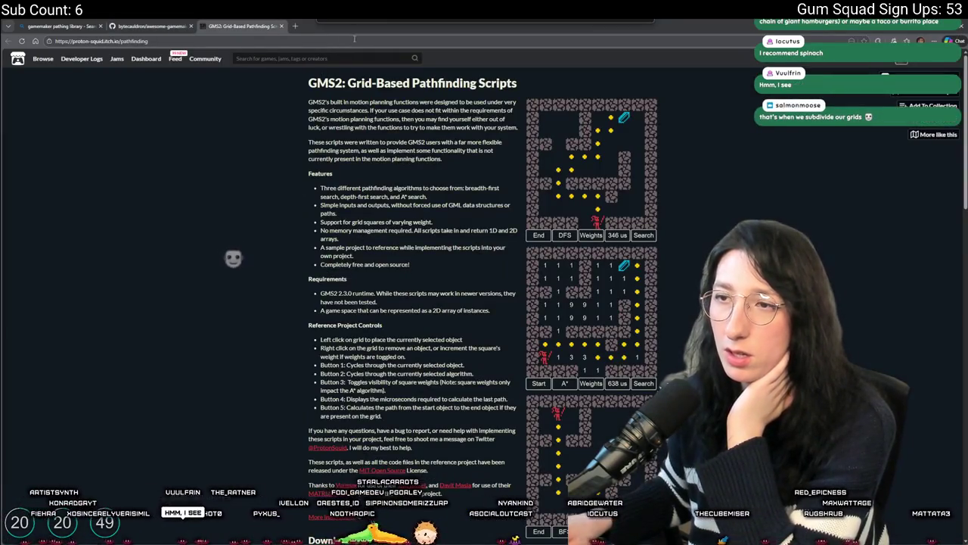
pyautogui.click(653, 214)
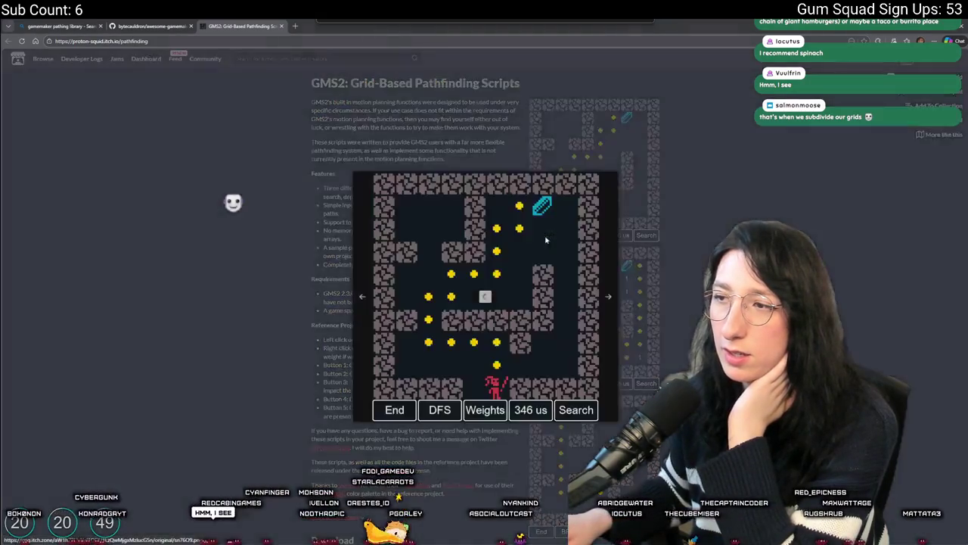
pyautogui.click(649, 231)
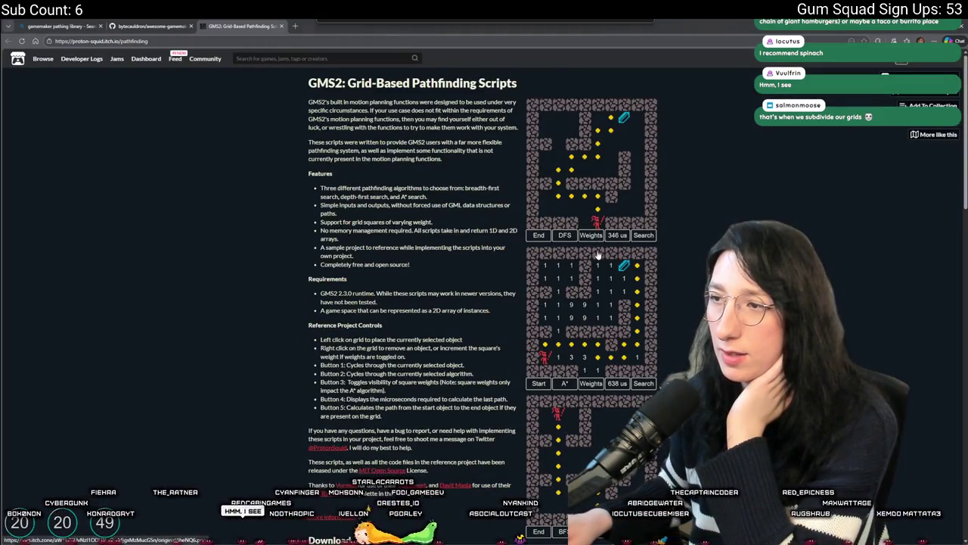
pyautogui.scroll(-2, 596, 211)
pyautogui.scroll(1, 378, 172)
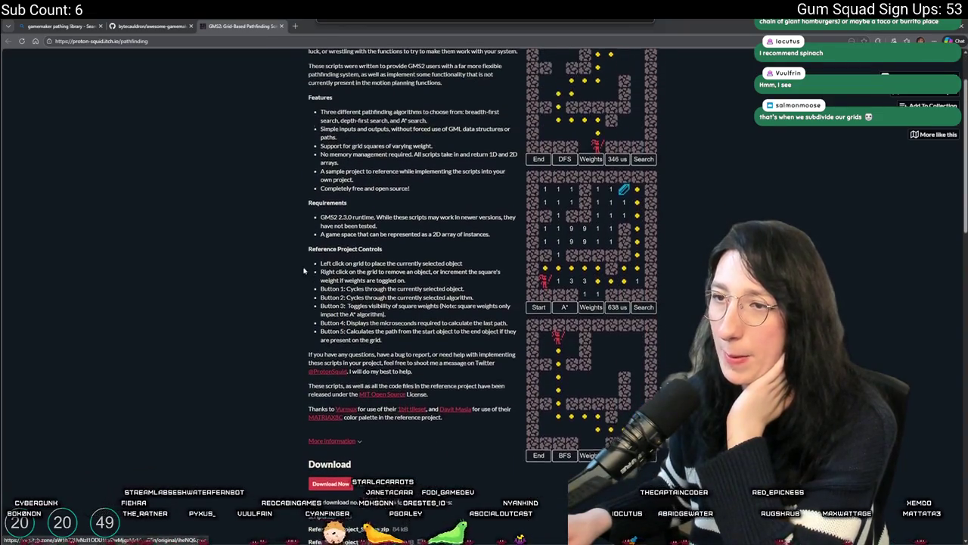
pyautogui.scroll(2, 366, 149)
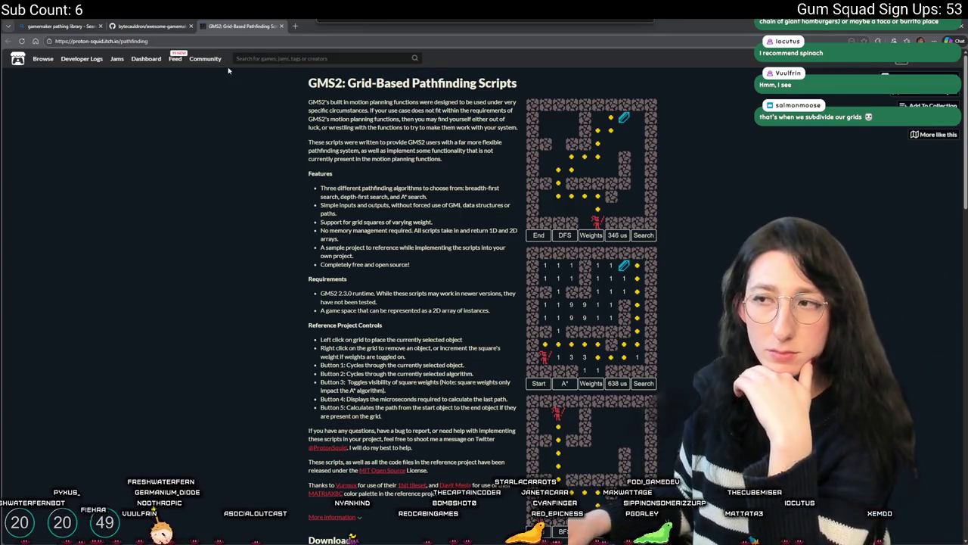
# Step: Close the pathfinding scripts and awesome-gamemaker GitHub tabs, then the browser, to return to GameMaker
pyautogui.middleClick(246, 23)
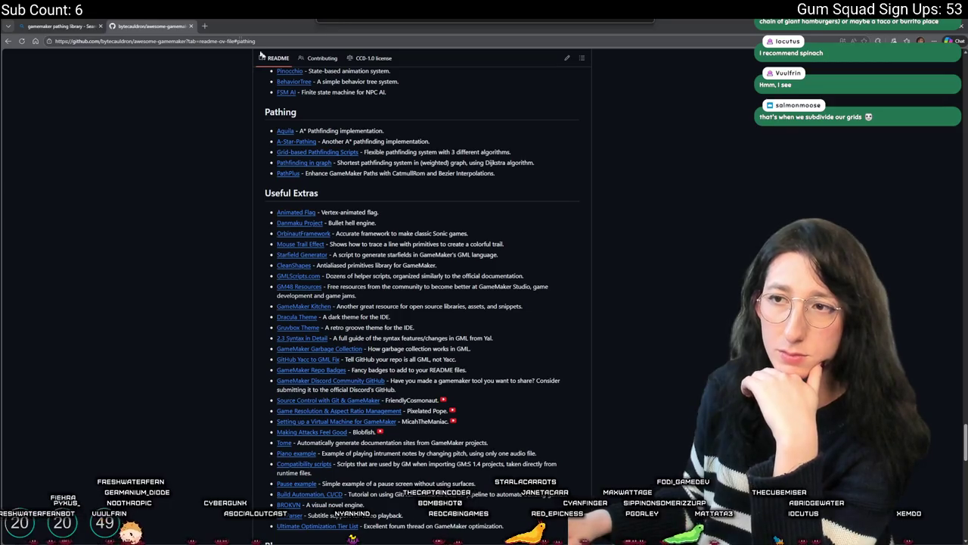
pyautogui.scroll(1, 411, 201)
pyautogui.scroll(-1, 317, 227)
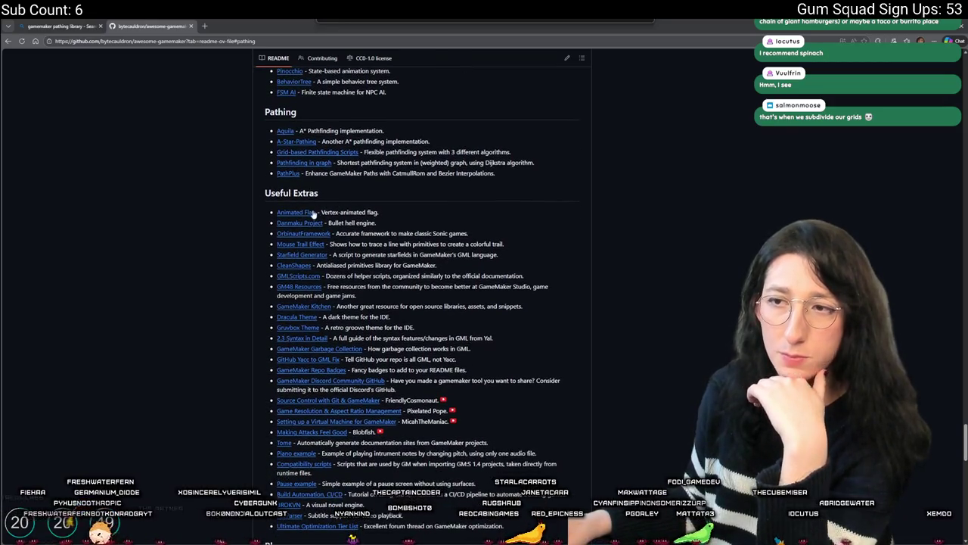
pyautogui.middleClick(137, 22)
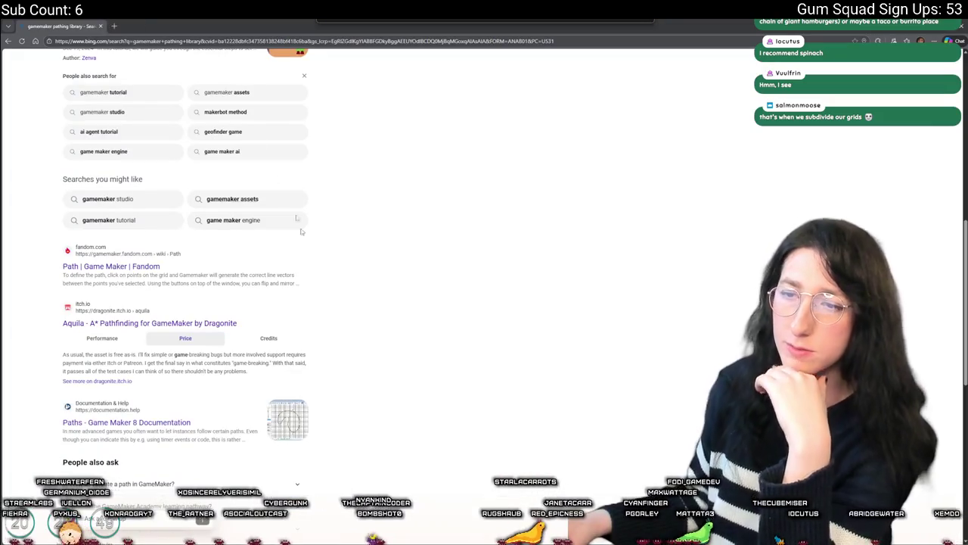
pyautogui.middleClick(57, 22)
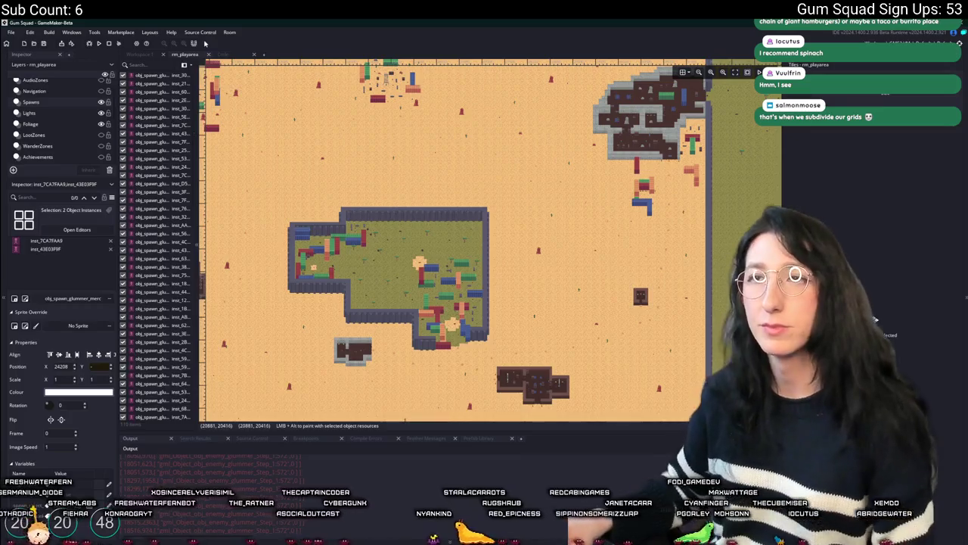
# Step: Switch to Workspace 1 and pan to center the obj_woodfence0_v object editor
pyautogui.click(149, 55)
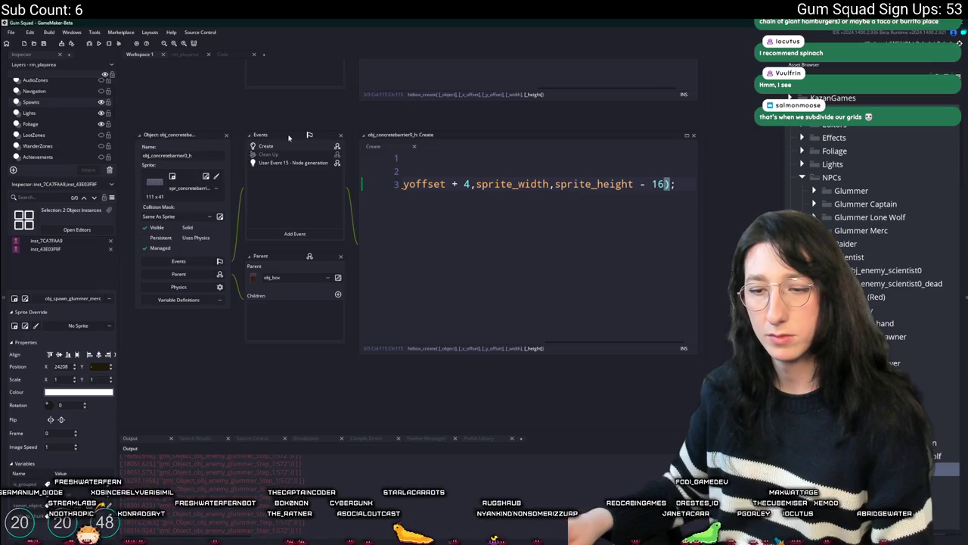
pyautogui.moveTo(274, 108)
pyautogui.mouseDown()
pyautogui.moveTo(326, 204)
pyautogui.moveTo(349, 352)
pyautogui.mouseUp()
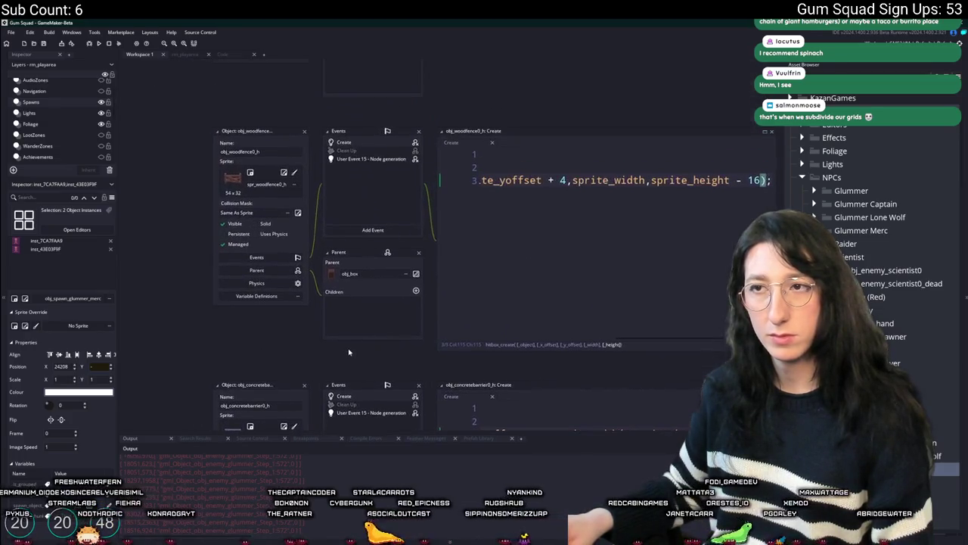
pyautogui.moveTo(294, 95)
pyautogui.mouseDown()
pyautogui.moveTo(281, 180)
pyautogui.moveTo(346, 216)
pyautogui.mouseUp()
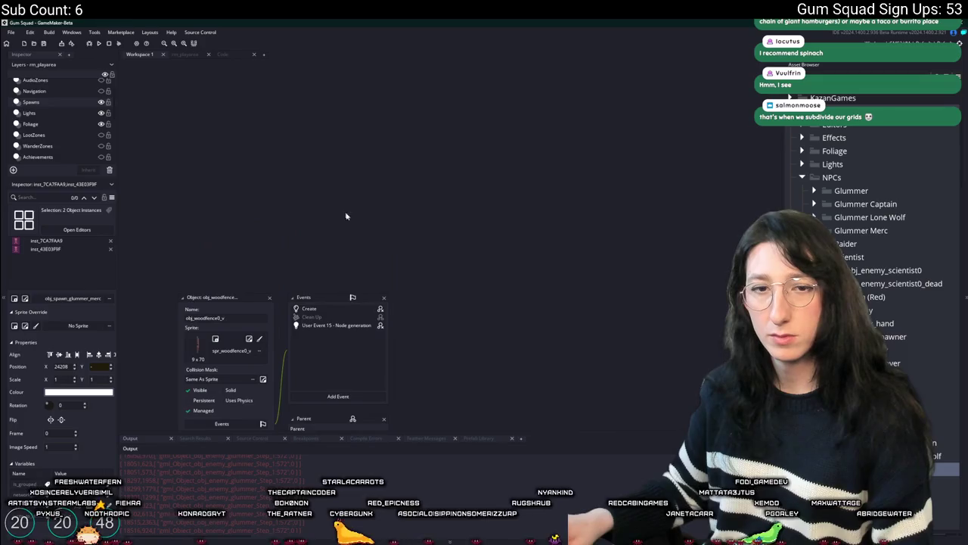
pyautogui.moveTo(476, 233); pyautogui.dragTo(489, 40)
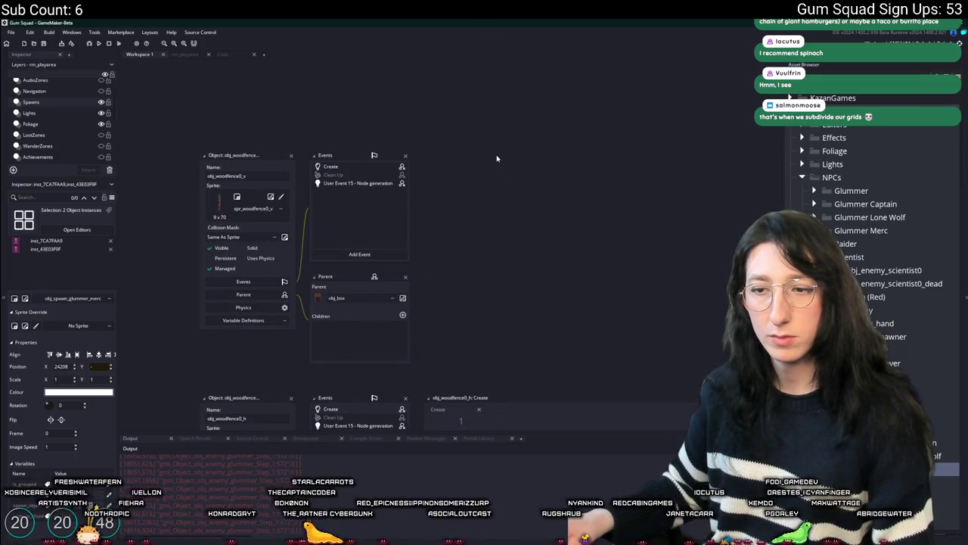
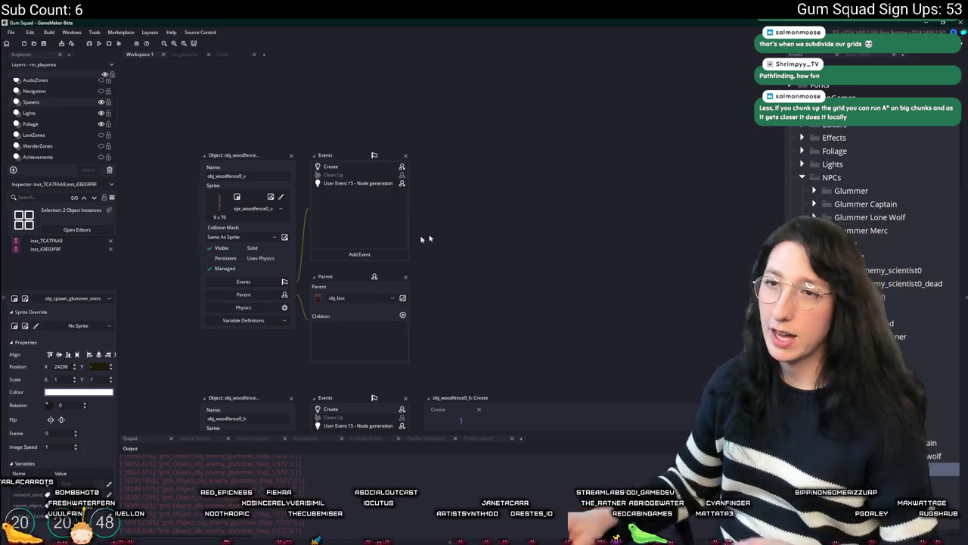
# Step: Open obj_player from the asset search and view its Draw Begin and Draw event code
pyautogui.hotkey('ctrl', 't')
pyautogui.write('obj')
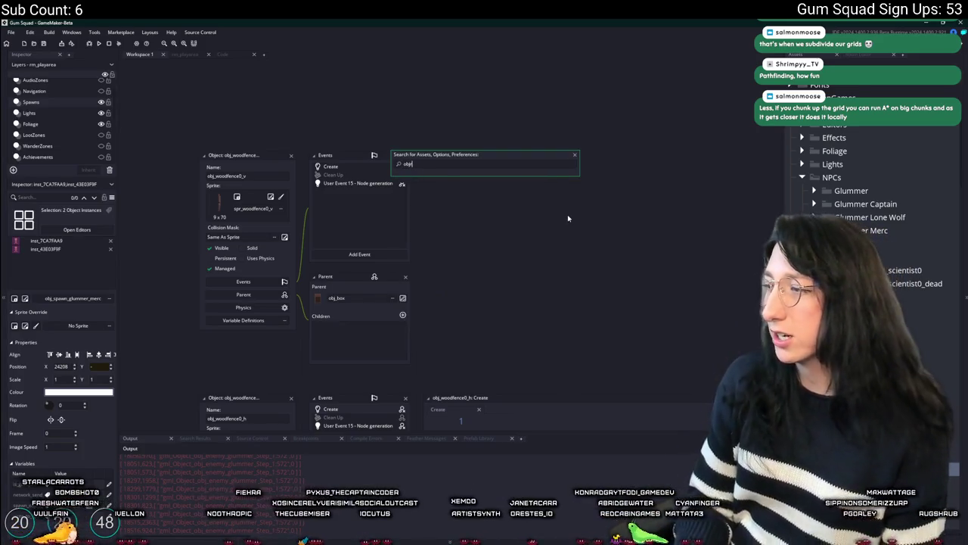
pyautogui.write('_player')
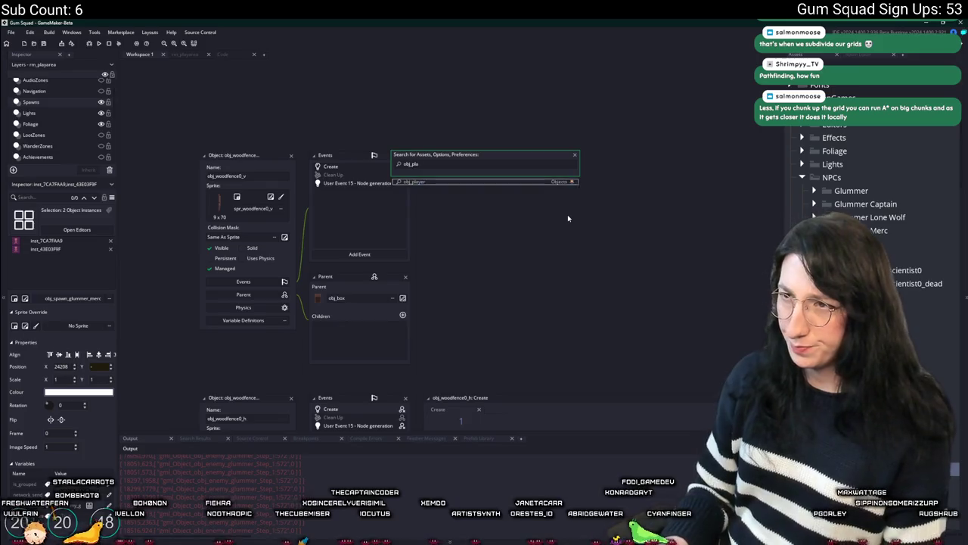
pyautogui.press('Return')
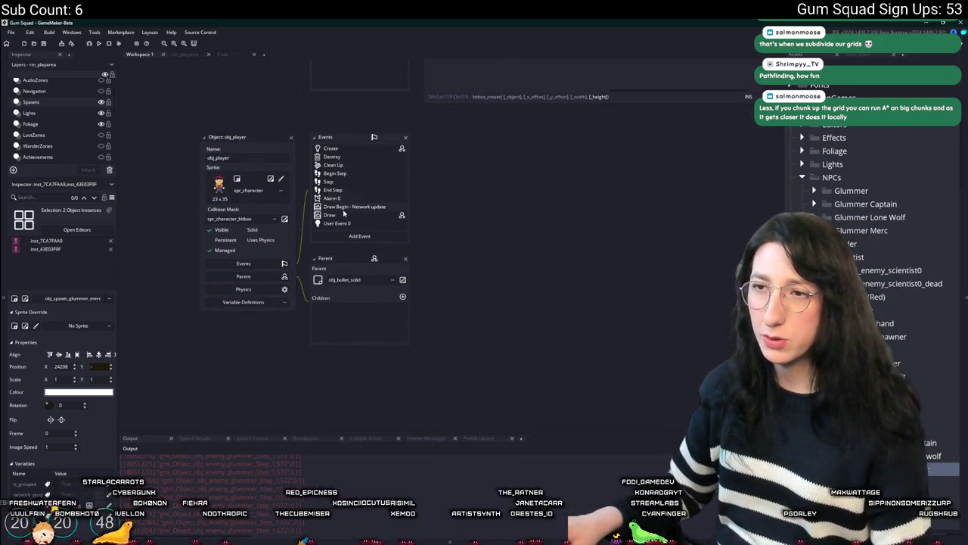
pyautogui.click(341, 207)
pyautogui.click(331, 215)
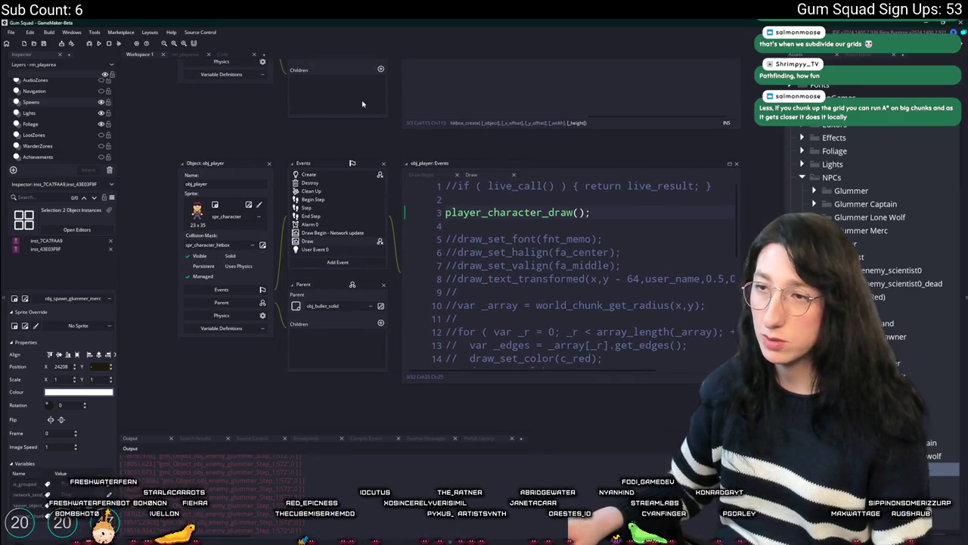
# Step: Find mp_grid_draw in obj_draw's Draw event, uncomment its lines, and run the game with F5
pyautogui.hotkey('ctrl', 'shift', 'f')
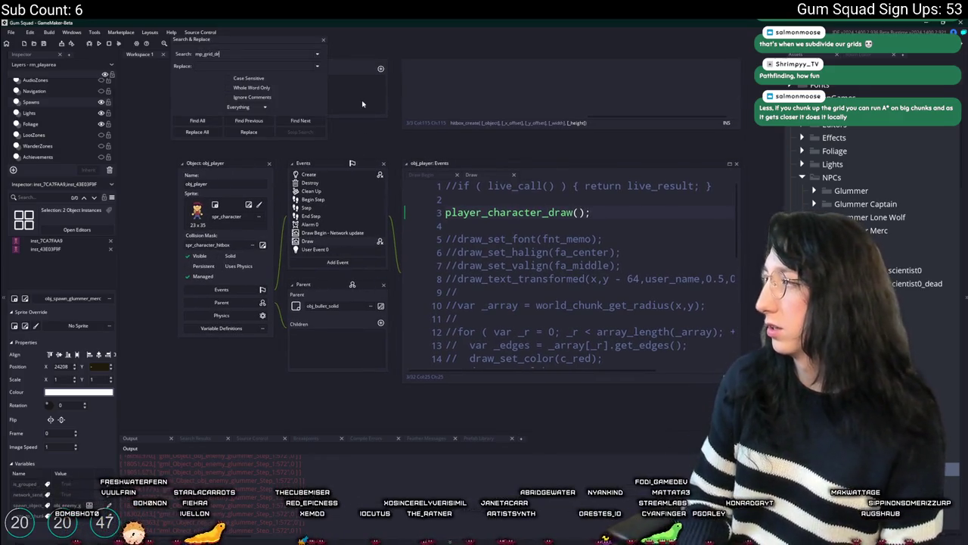
pyautogui.write('aw')
pyautogui.press('Return')
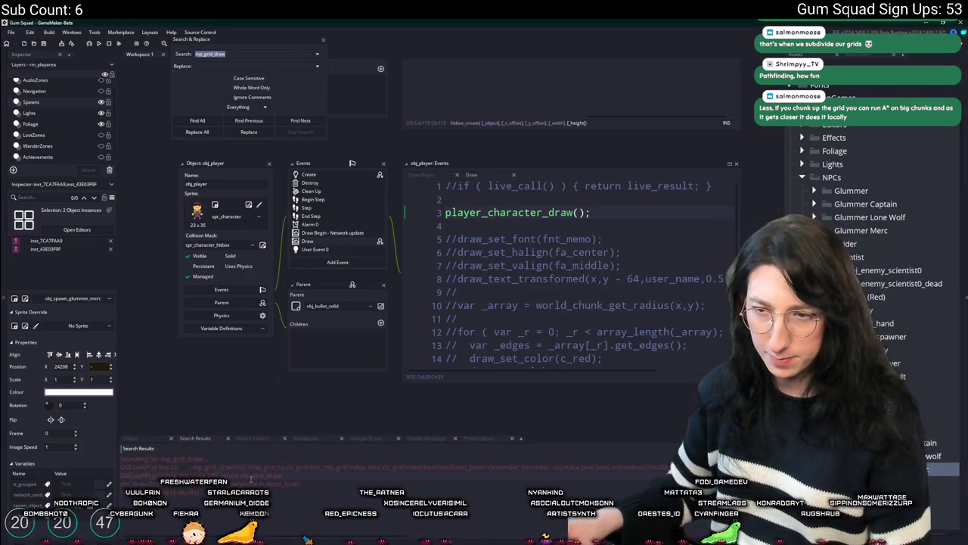
pyautogui.press('Return')
pyautogui.press('Return')
pyautogui.press('Return')
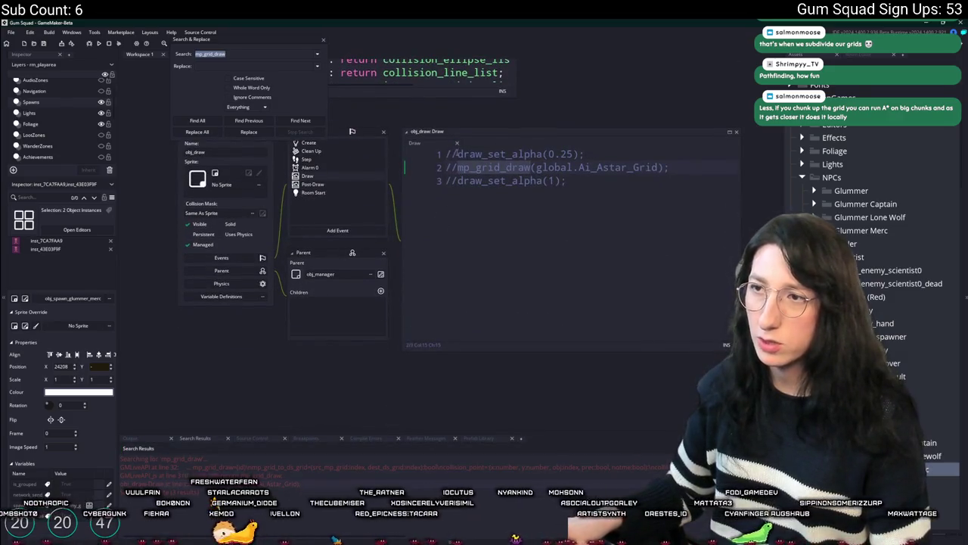
pyautogui.hotkey('ctrl', 'a')
pyautogui.hotkey('ctrl', 'shift', 'k')
pyautogui.press('F5')
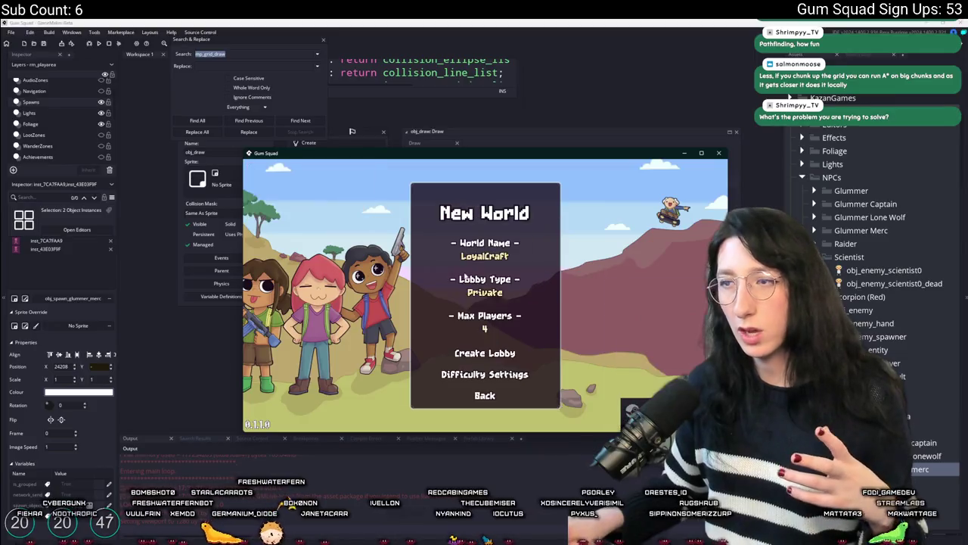
# Step: Maximize the game window and walk the character around the farm fences
pyautogui.doubleClick(503, 156)
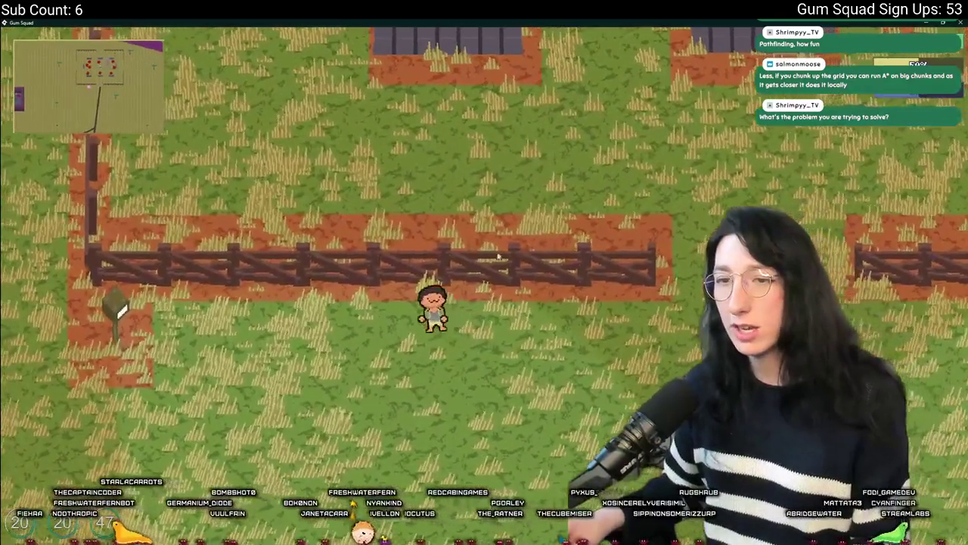
pyautogui.press('a')
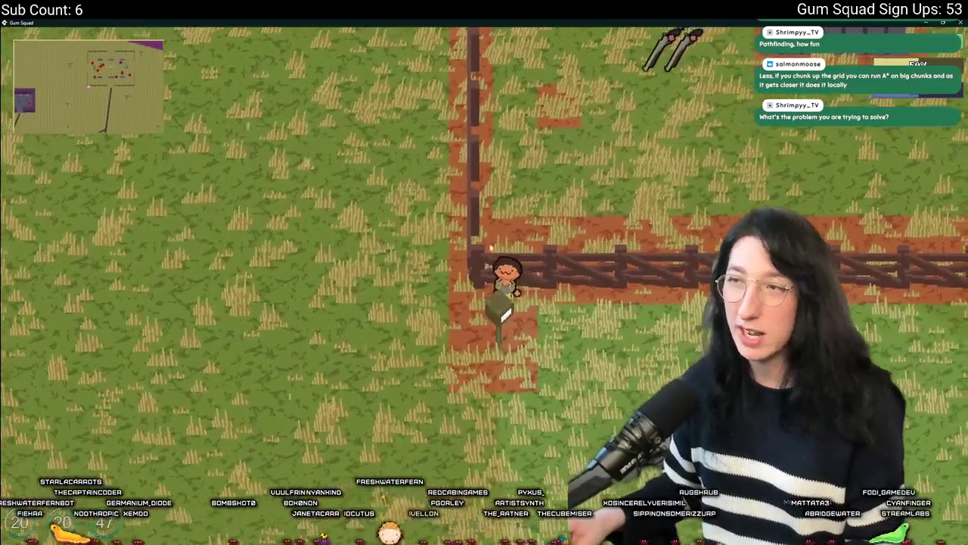
pyautogui.press('w')
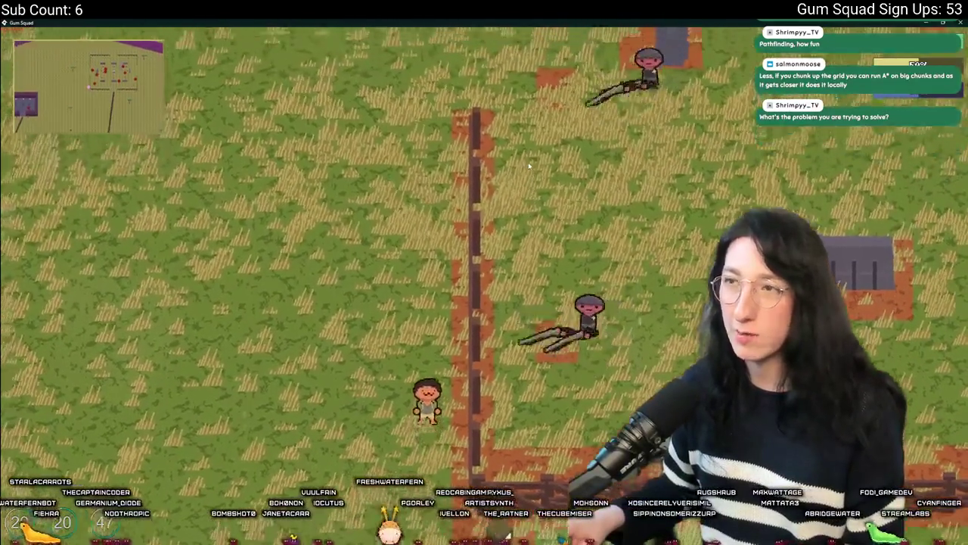
pyautogui.press('s')
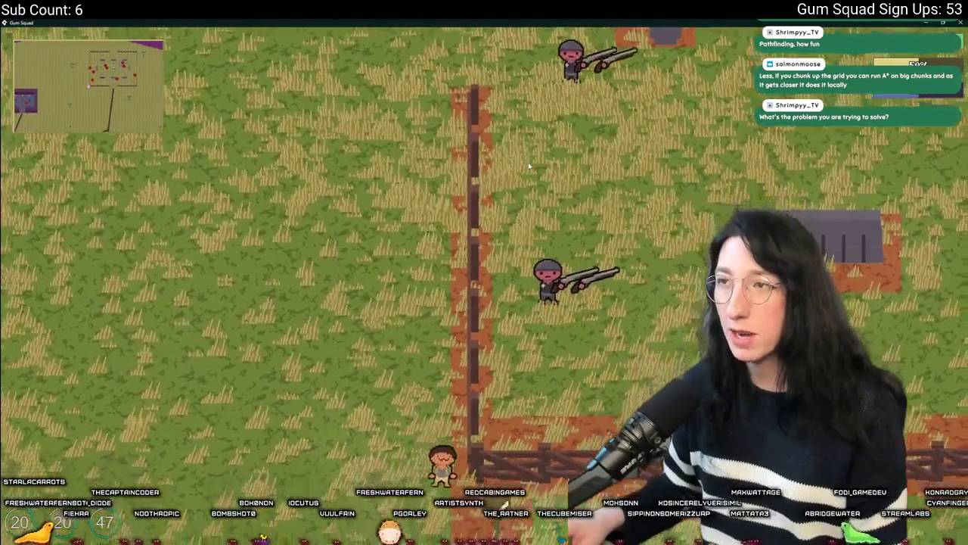
pyautogui.press('d')
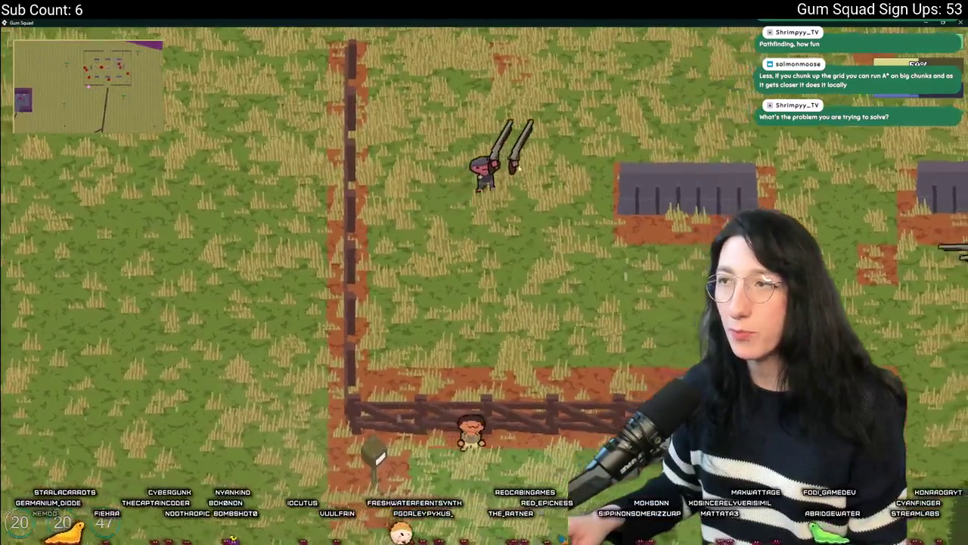
pyautogui.press('d')
pyautogui.press('s')
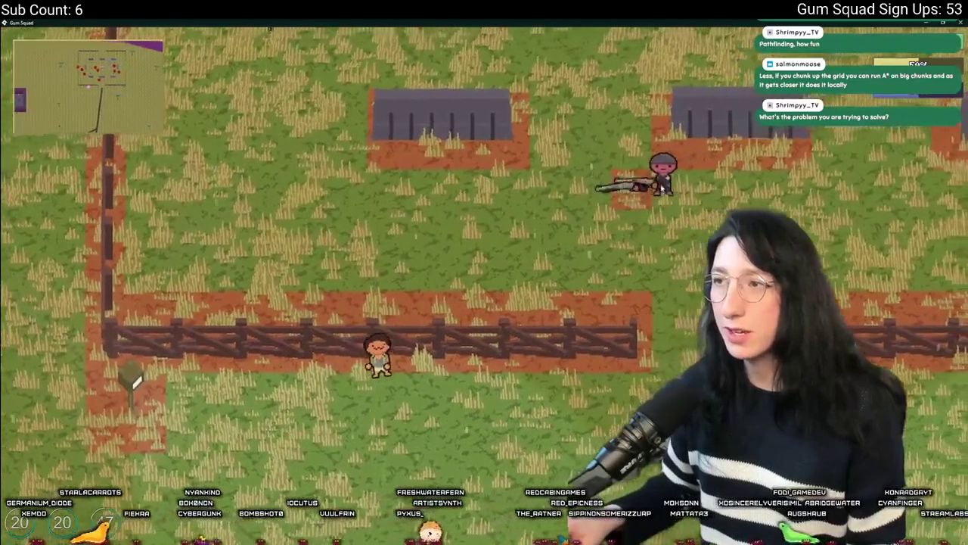
pyautogui.press('d')
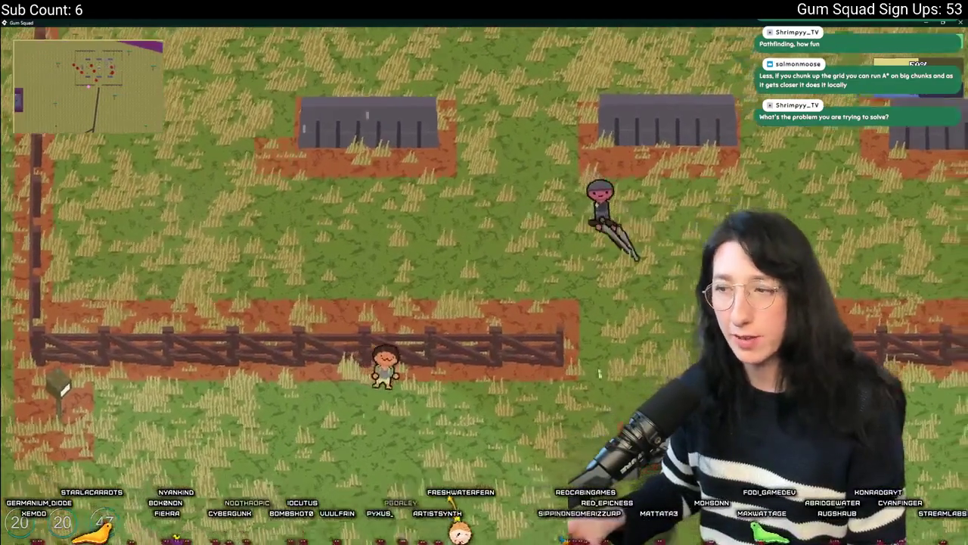
# Step: Walk down and left near the gunmen, then open the inventory and equip the revolver
pyautogui.press('s')
pyautogui.press('a')
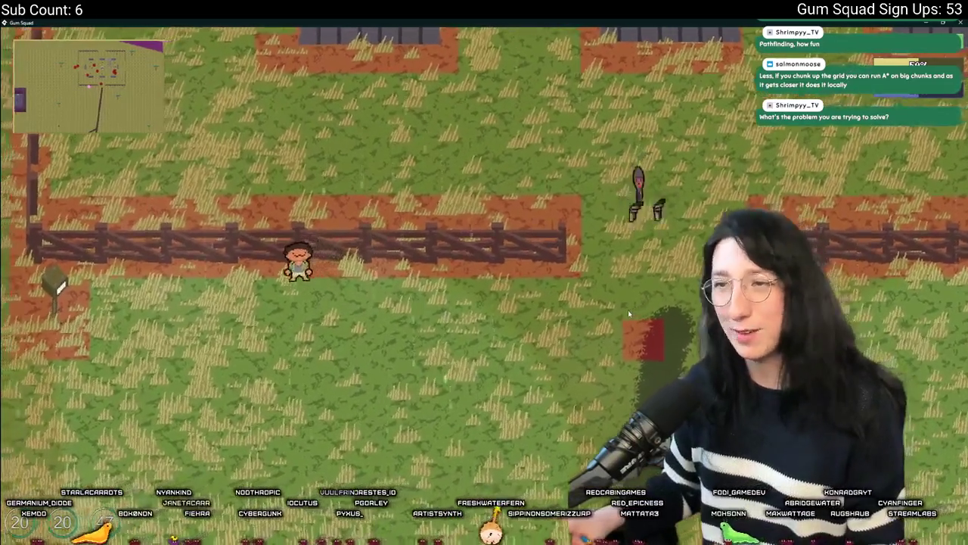
pyautogui.press('a')
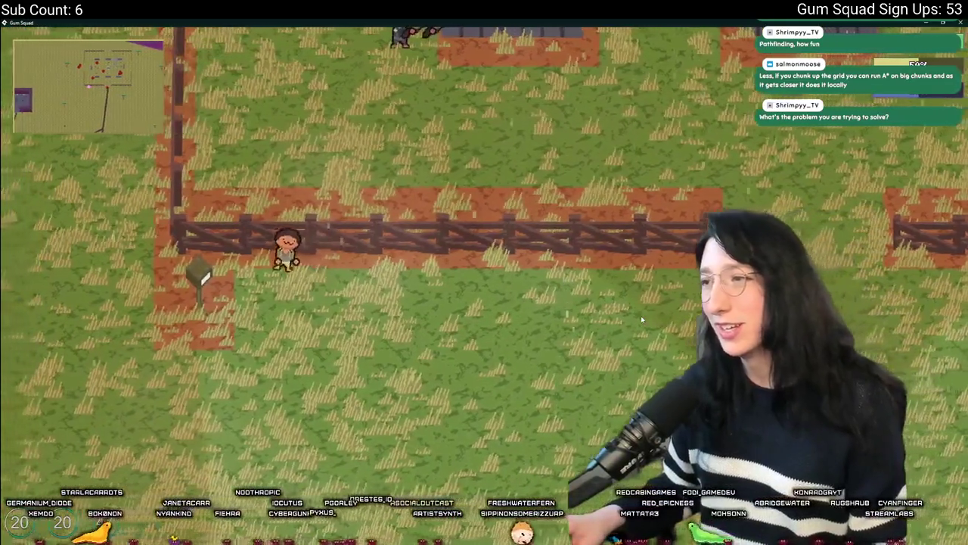
pyautogui.press('a')
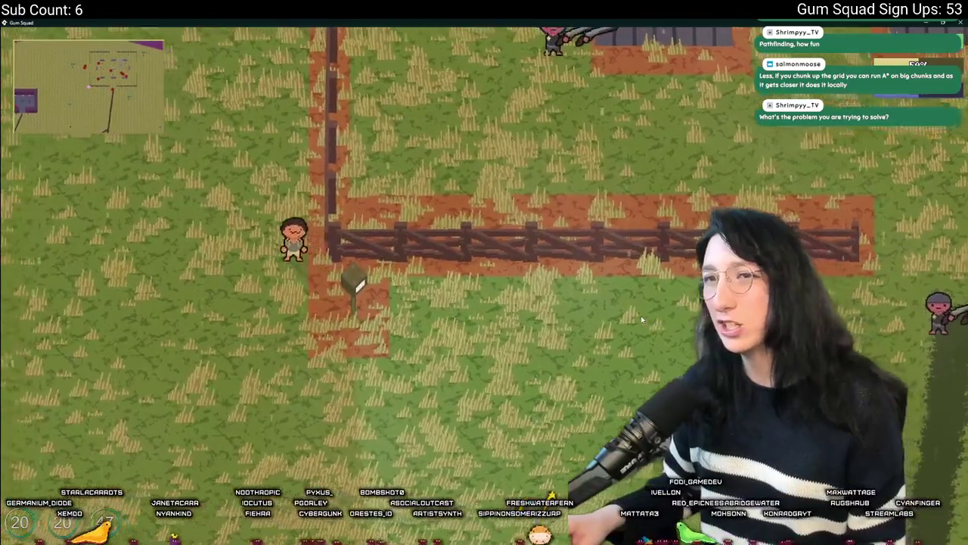
pyautogui.press('Tab')
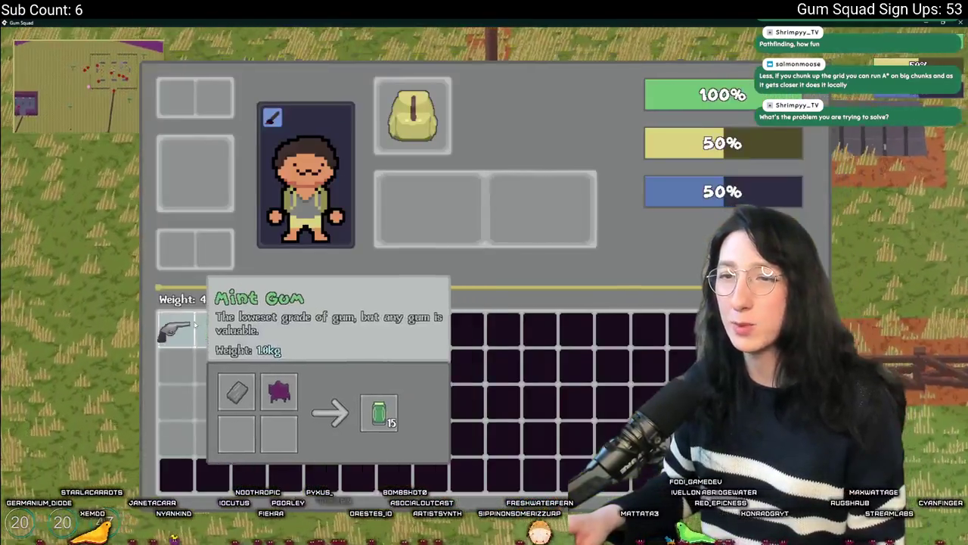
pyautogui.moveTo(182, 329); pyautogui.dragTo(424, 209)
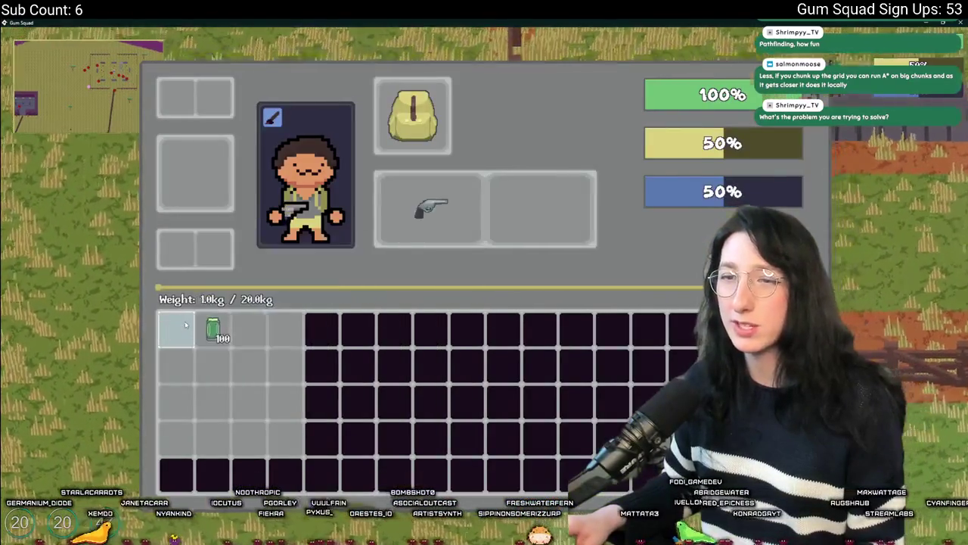
# Step: Close the inventory and walk the armed character up, right, then down toward the enemies
pyautogui.press('Tab')
pyautogui.press('a')
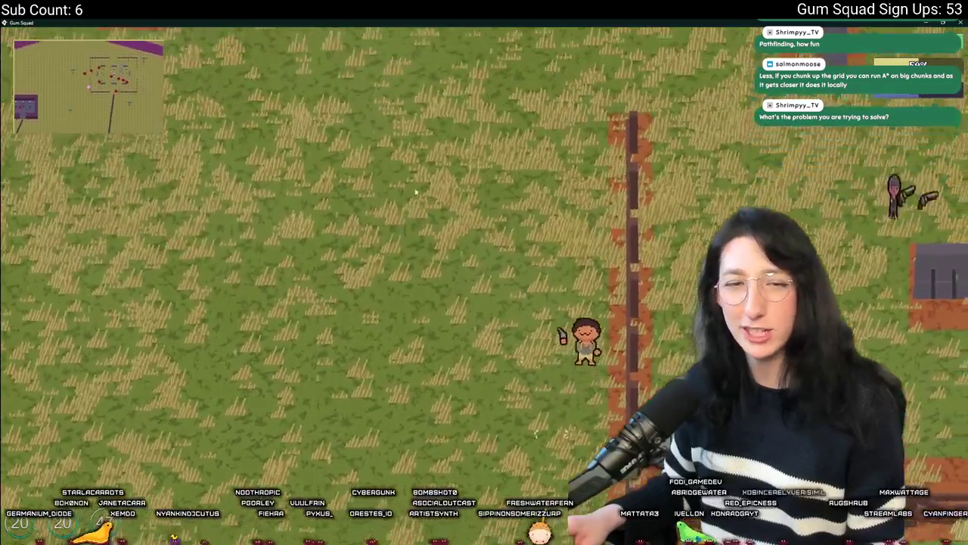
pyautogui.press('w')
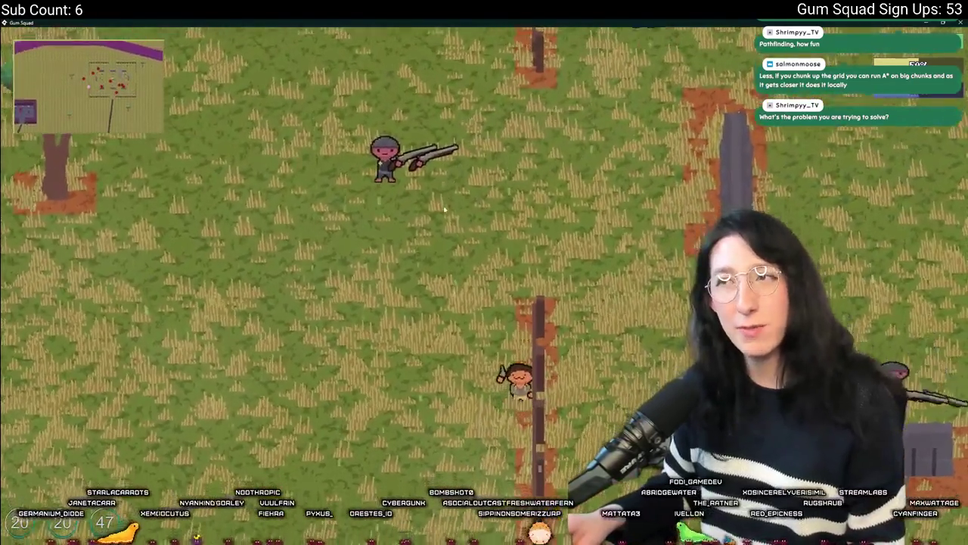
pyautogui.press('a')
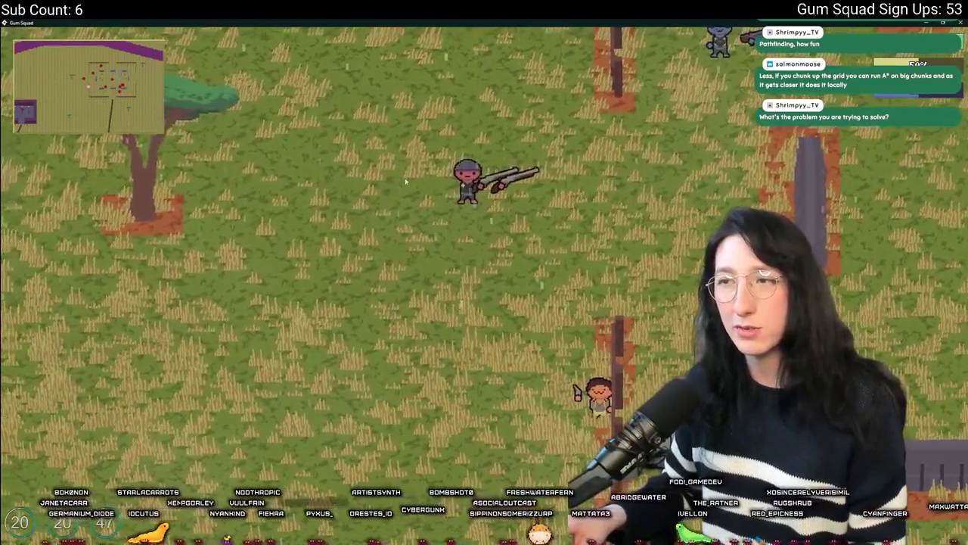
pyautogui.press('d')
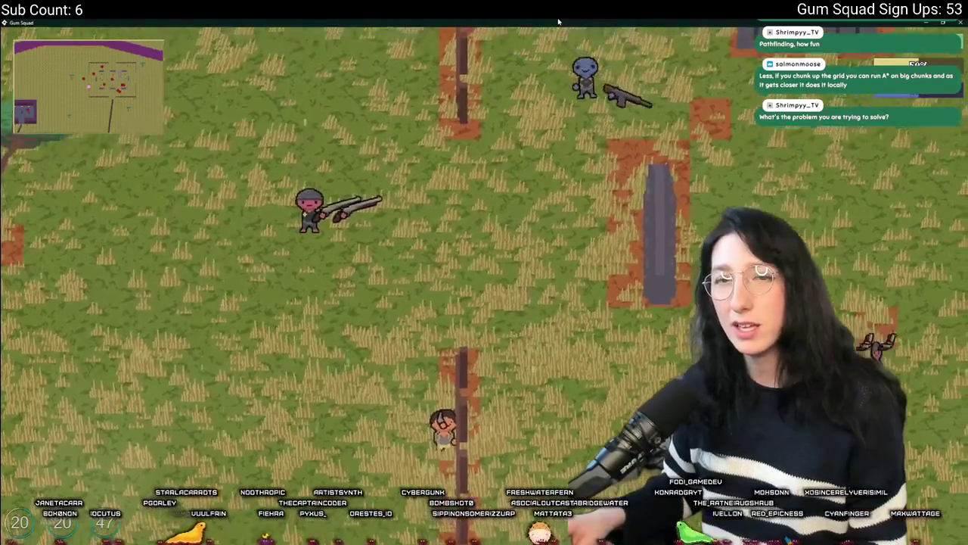
pyautogui.press('d')
pyautogui.press('s')
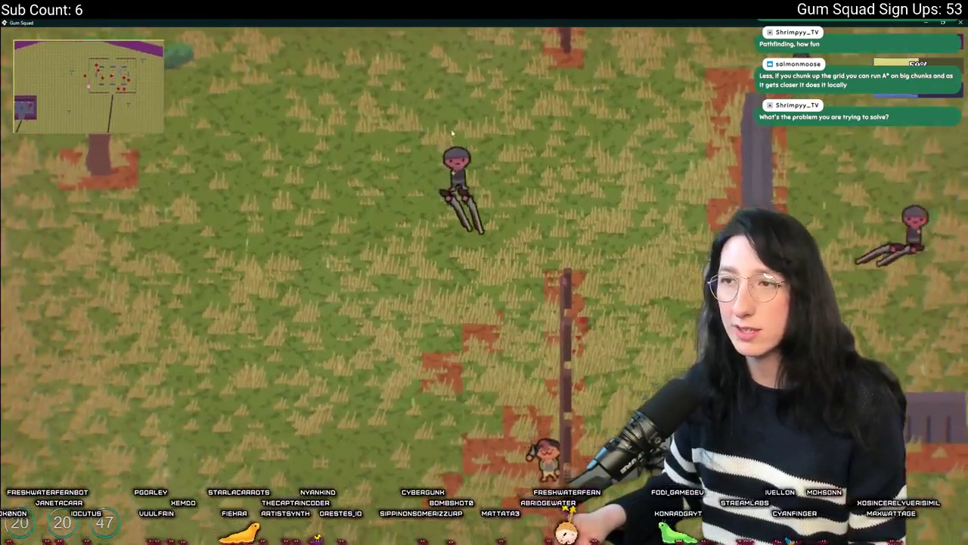
pyautogui.press('s')
pyautogui.press('a')
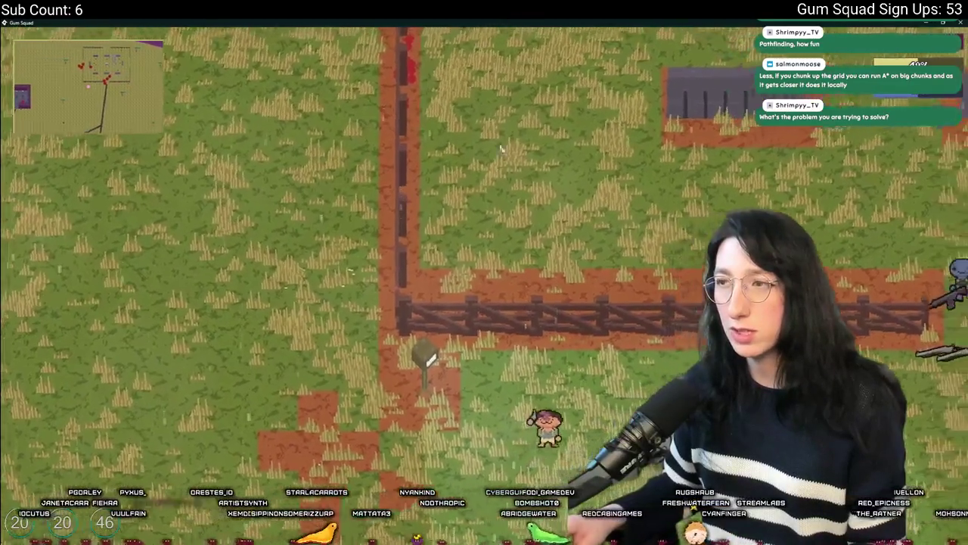
# Step: Walk up-left away from the zombies toward the tree, then quit the game with Escape
pyautogui.press('a')
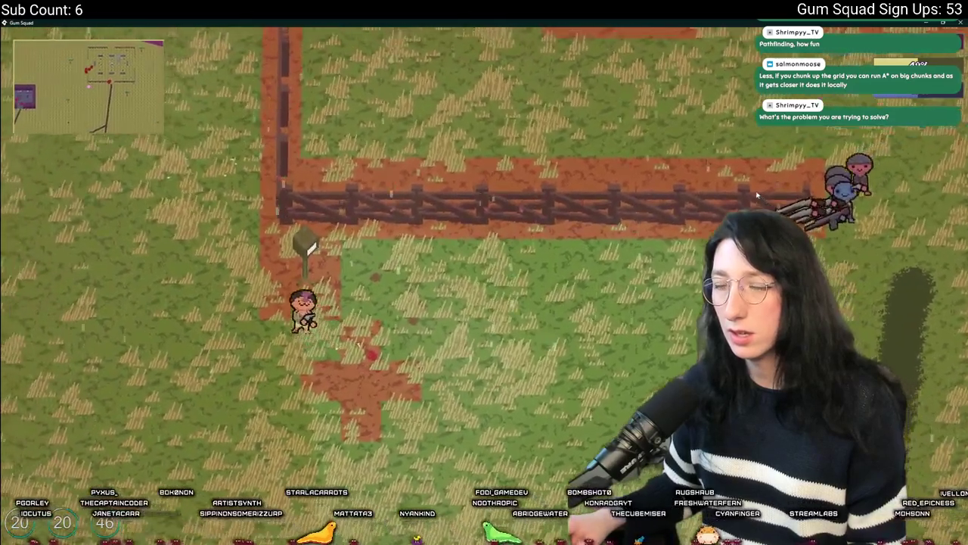
pyautogui.press('a')
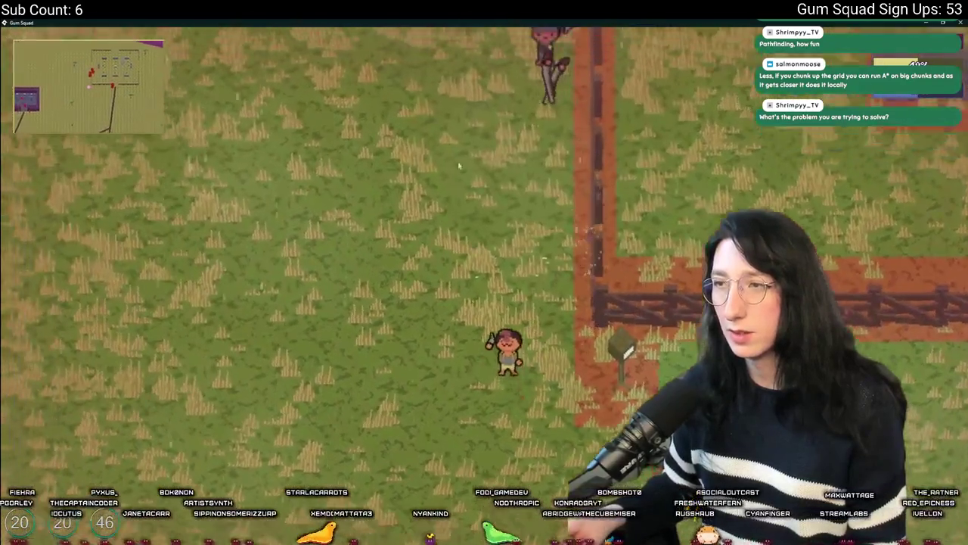
pyautogui.press('w')
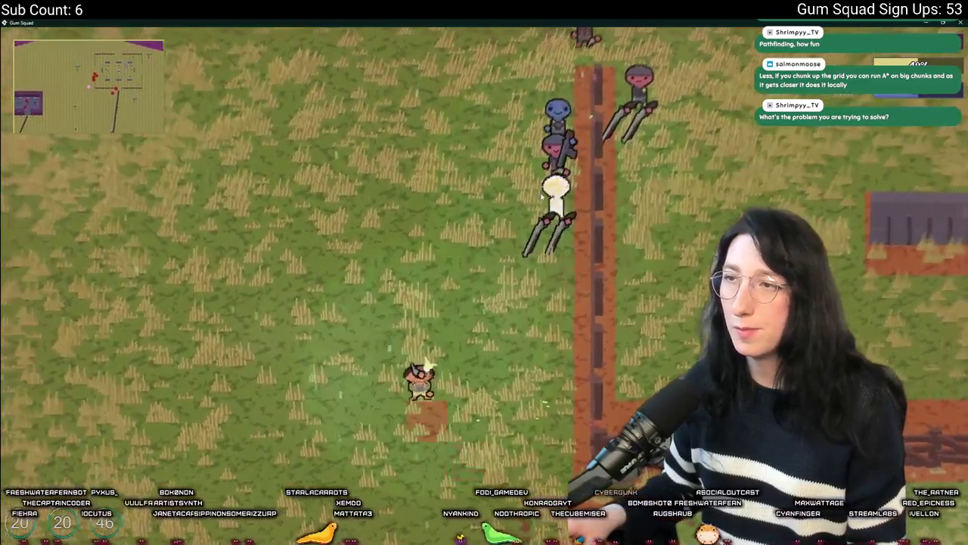
pyautogui.press('a')
pyautogui.press('w')
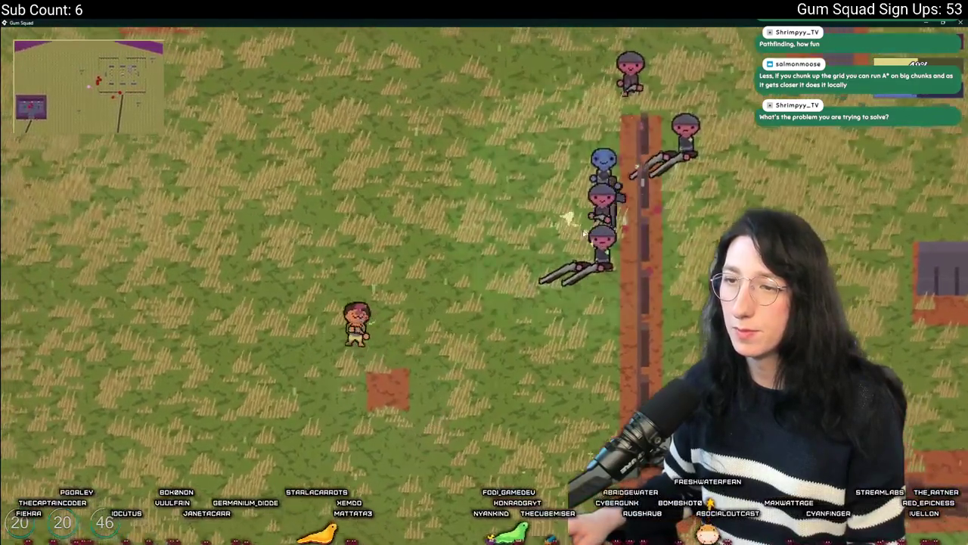
pyautogui.press('a')
pyautogui.press('w')
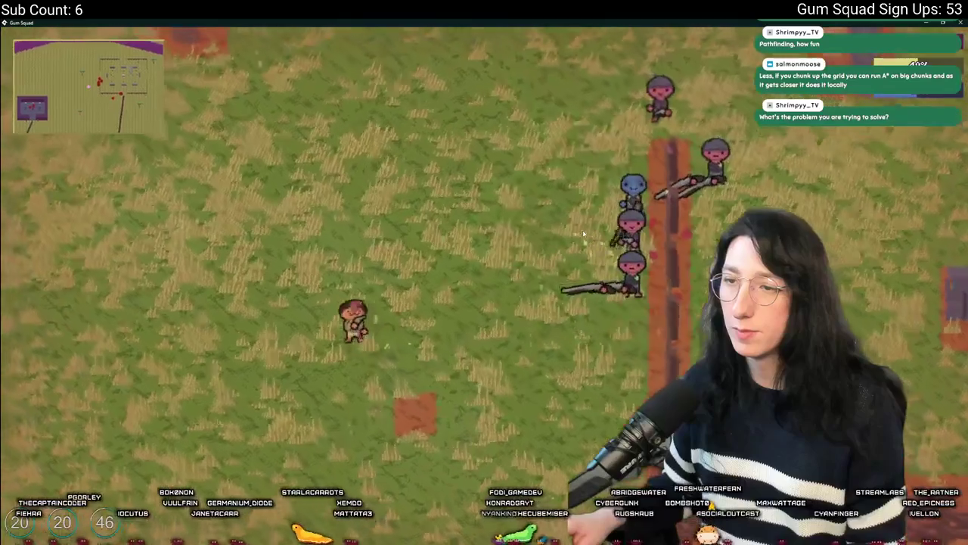
pyautogui.press('a')
pyautogui.press('w')
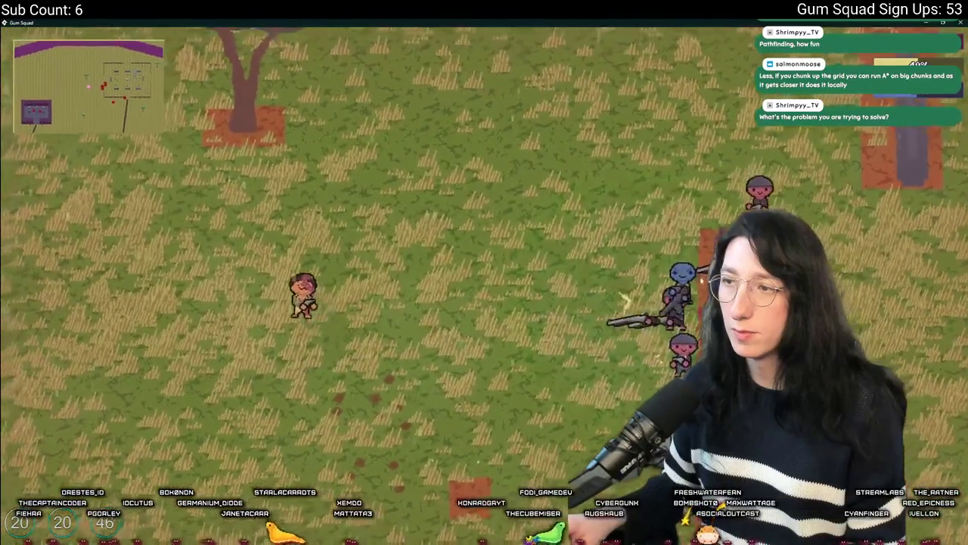
pyautogui.press('w')
pyautogui.press('a')
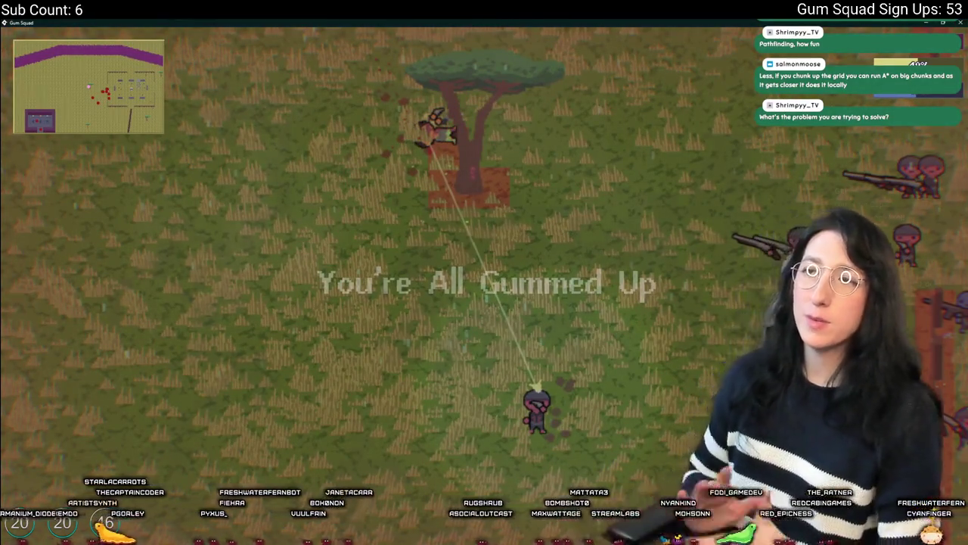
pyautogui.press('Escape')
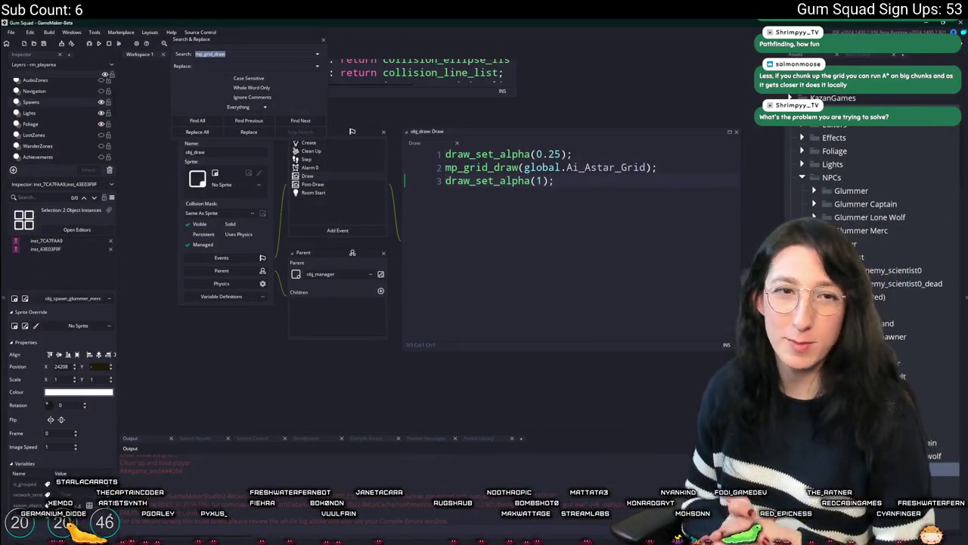
# Step: Comment the mp_grid_draw lines in obj_draw's Draw event back out and open the rm_playarea room
pyautogui.hotkey('ctrl', 'a')
pyautogui.hotkey('ctrl', 'k')
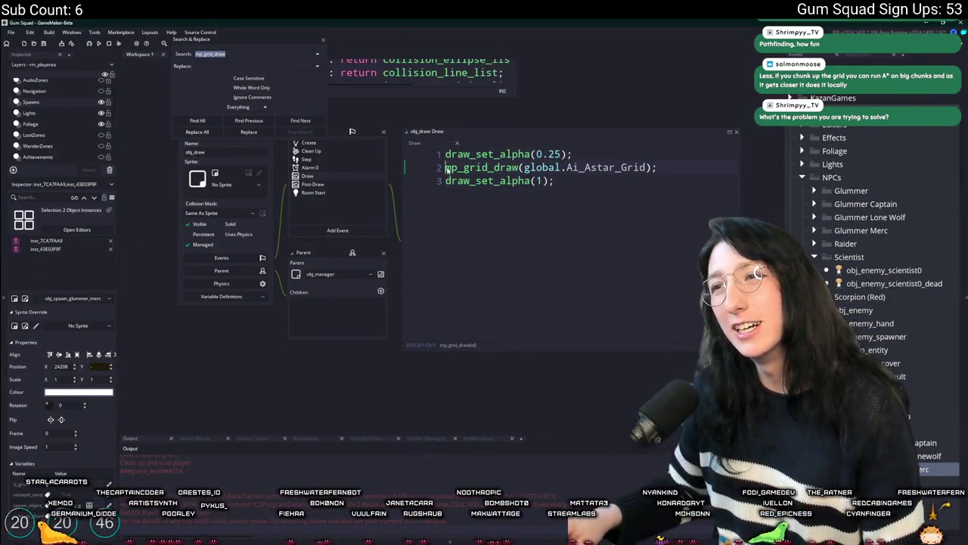
pyautogui.click(323, 40)
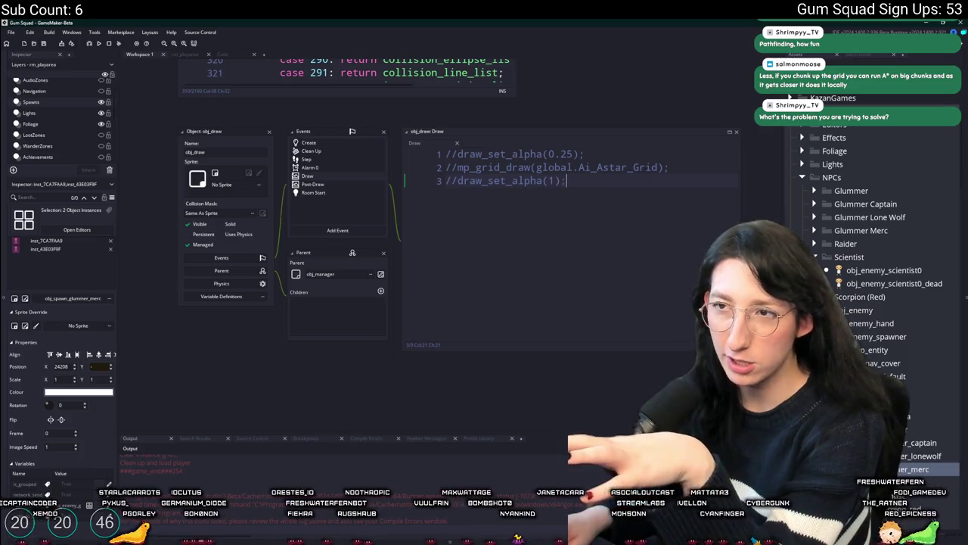
pyautogui.scroll(5, 375, 279)
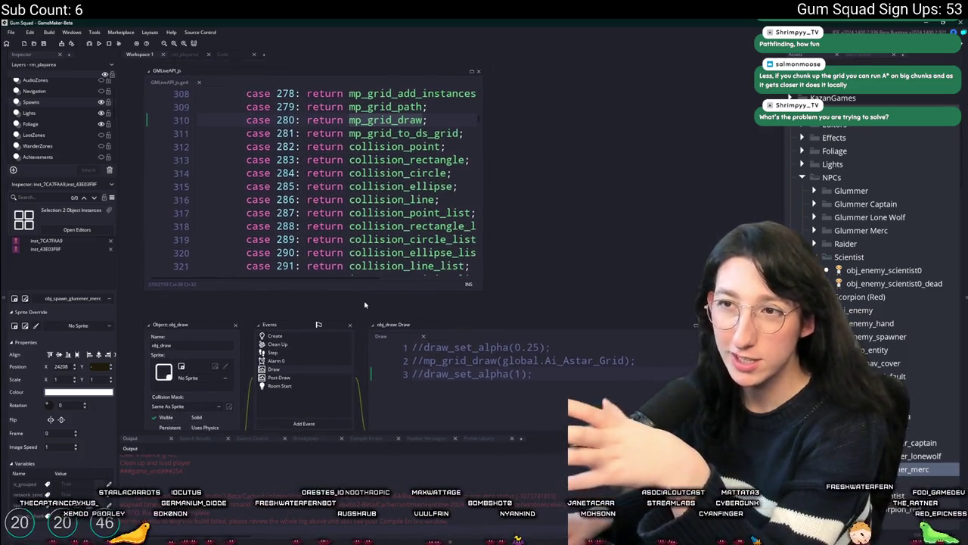
pyautogui.click(192, 54)
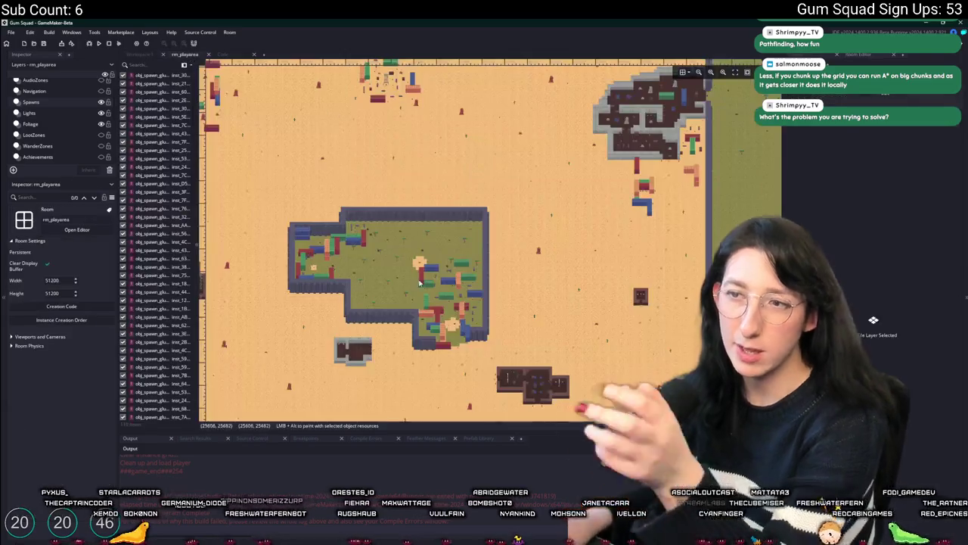
pyautogui.scroll(5, 517, 117)
pyautogui.scroll(5, 516, 117)
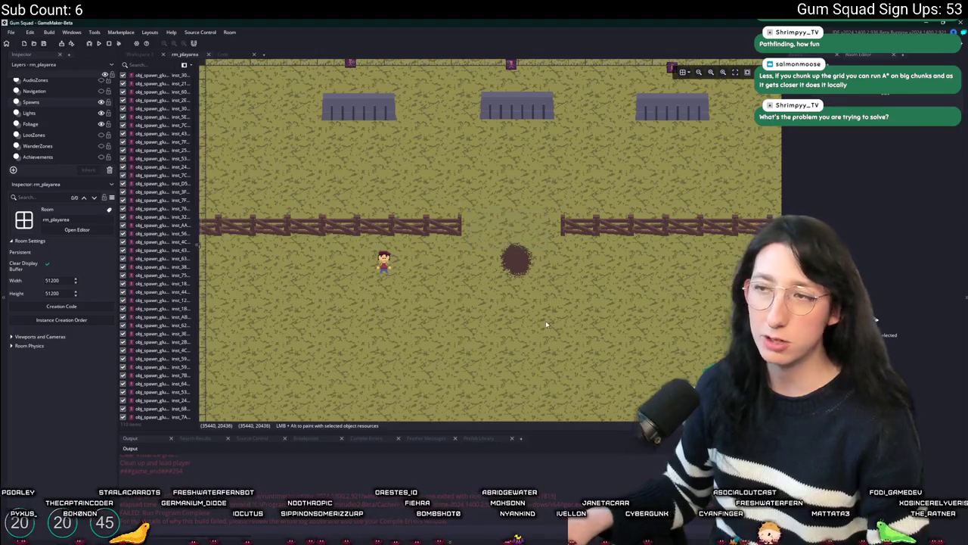
pyautogui.scroll(-5, 481, 235)
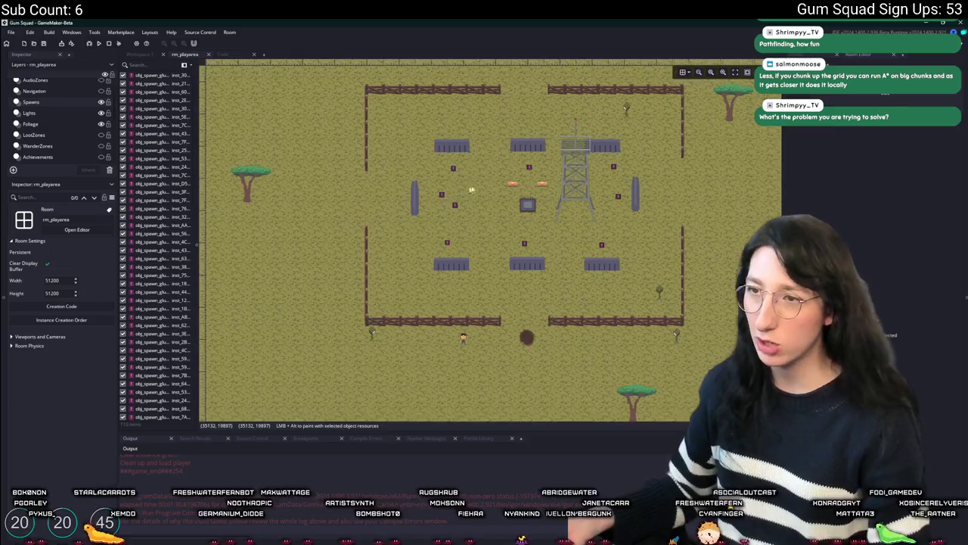
pyautogui.scroll(4, 457, 194)
pyautogui.scroll(-5, 403, 195)
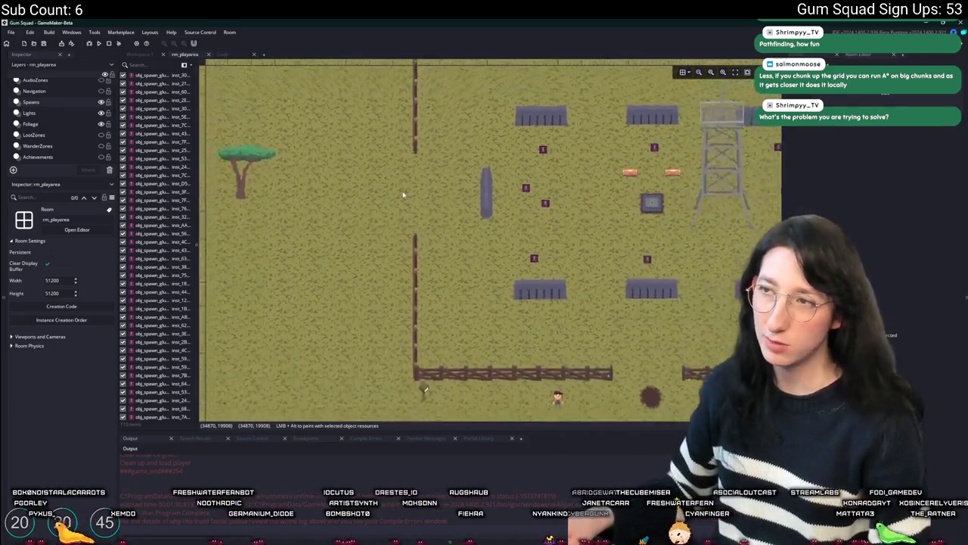
pyautogui.scroll(2, 403, 195)
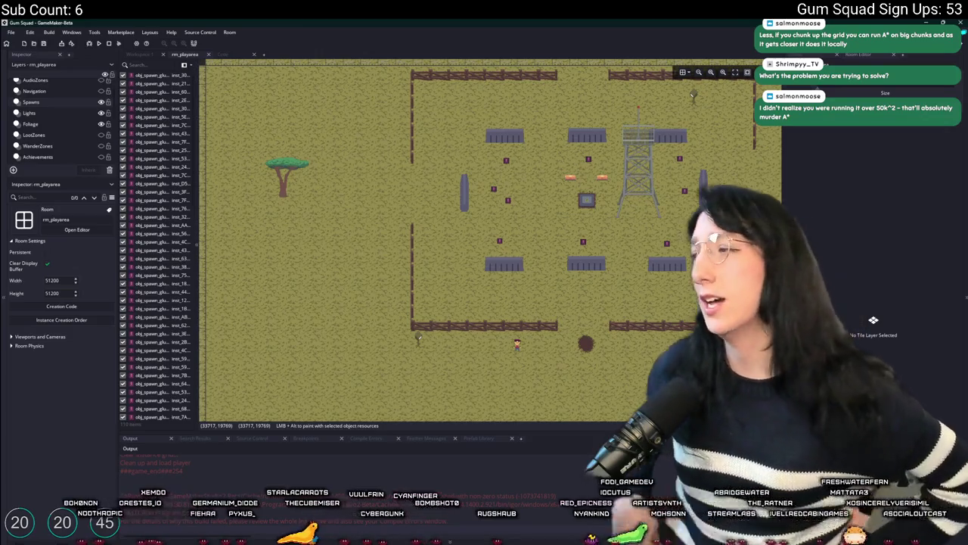
pyautogui.moveTo(376, 344); pyautogui.dragTo(402, 371)
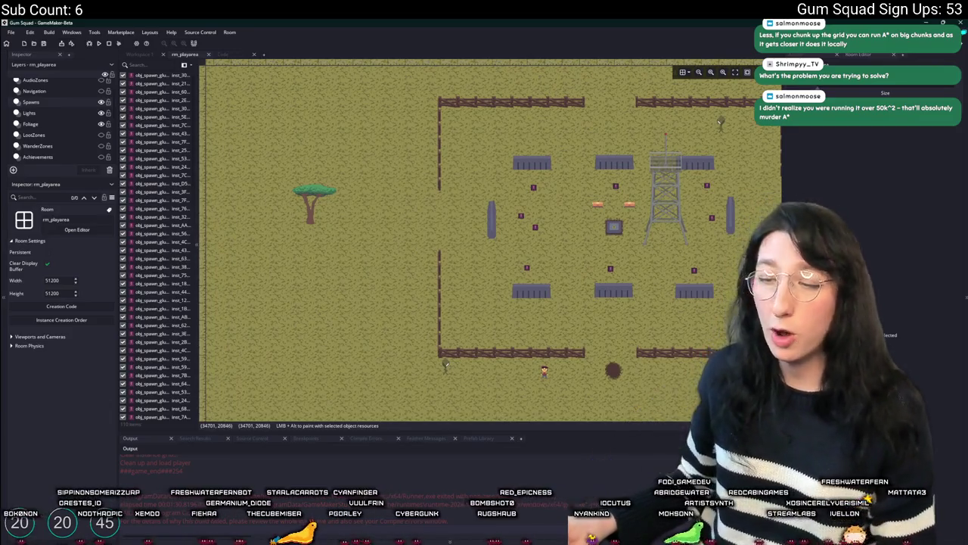
pyautogui.scroll(5, 424, 250)
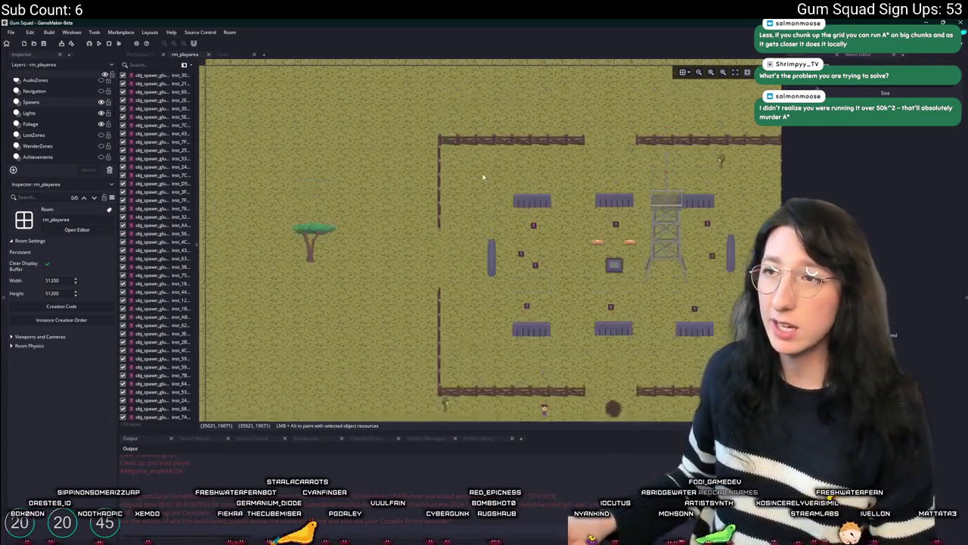
pyautogui.moveTo(541, 136); pyautogui.dragTo(243, 308)
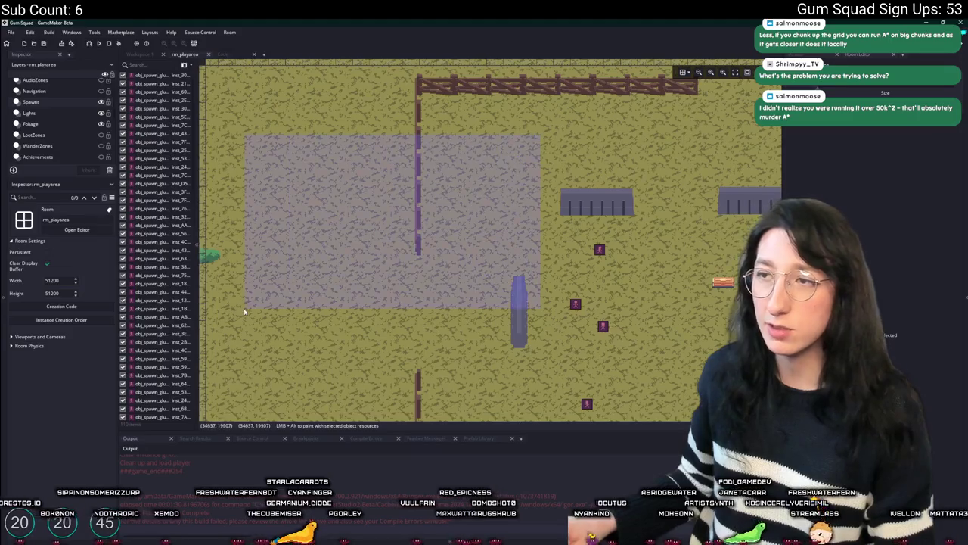
pyautogui.moveTo(276, 253); pyautogui.dragTo(277, 251)
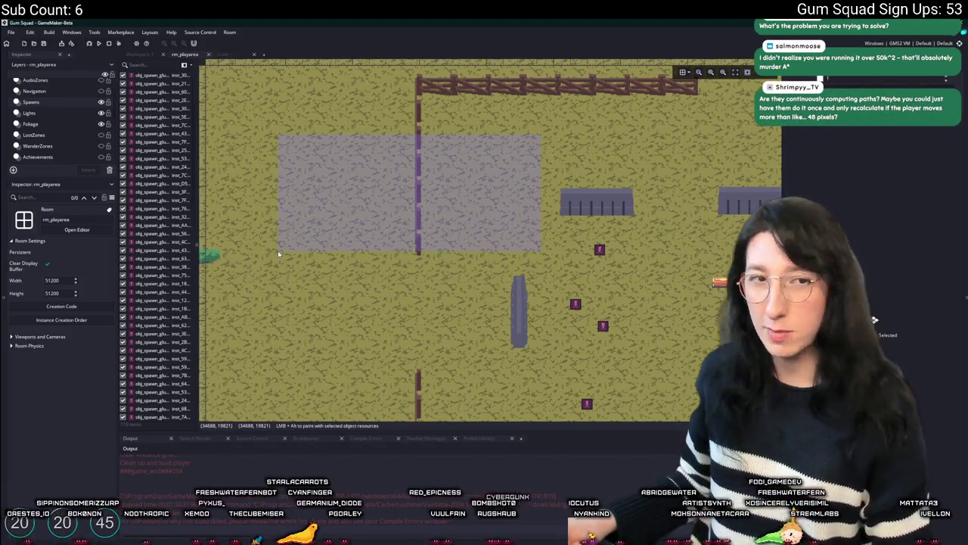
pyautogui.moveTo(277, 250); pyautogui.dragTo(287, 251)
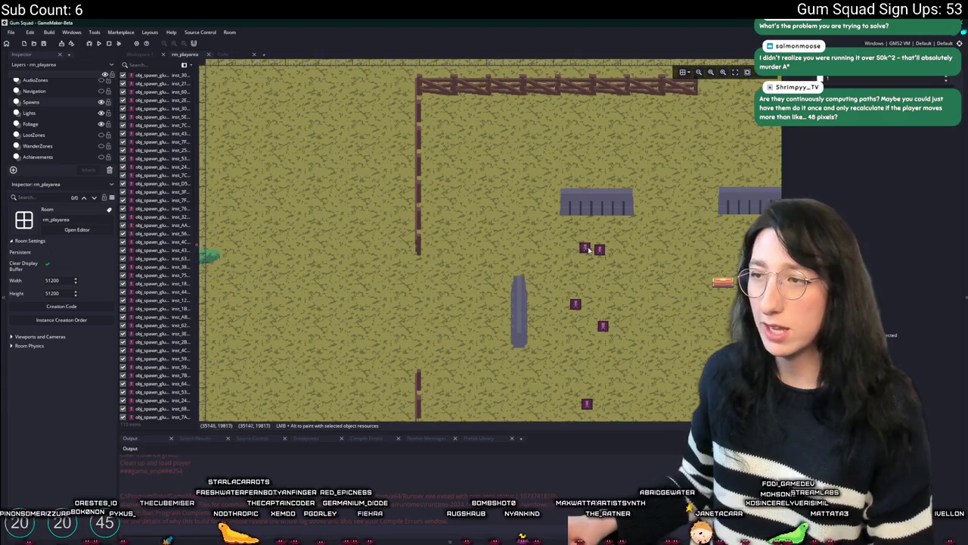
pyautogui.click(589, 262)
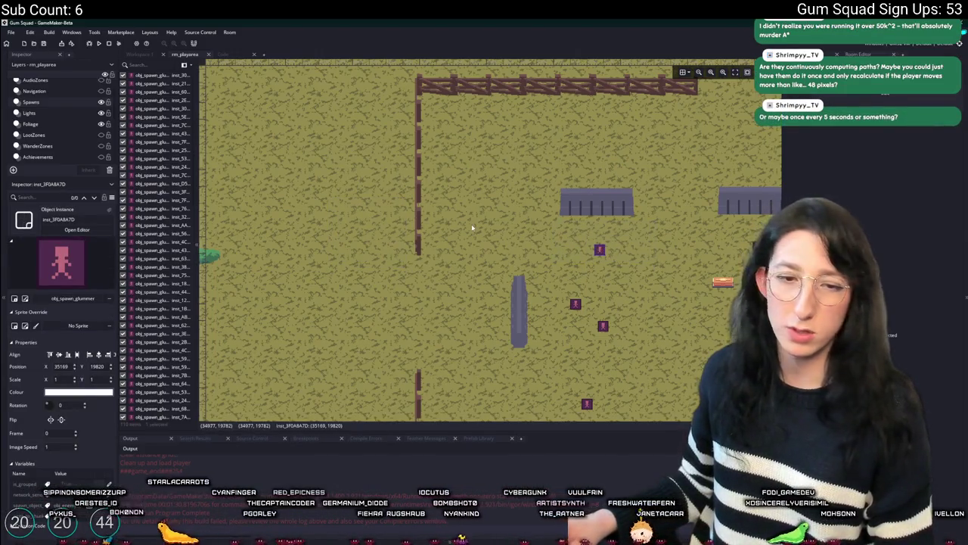
pyautogui.hscroll(-3, 415, 231)
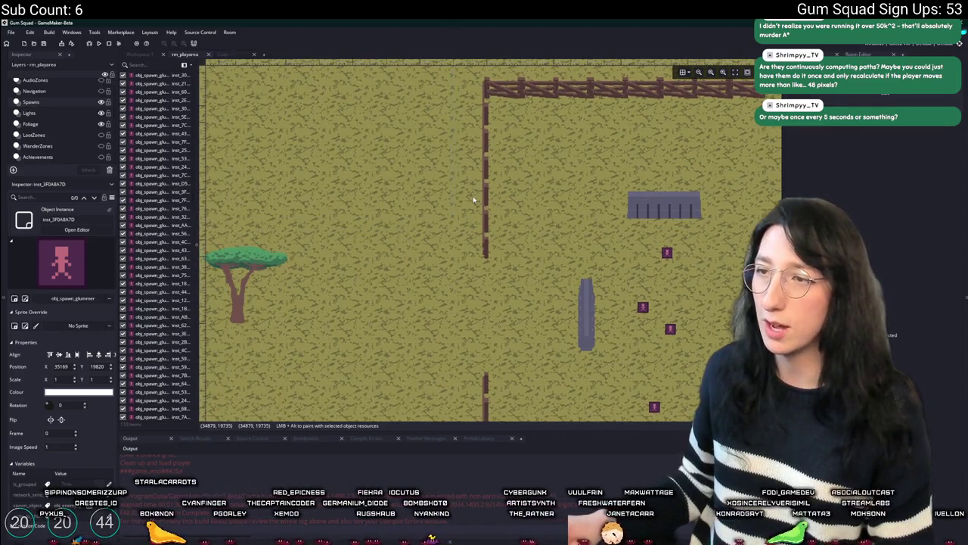
pyautogui.hscroll(4, 505, 162)
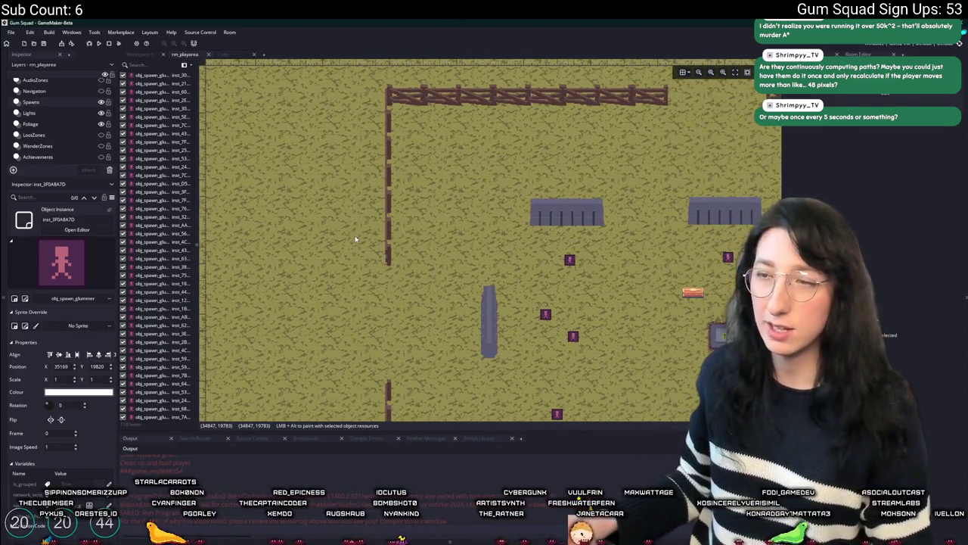
pyautogui.hscroll(-2, 363, 227)
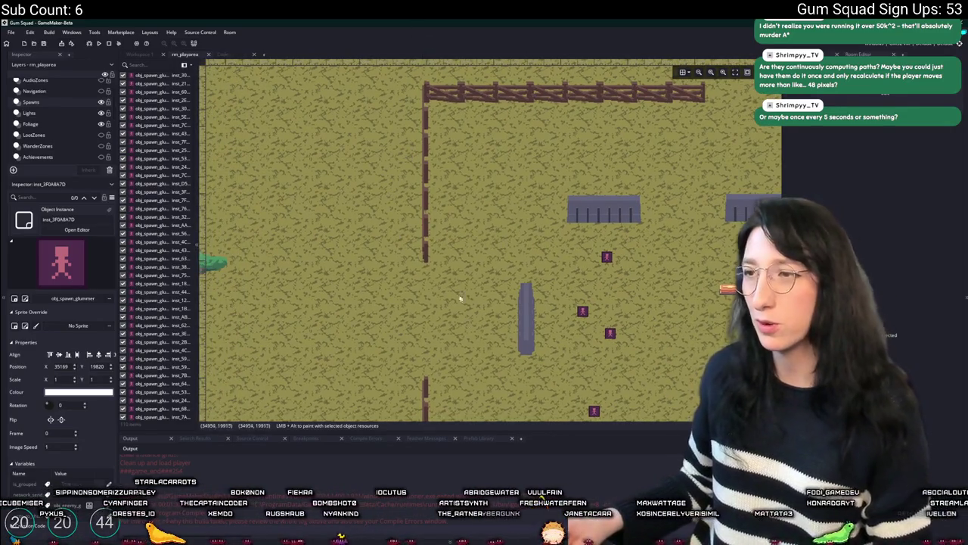
pyautogui.hscroll(-1, 416, 250)
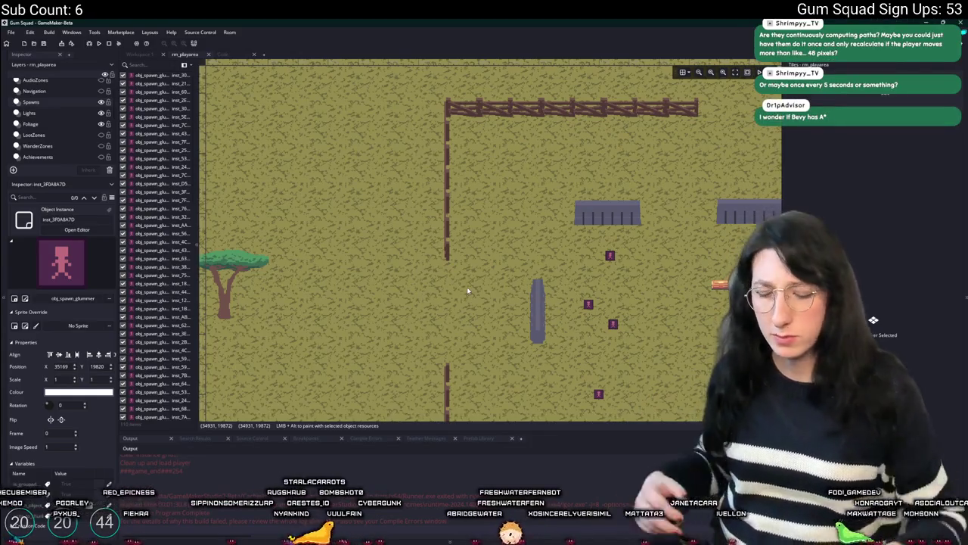
pyautogui.hotkey('ctrl', 't')
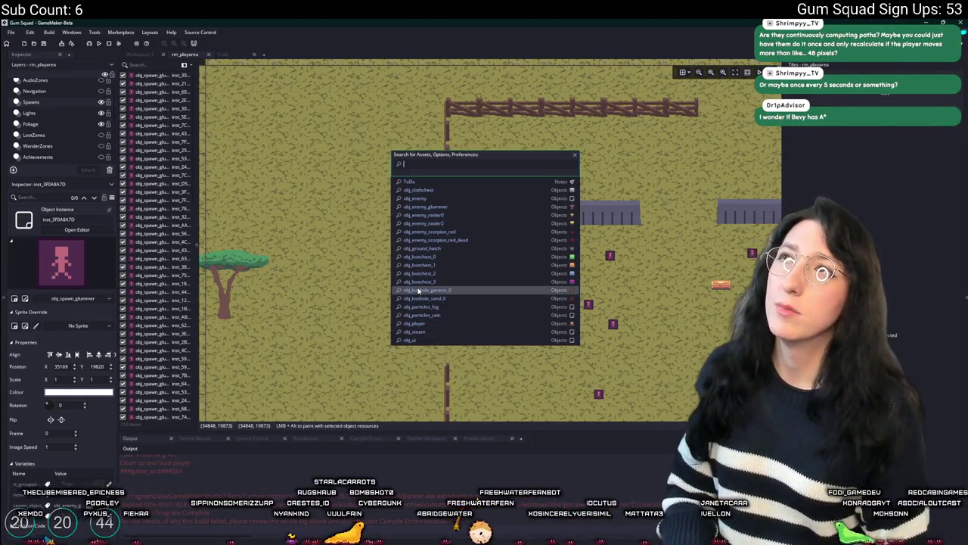
# Step: In the ai_hear_sound script, duplicate the Ai_Astar_Grid declaration as Ai_Astar_Far_Grid and save
pyautogui.write('ess')
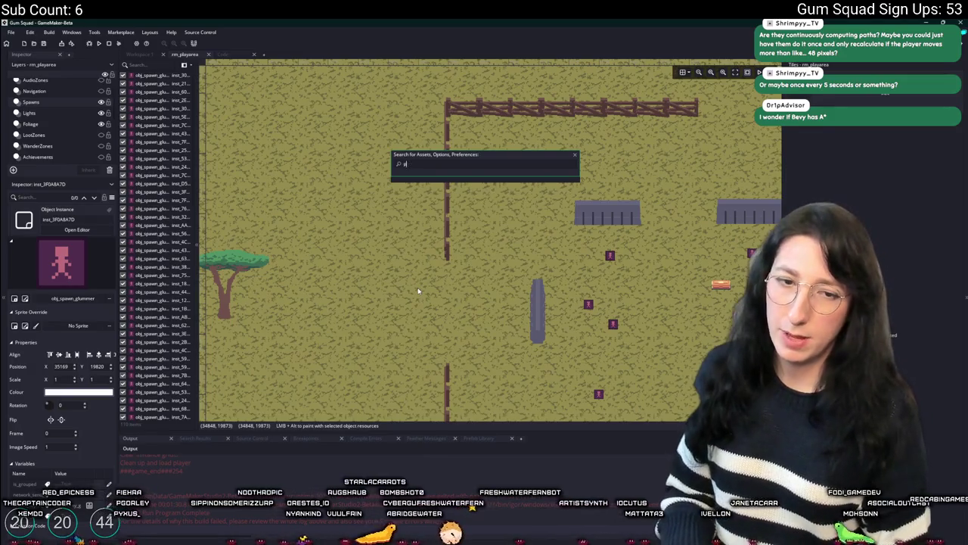
pyautogui.write('ai')
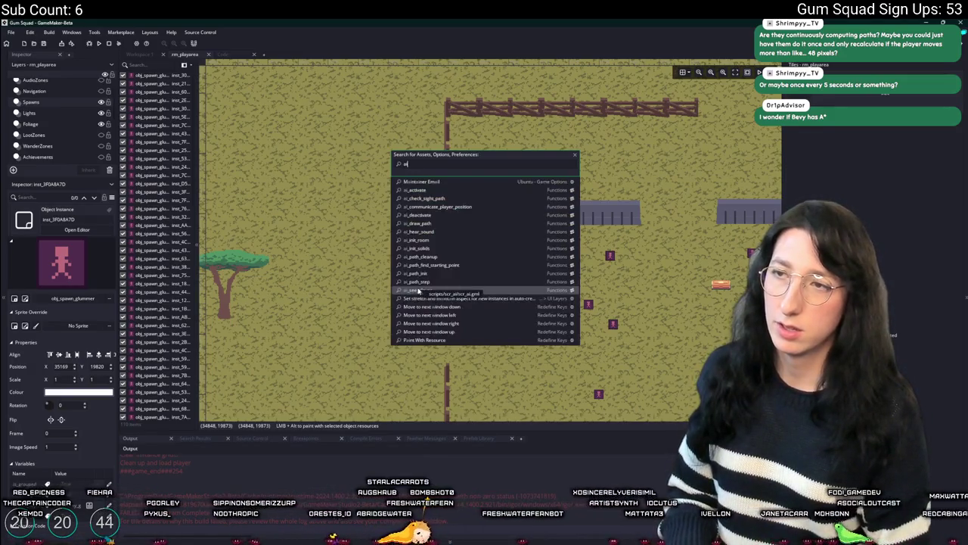
pyautogui.press('BackSpace')
pyautogui.write('stai_hear')
pyautogui.press('Return')
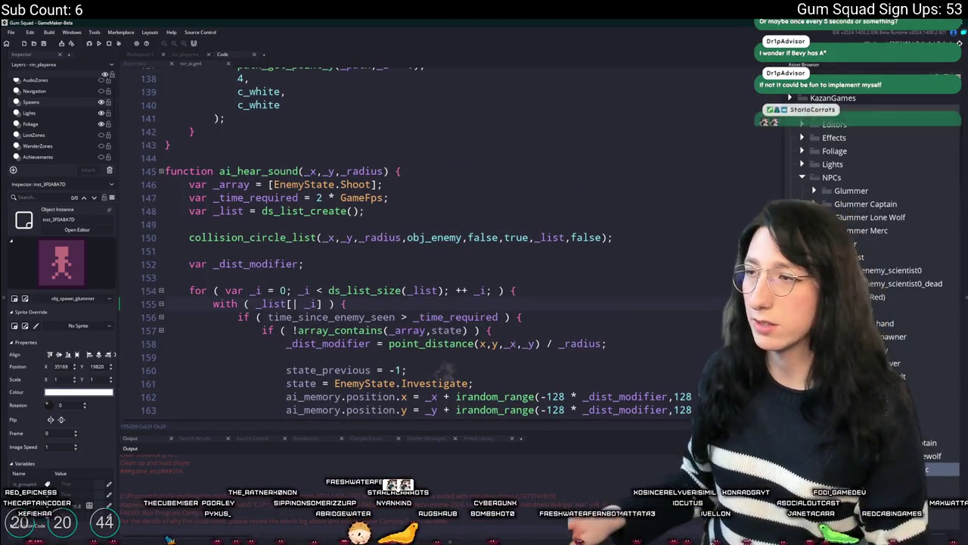
pyautogui.hotkey('ctrl', 'Home')
pyautogui.click(257, 100)
pyautogui.hotkey('ctrl', 'd')
pyautogui.write('_Far')
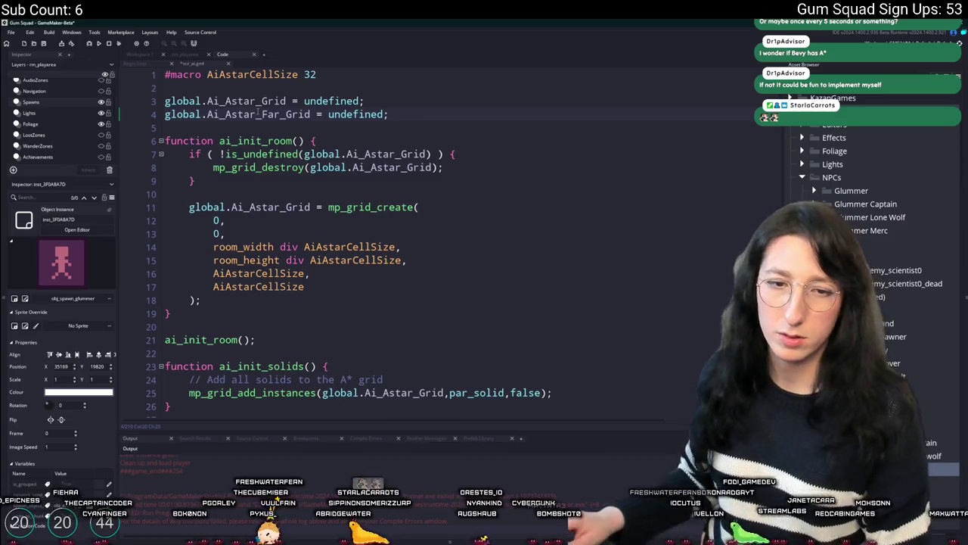
pyautogui.hotkey('ctrl', 's')
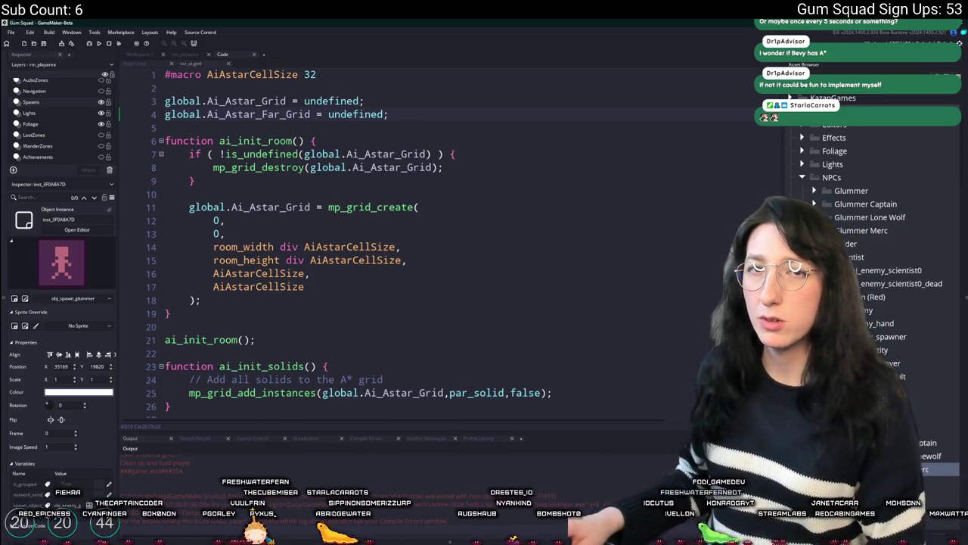
# Step: Duplicate the grid creation block and rename its grid to Ai_Astar_Far_Grid
pyautogui.press('Home')
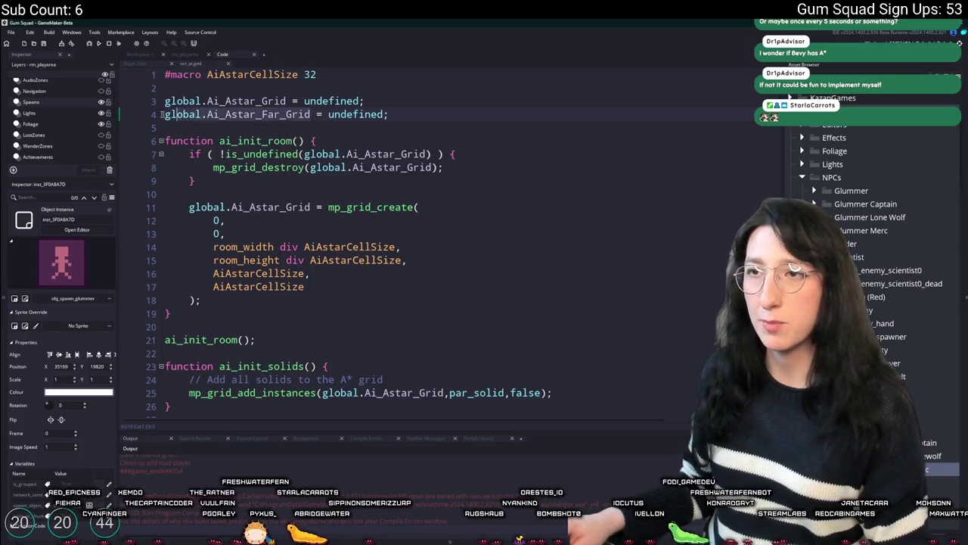
pyautogui.scroll(-1, 454, 189)
pyautogui.scroll(1, 454, 227)
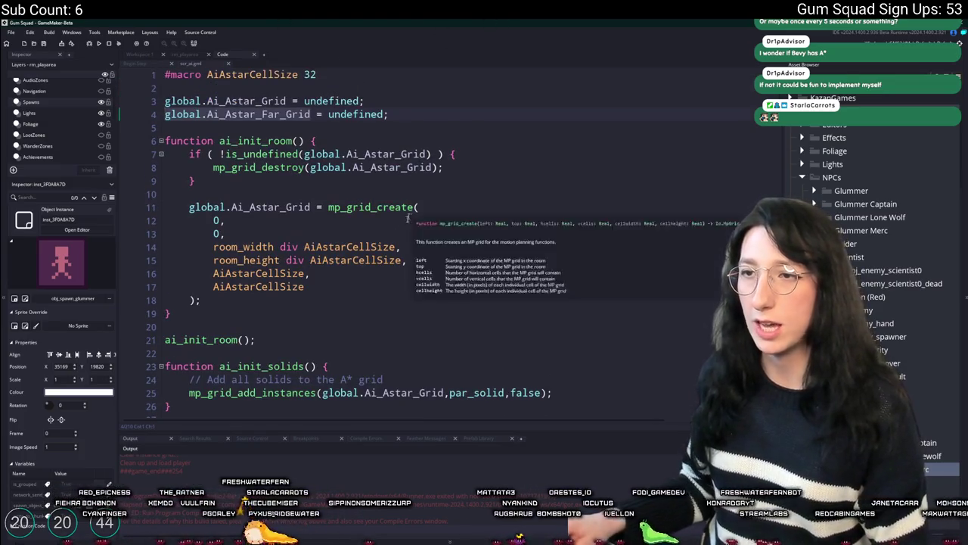
pyautogui.moveTo(224, 304); pyautogui.dragTo(219, 193)
pyautogui.hotkey('ctrl', 'd')
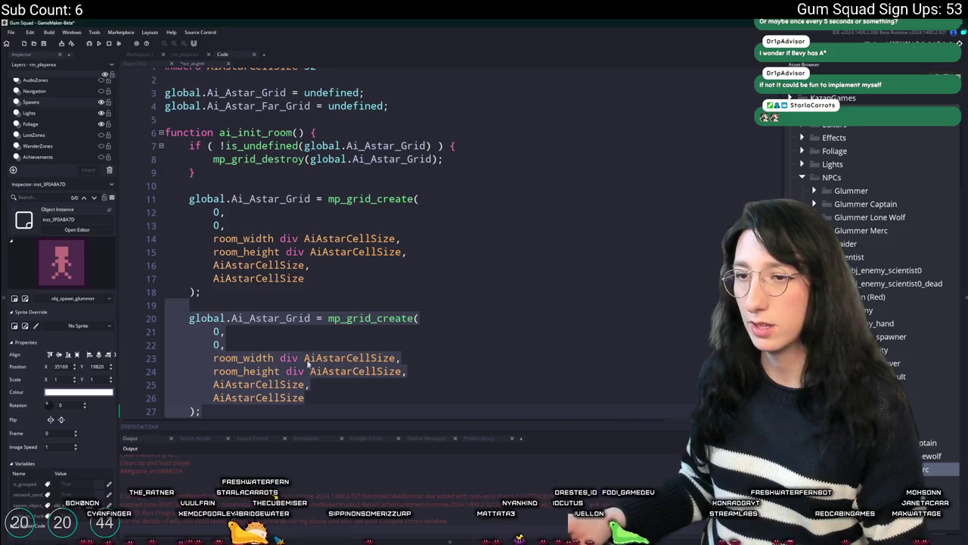
pyautogui.click(280, 318)
pyautogui.write('Far_')
pyautogui.hotkey('ctrl', 'z')
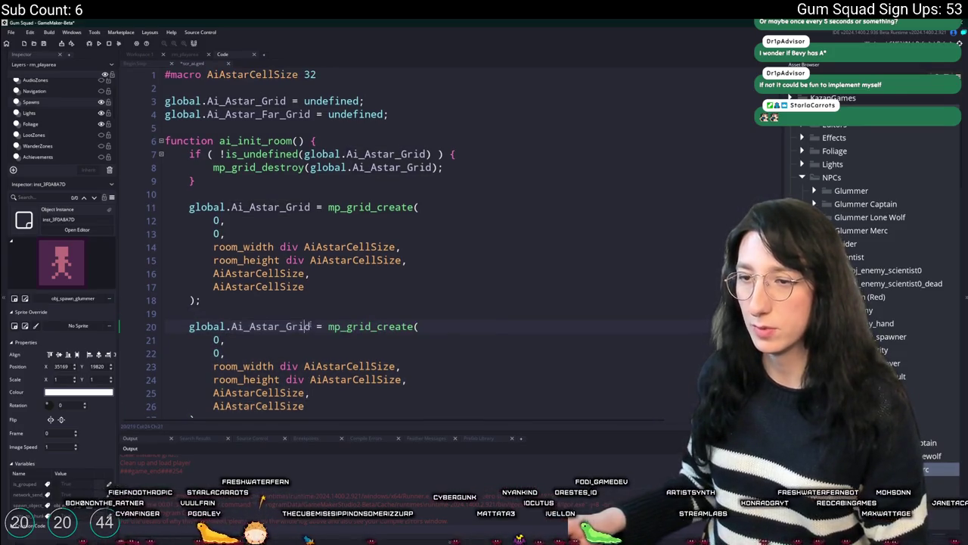
pyautogui.hotkey('ctrl', 'y')
# Step: Duplicate the cell size macro as AiAstarFarCellSize with value 64 and copy its name
pyautogui.click(316, 74)
pyautogui.hotkey('ctrl', 'd')
pyautogui.click(250, 88)
pyautogui.write('FarCellSize 32')
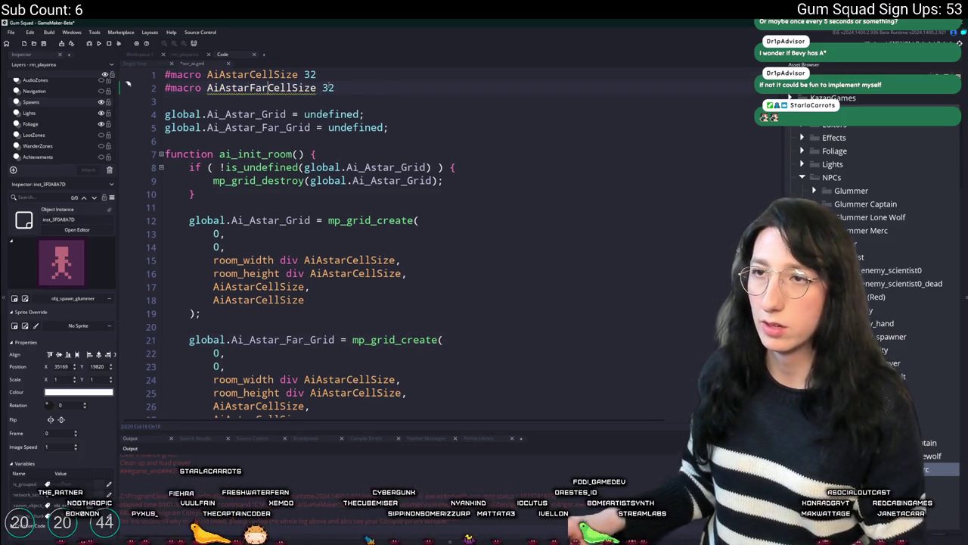
pyautogui.doubleClick(328, 88)
pyautogui.write('64')
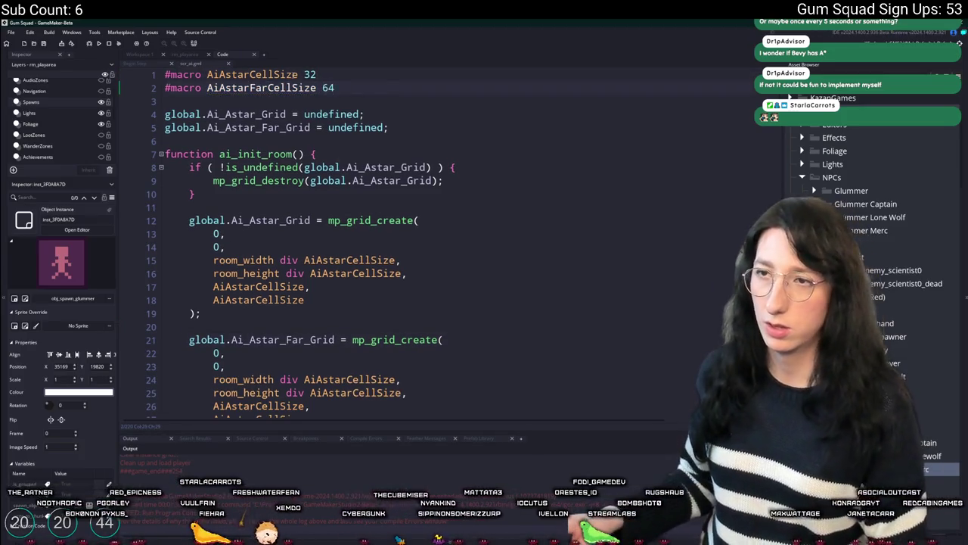
pyautogui.click(267, 87)
pyautogui.doubleClick(268, 87)
pyautogui.hotkey('ctrl', 'c')
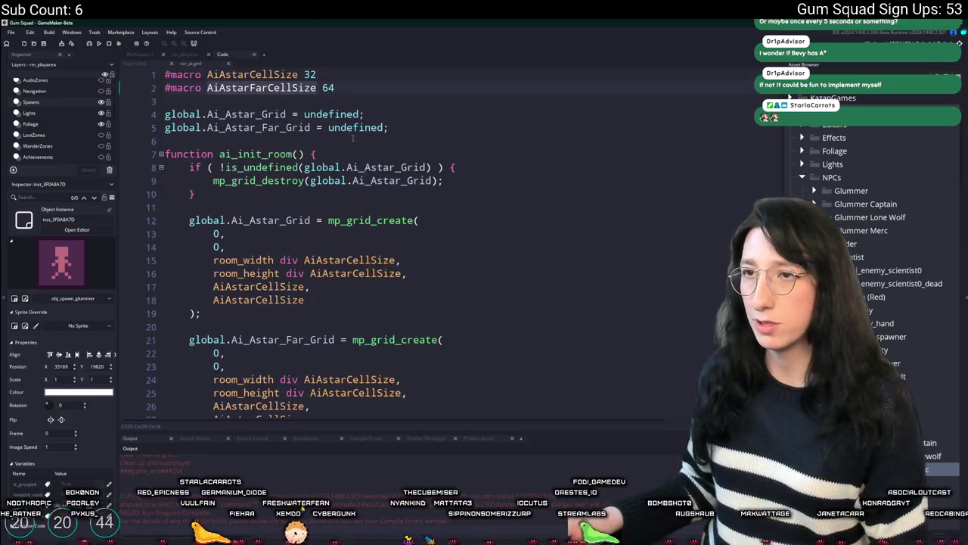
# Step: Replace the four AiAstarCellSize uses in the far grid's mp_grid_create call with AiAstarFarCellSize
pyautogui.scroll(-2, 391, 255)
pyautogui.doubleClick(348, 303)
pyautogui.hotkey('ctrl', 'v')
pyautogui.doubleClick(351, 317)
pyautogui.hotkey('ctrl', 'v')
pyautogui.doubleClick(257, 330)
pyautogui.hotkey('ctrl', 'v')
pyautogui.doubleClick(257, 344)
pyautogui.hotkey('ctrl', 'v')
# Step: Launch Windows Calculator from the system search
pyautogui.click(327, 275)
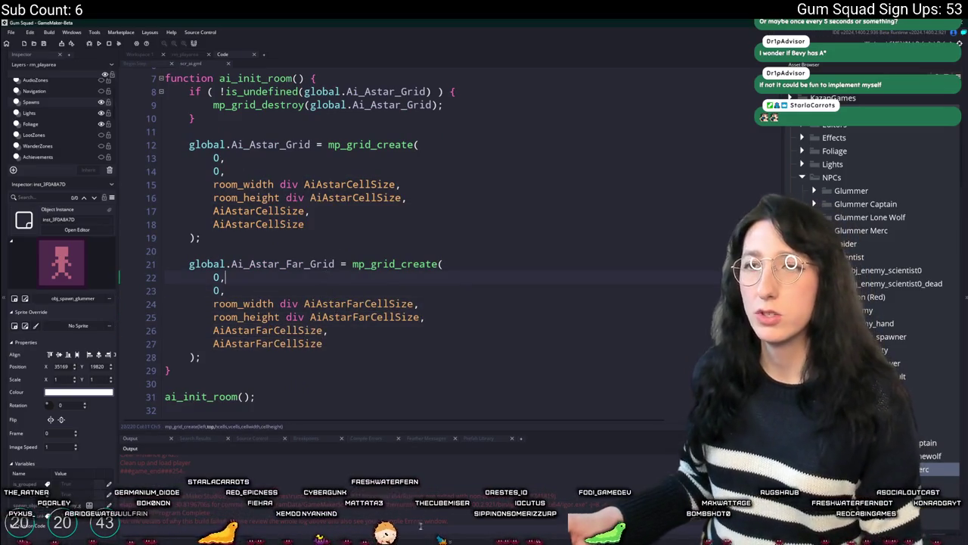
pyautogui.press('super')
pyautogui.write('calc')
pyautogui.press('Return')
pyautogui.scroll(3, 354, 214)
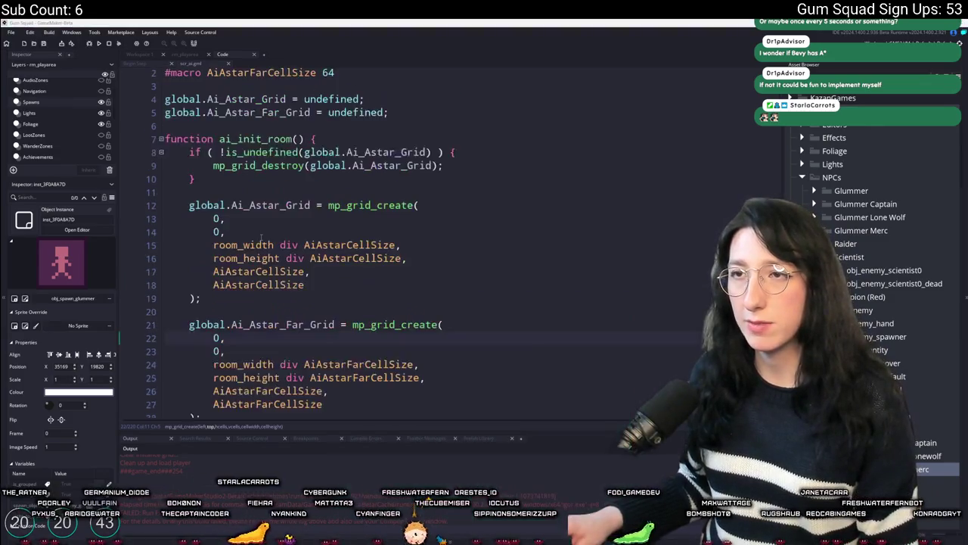
# Step: Compute 51200/32 = 1600 and square it to get 2,560,000 cells
pyautogui.click(595, 246)
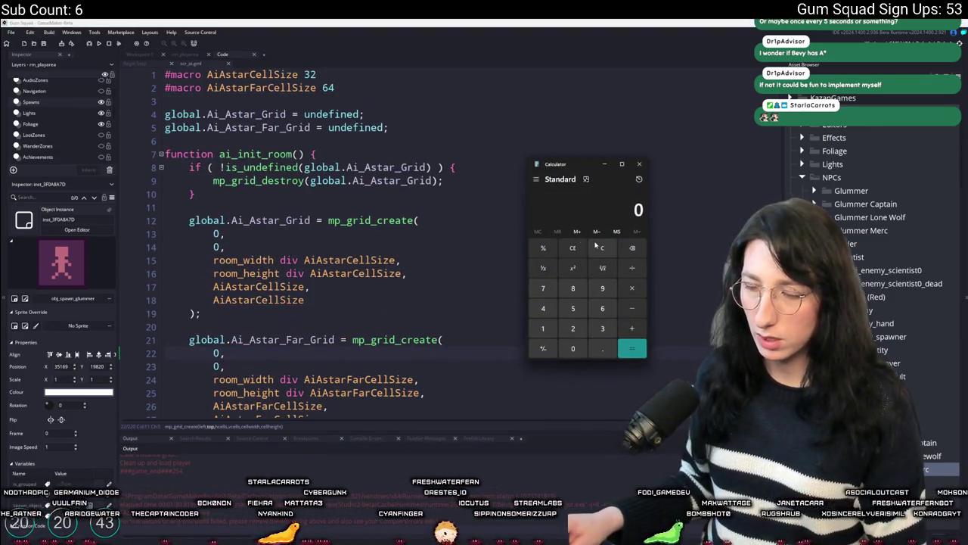
pyautogui.write('51200')
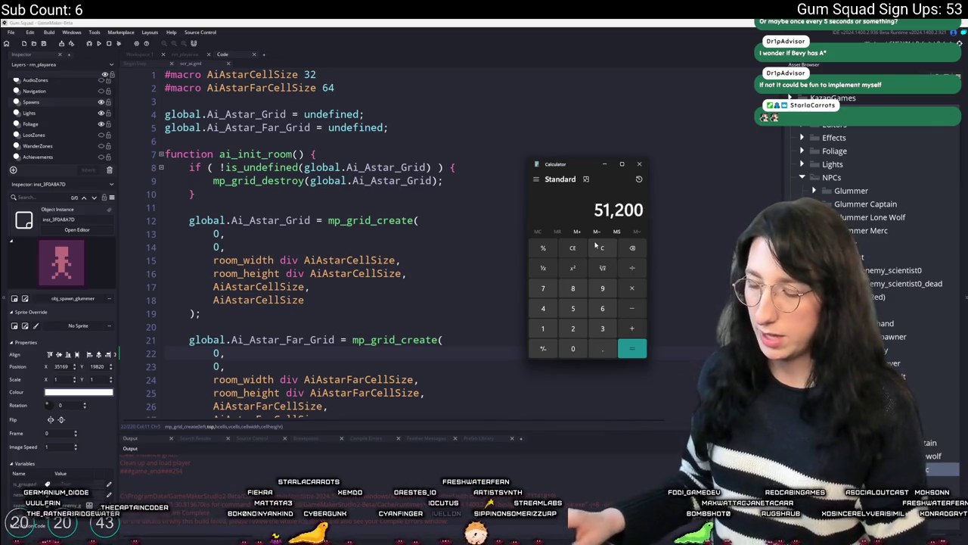
pyautogui.write('/32')
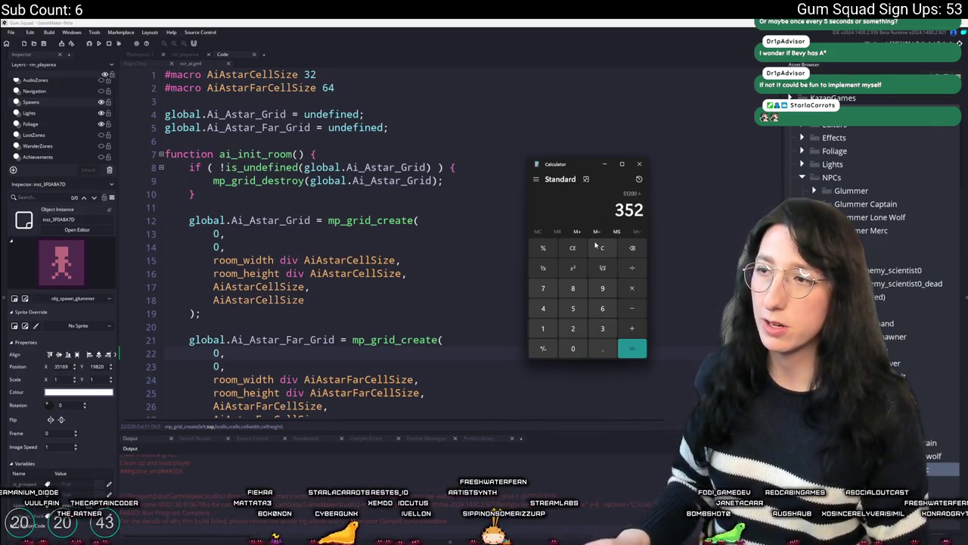
pyautogui.press('Return')
pyautogui.write('*1600')
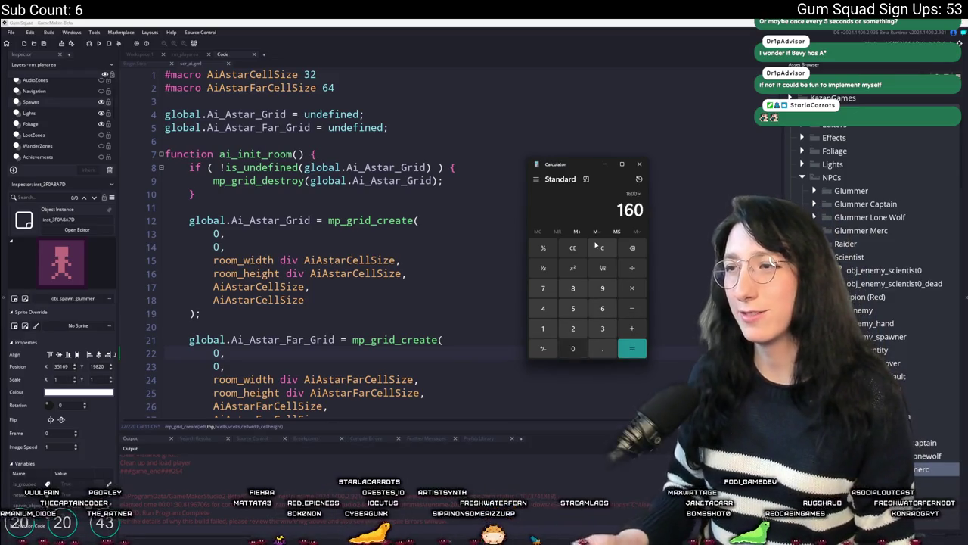
pyautogui.press('Return')
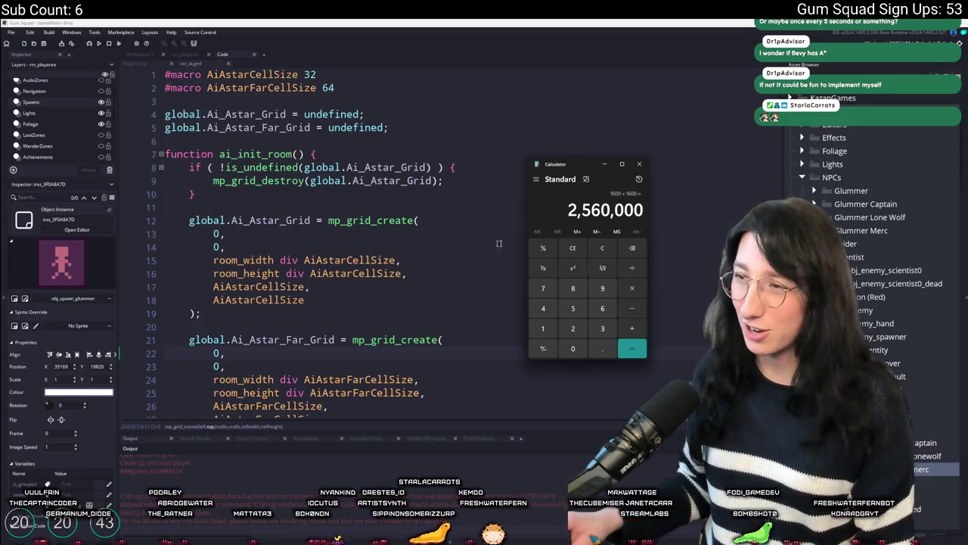
# Step: Compute 51200/64 = 800, square it to 640,000, and close Calculator
pyautogui.click(602, 248)
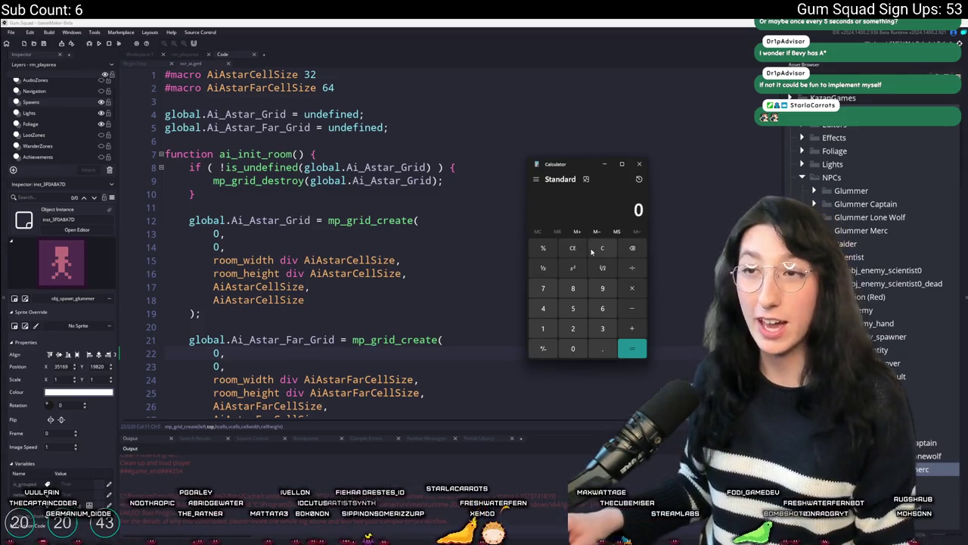
pyautogui.write('51200')
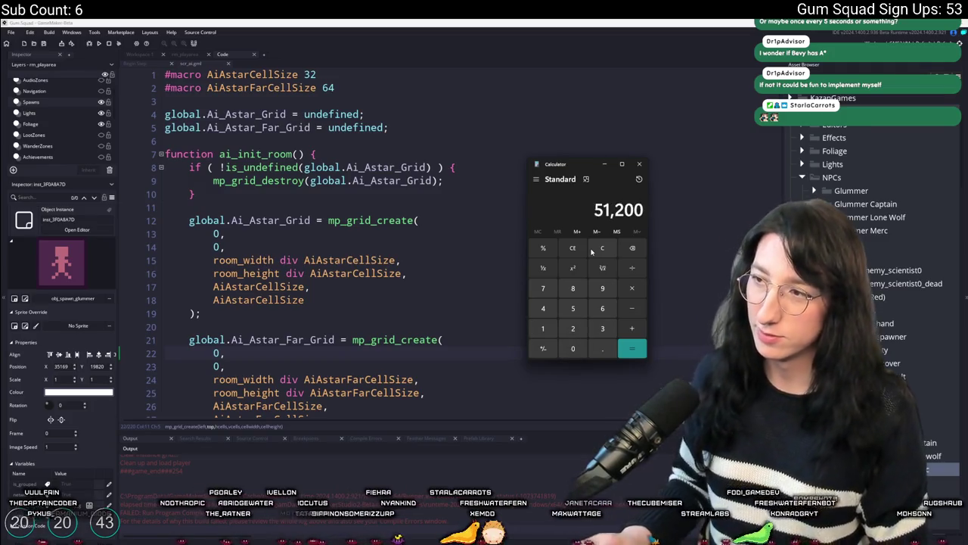
pyautogui.write('64')
pyautogui.press('*')
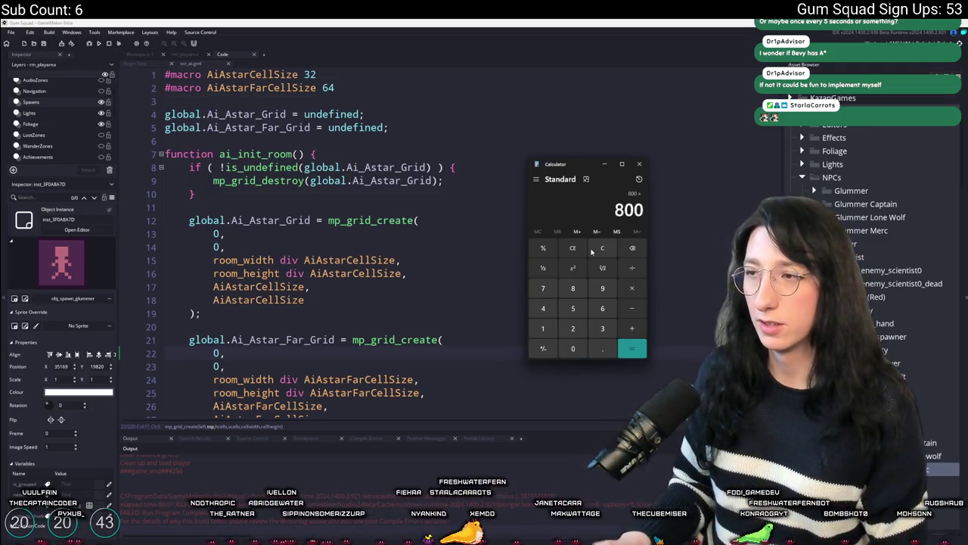
pyautogui.write('5')
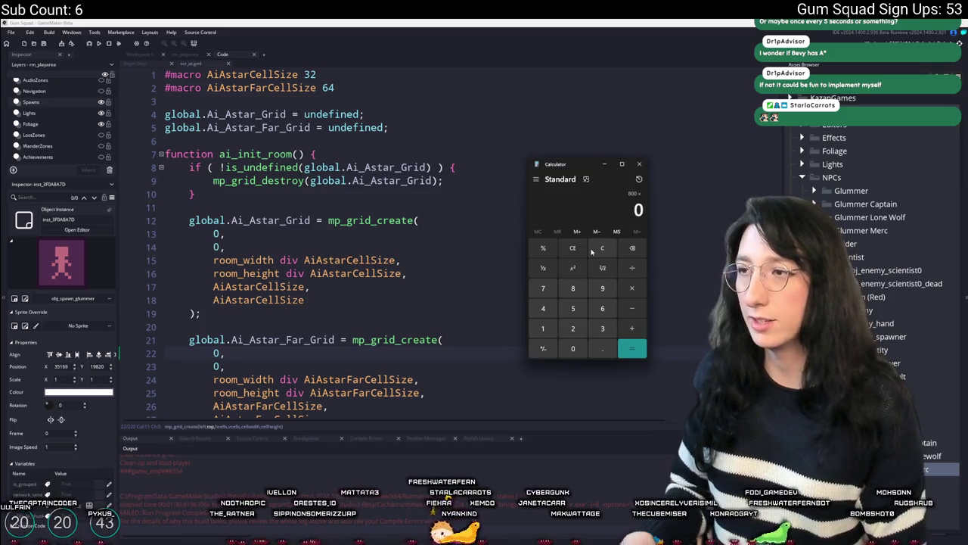
pyautogui.write('00')
pyautogui.press('Return')
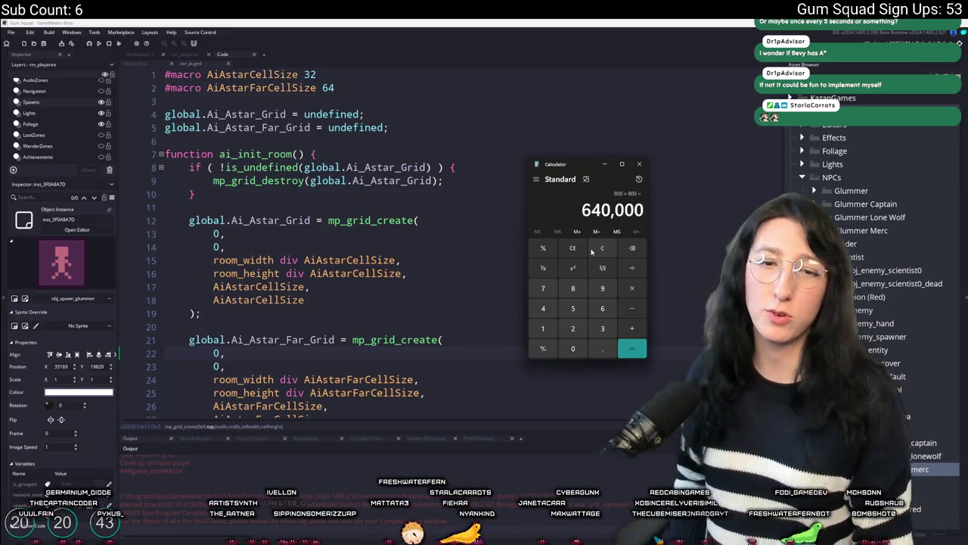
pyautogui.click(640, 163)
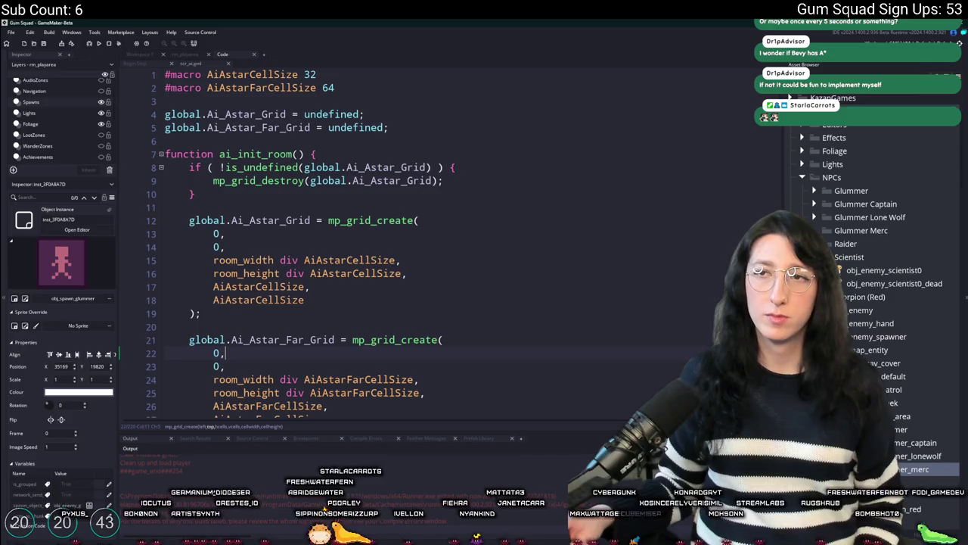
# Step: Delete one spawn instance from the rm_playarea room
pyautogui.click(185, 54)
pyautogui.scroll(1, 488, 227)
pyautogui.click(492, 222)
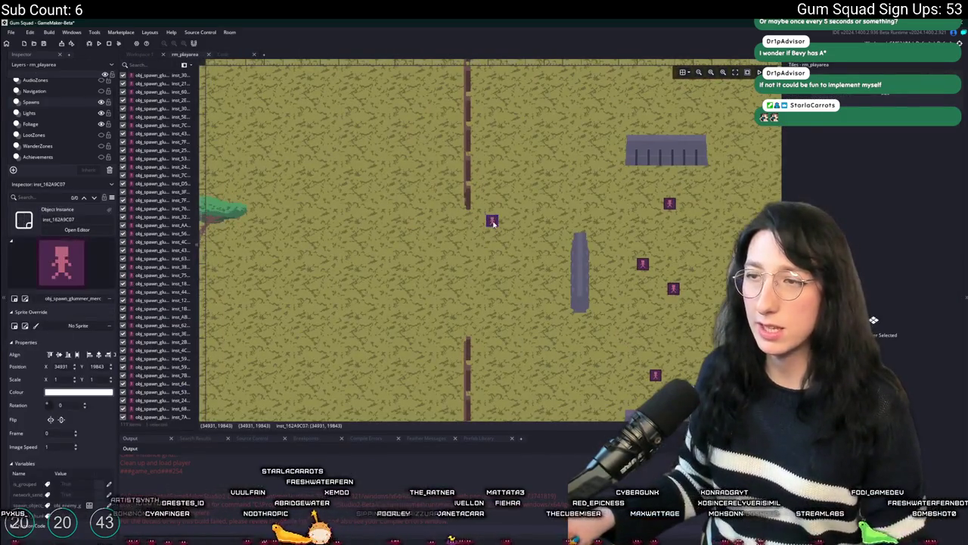
pyautogui.press('Delete')
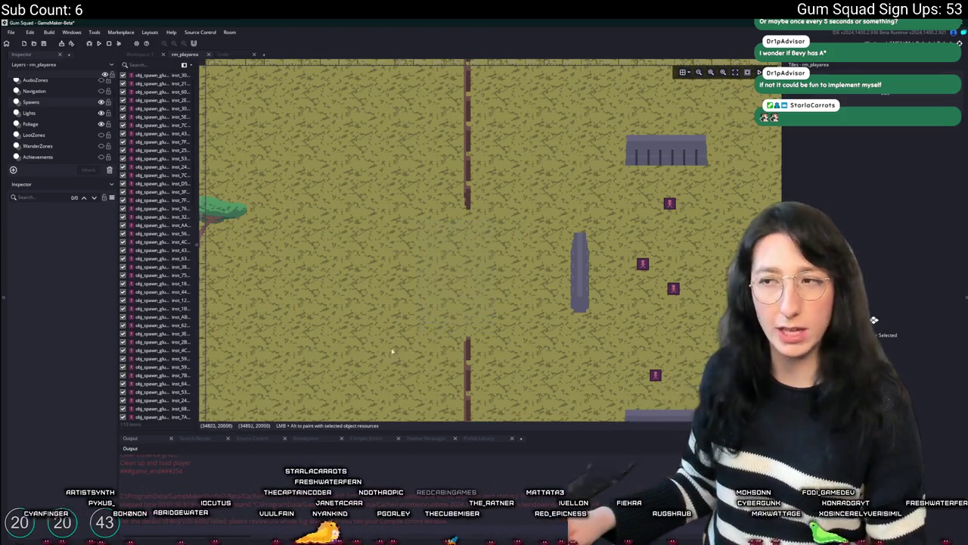
pyautogui.scroll(-2, 391, 332)
# Step: Change AiAstarFarCellSize from 64 to 80 in the A* grid script
pyautogui.click(230, 57)
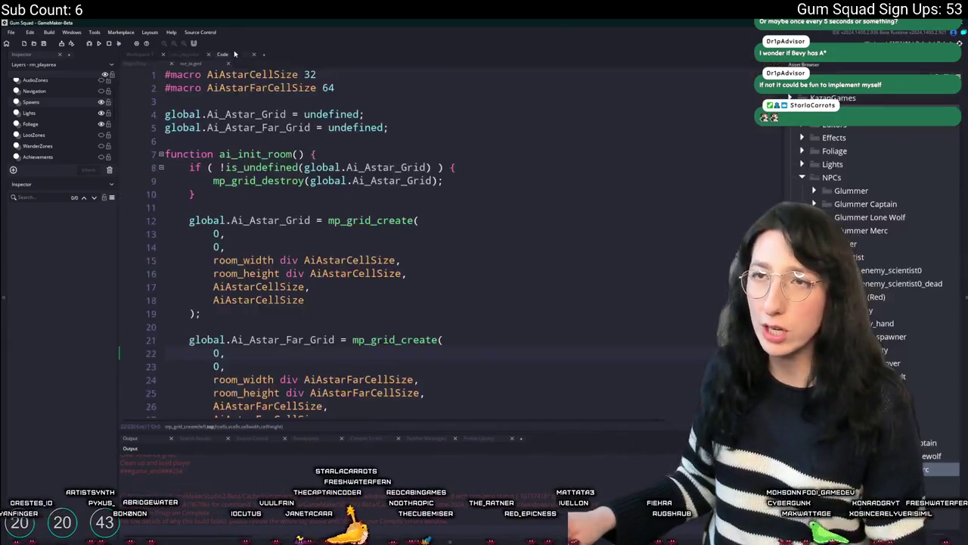
pyautogui.click(330, 90)
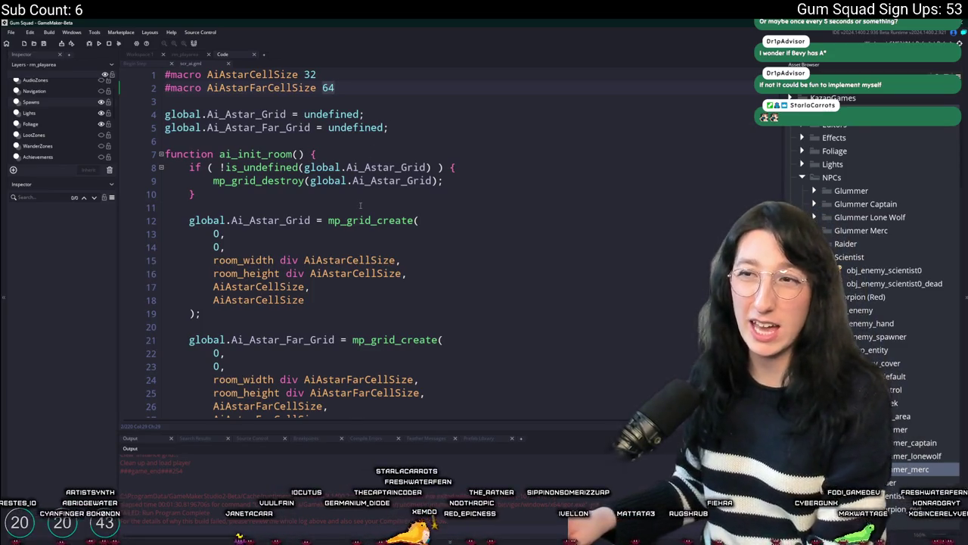
pyautogui.press('BackSpace')
pyautogui.press('BackSpace')
pyautogui.write('80')
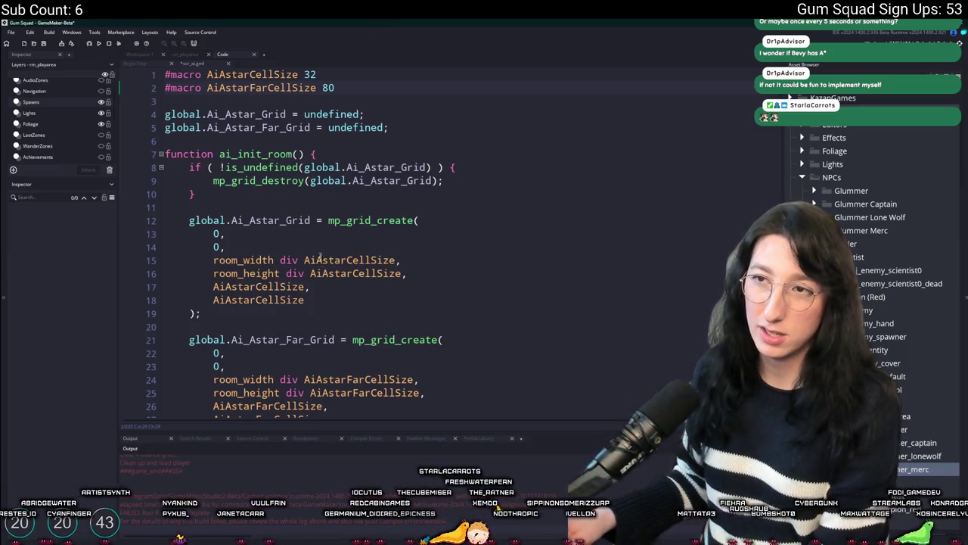
pyautogui.scroll(-3, 317, 247)
pyautogui.scroll(3, 360, 79)
pyautogui.scroll(-2, 360, 78)
pyautogui.scroll(2, 325, 87)
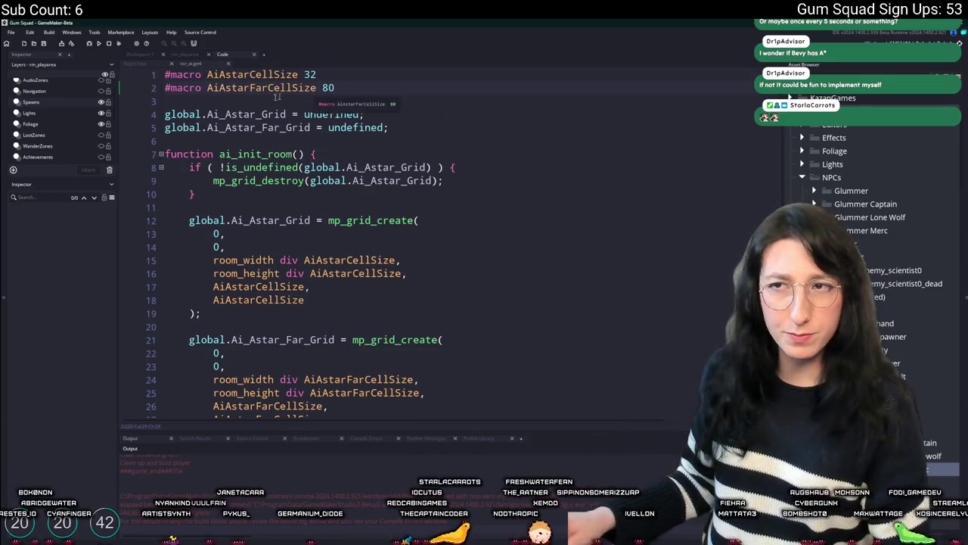
pyautogui.doubleClick(256, 88)
pyautogui.hotkey('ctrl', 'c')
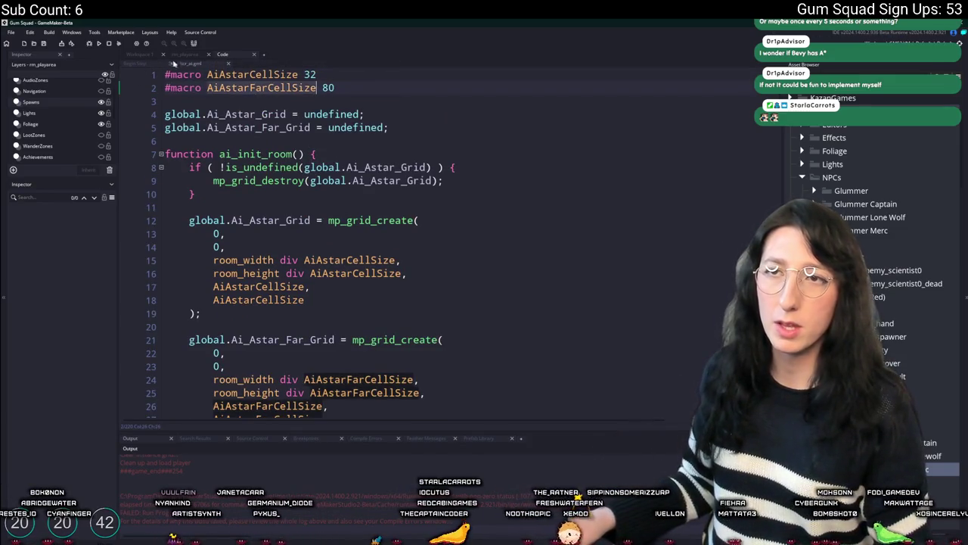
pyautogui.click(146, 59)
# Step: Uncomment the three grid debug drawing lines in obj_draw's Draw event
pyautogui.scroll(3, 507, 184)
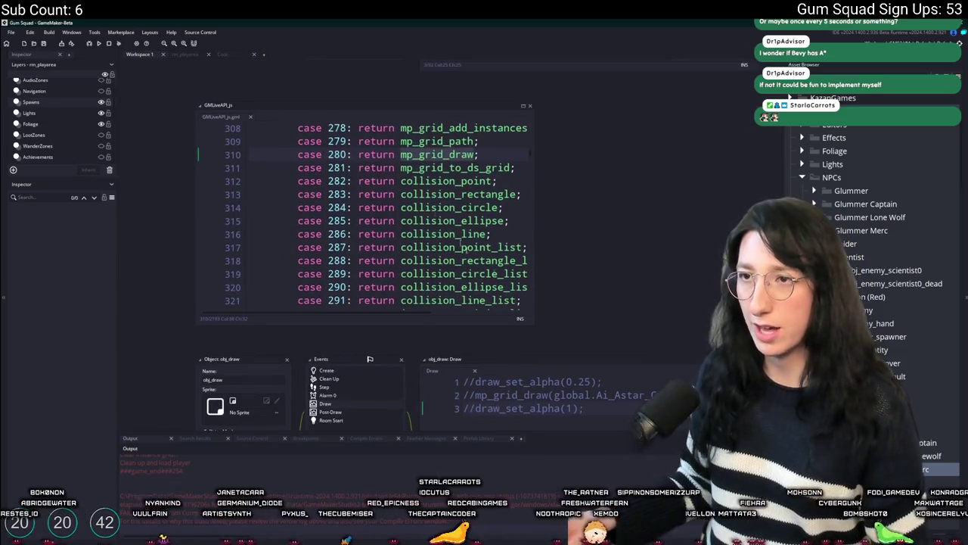
pyautogui.moveTo(369, 230); pyautogui.dragTo(356, 257)
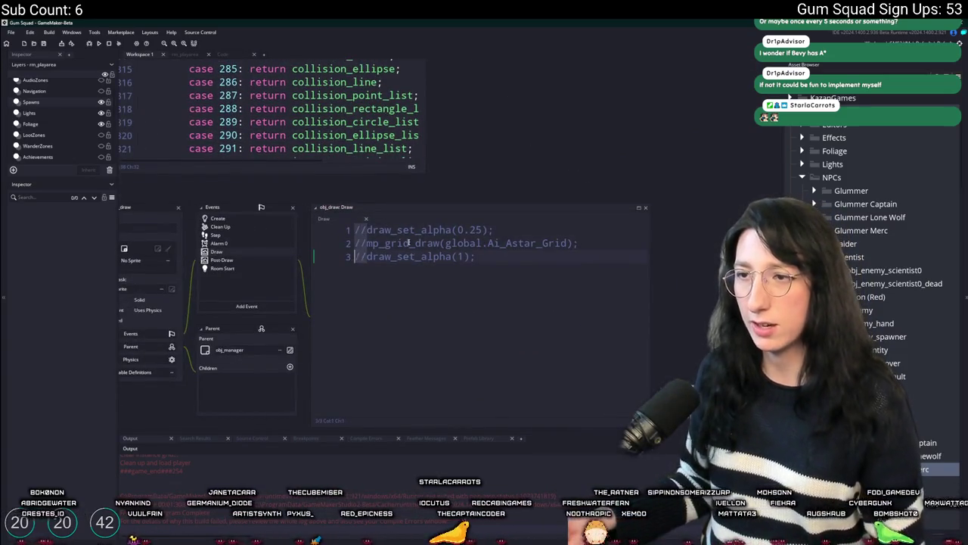
pyautogui.hotkey('ctrl', 'shift', 'k')
pyautogui.doubleClick(522, 242)
pyautogui.hotkey('ctrl', 'v')
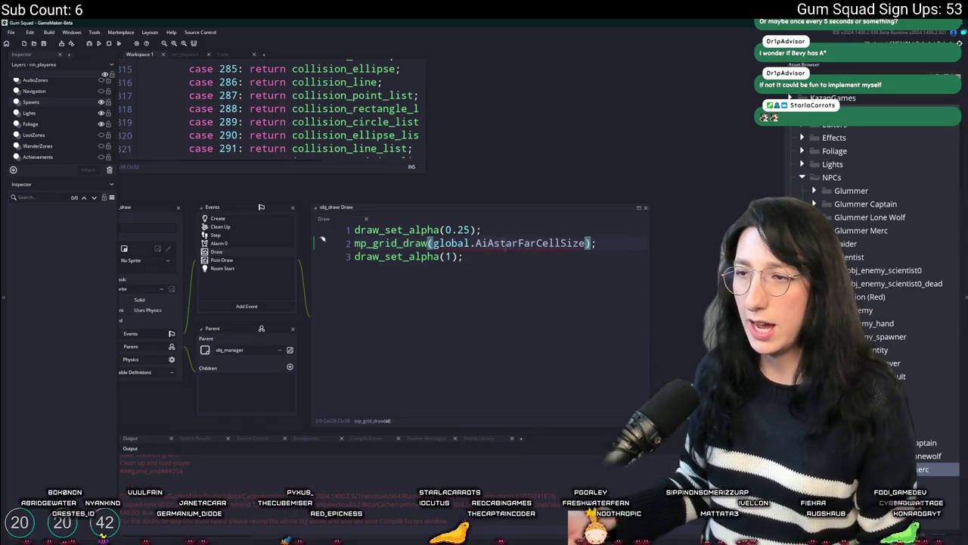
pyautogui.hotkey('ctrl', 'z')
# Step: Find all uses of global.Ai_Astar_Grid across the project and open the is_undefined check match
pyautogui.moveTo(560, 242); pyautogui.dragTo(433, 243)
pyautogui.hotkey('ctrl', 'f')
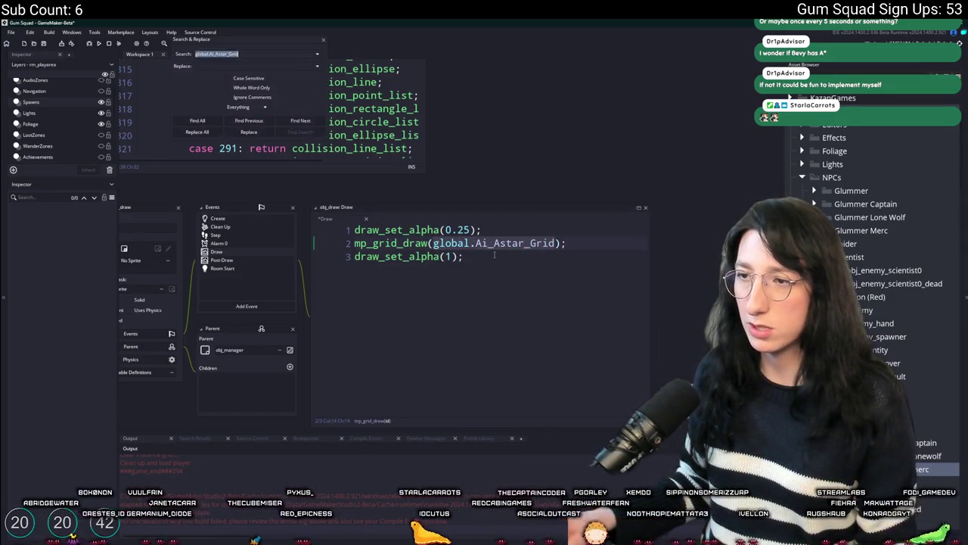
pyautogui.click(496, 242)
pyautogui.hotkey('ctrl', 'y')
pyautogui.click(197, 122)
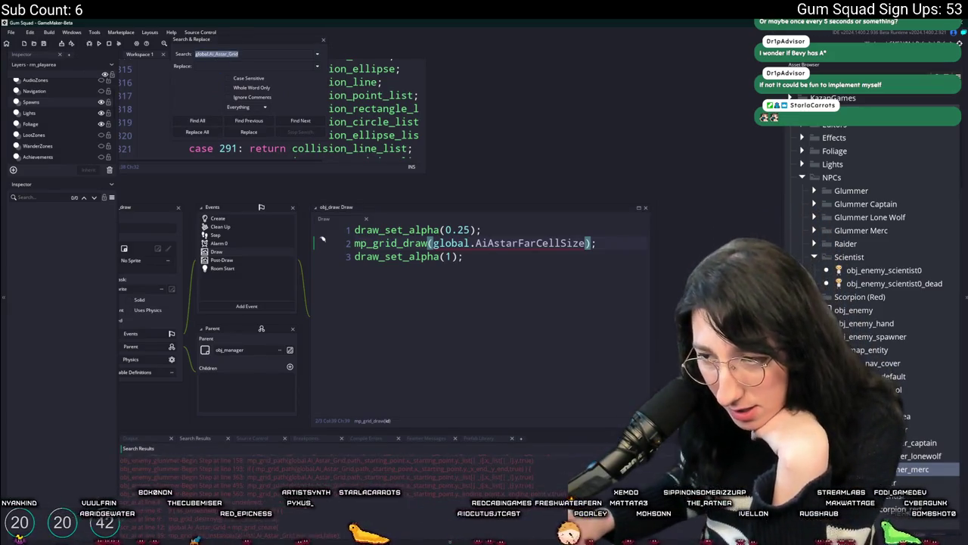
pyautogui.doubleClick(298, 465)
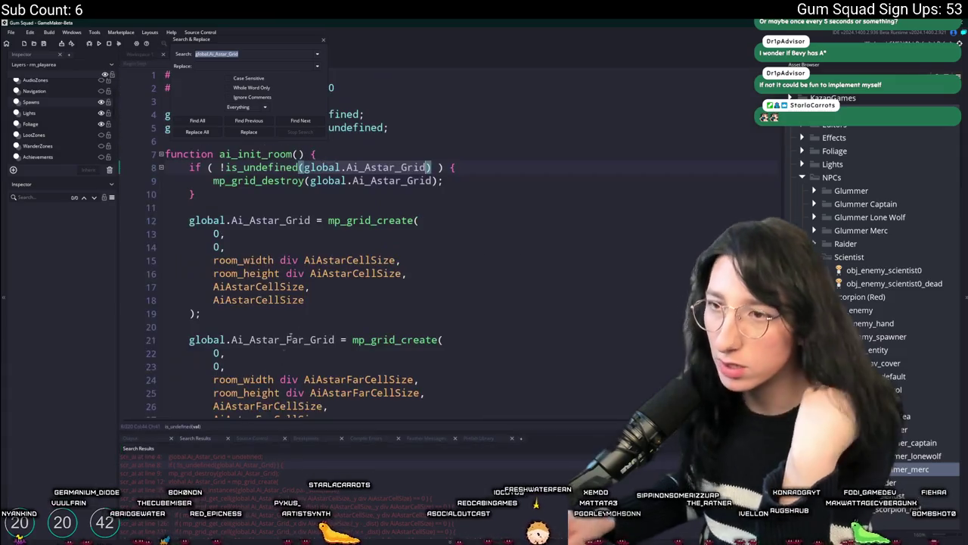
pyautogui.press('Down')
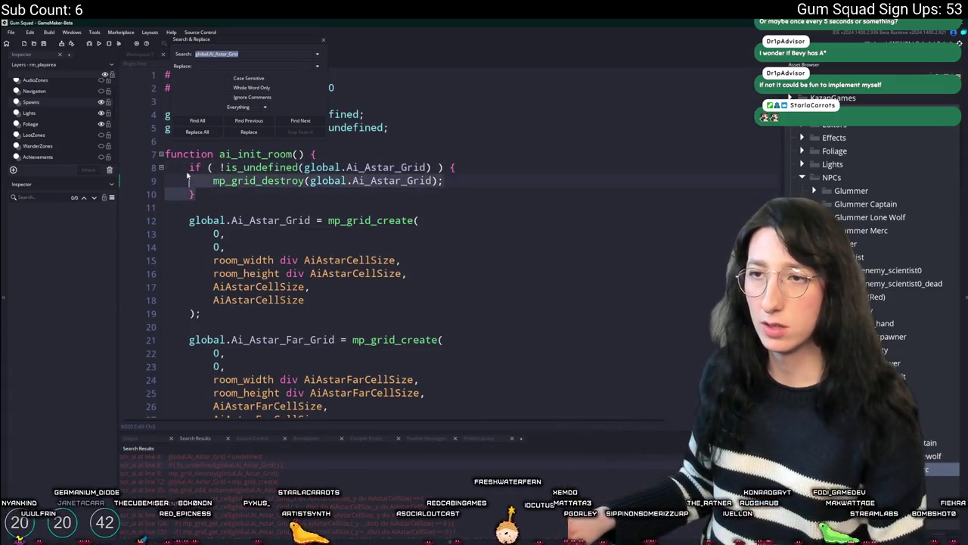
# Step: Duplicate the mp_grid_destroy line so the copy destroys global.Ai_Astar_Far_Grid
pyautogui.hotkey('ctrl', 'd')
pyautogui.doubleClick(392, 194)
pyautogui.hotkey('ctrl', 'v')
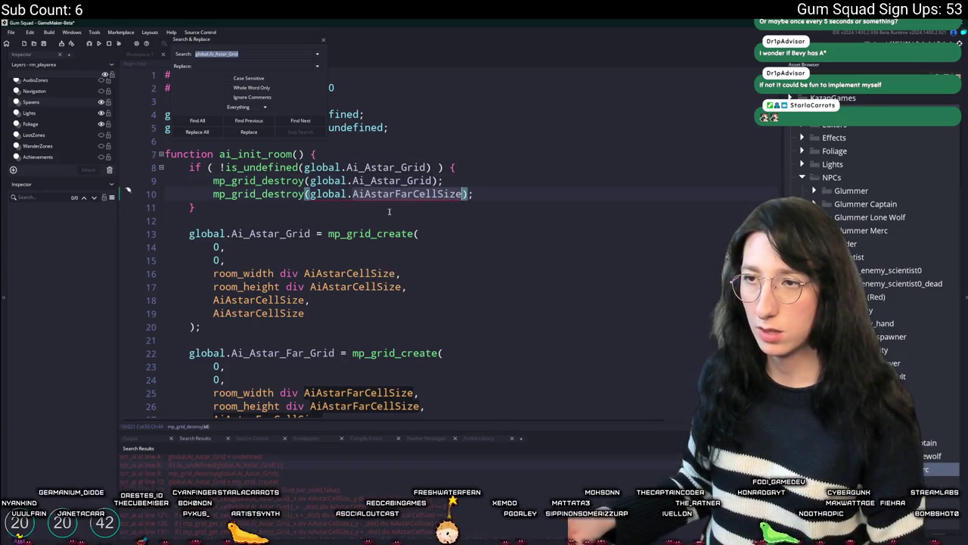
pyautogui.hotkey('ctrl', 'z')
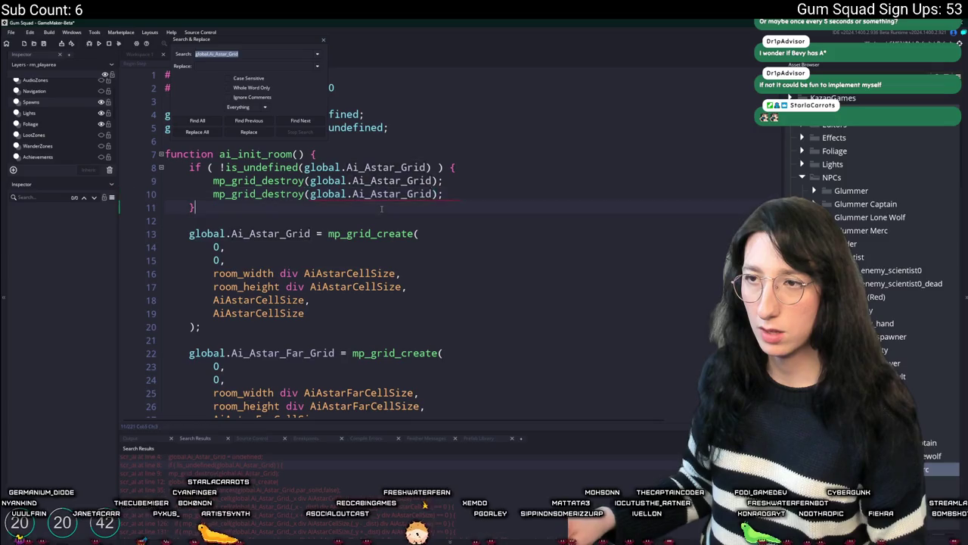
pyautogui.scroll(-1, 367, 245)
pyautogui.write('_Far')
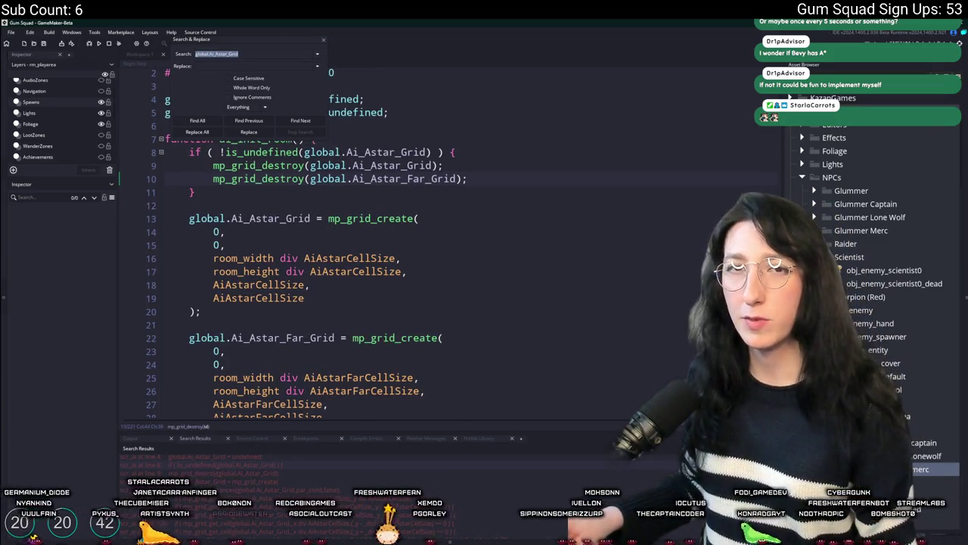
pyautogui.press('Escape')
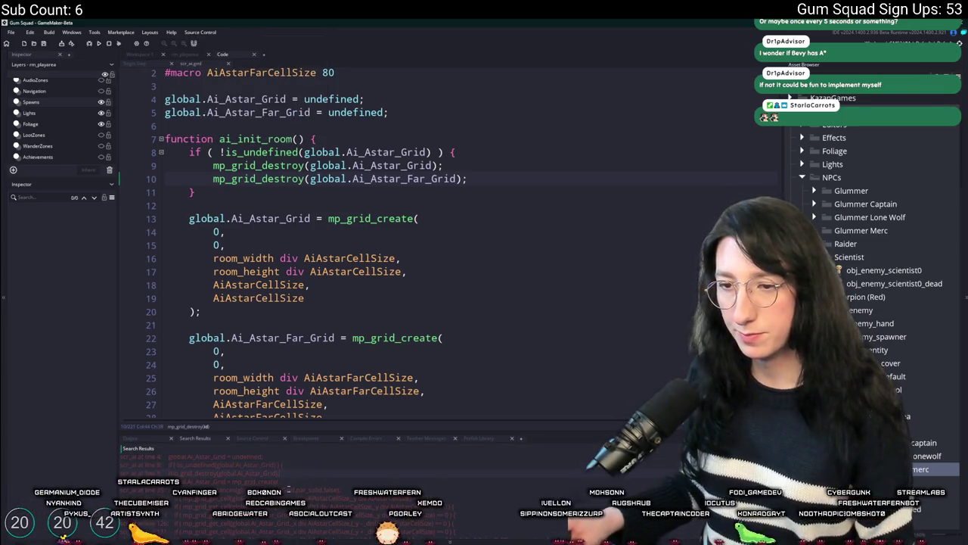
# Step: Check the first grid destroy call, then move down to the line adding solids to the grid
pyautogui.click(311, 165)
pyautogui.scroll(1, 316, 167)
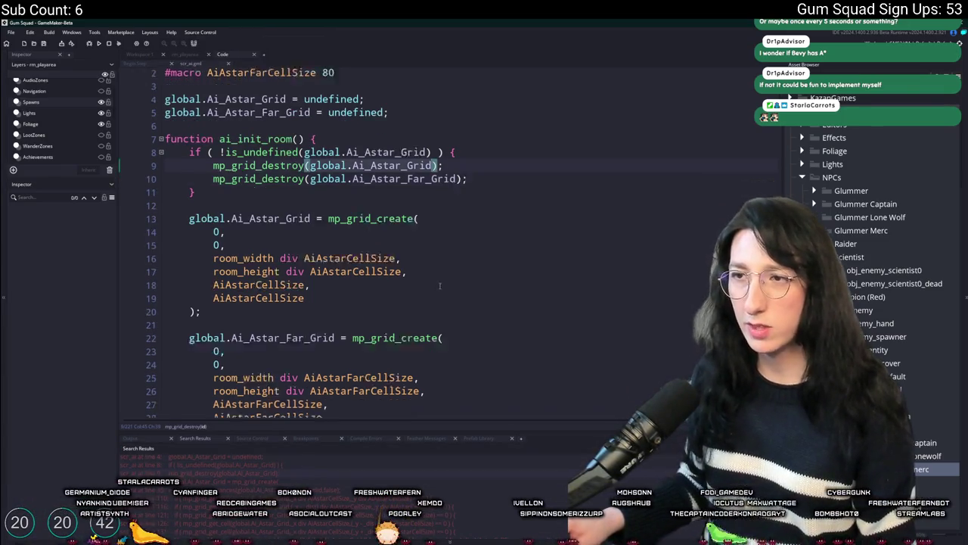
pyautogui.scroll(-3, 364, 137)
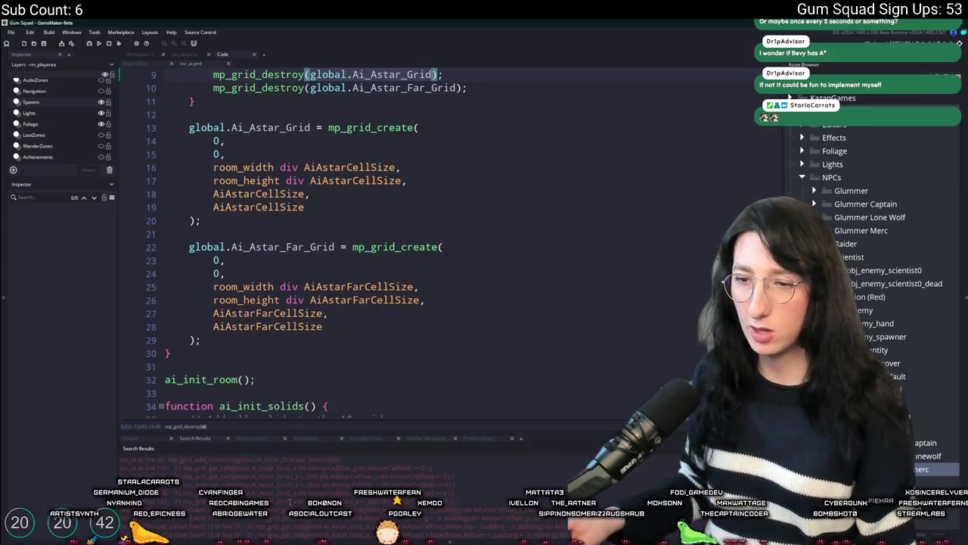
pyautogui.scroll(-5, 310, 486)
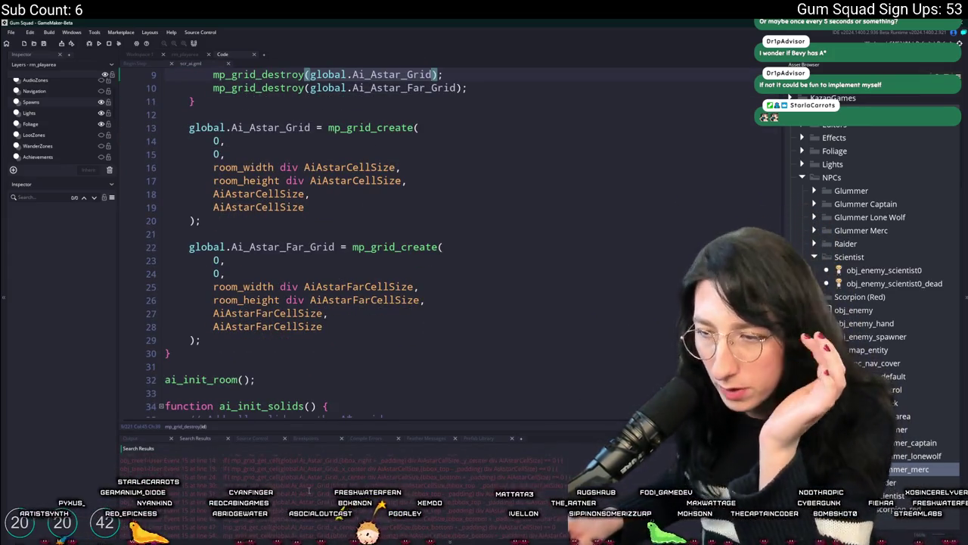
pyautogui.scroll(-3, 342, 469)
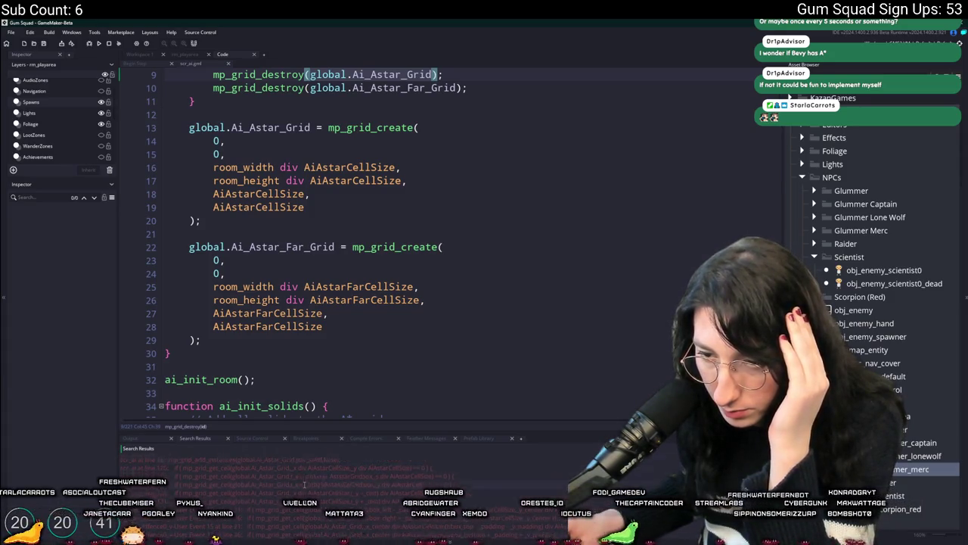
pyautogui.click(281, 461)
# Step: Duplicate mp_grid_add_instances for global.Ai_Astar_Far_Grid, then build and run with F5
pyautogui.press('Return')
pyautogui.hotkey('ctrl', 'v')
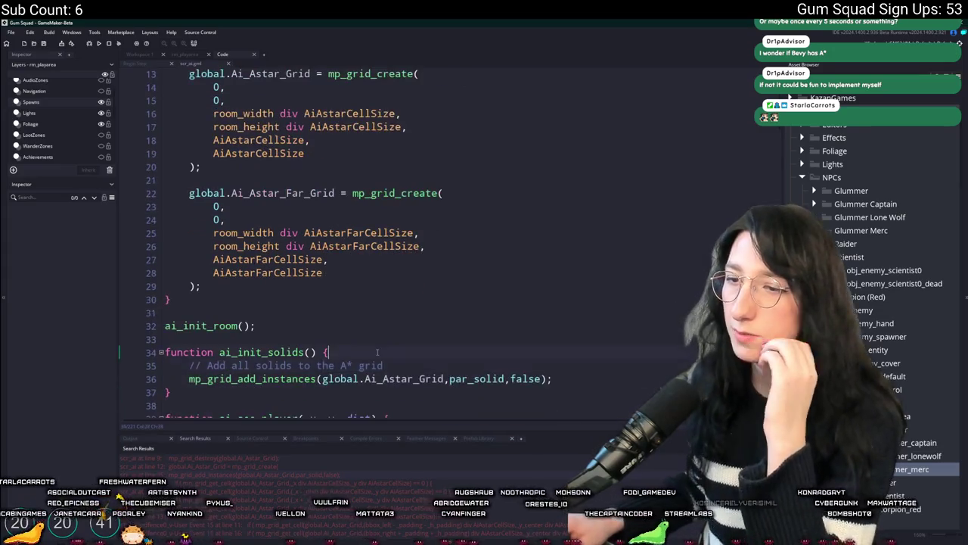
pyautogui.scroll(-2, 469, 333)
pyautogui.press('Return')
pyautogui.write('mp_grid_add_instances(global.Ai_Astar_Grid,par_solid,false);')
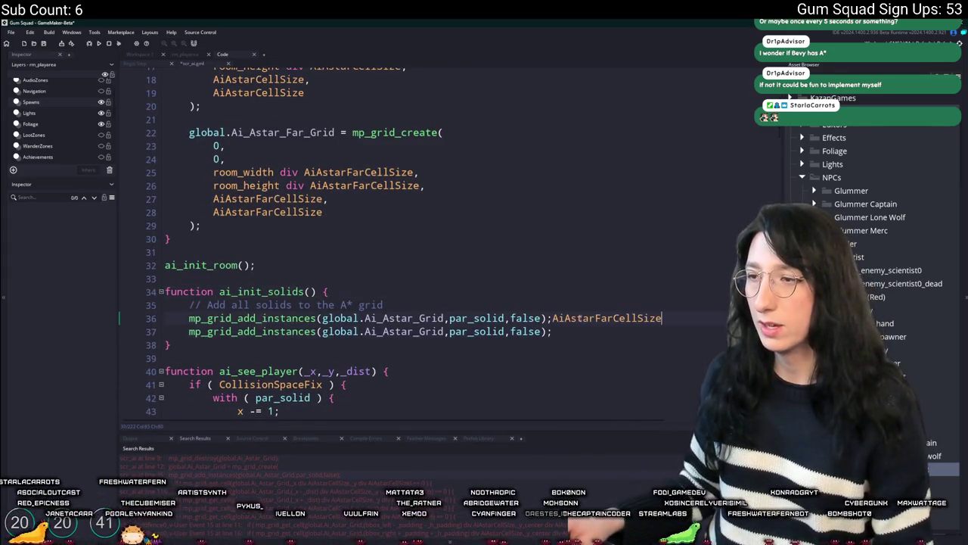
pyautogui.click(419, 331)
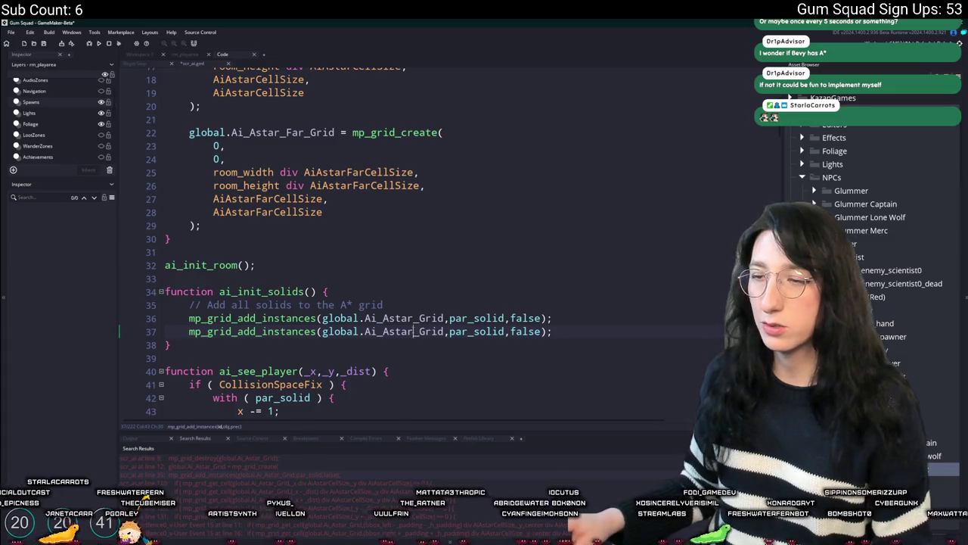
pyautogui.write('Far_')
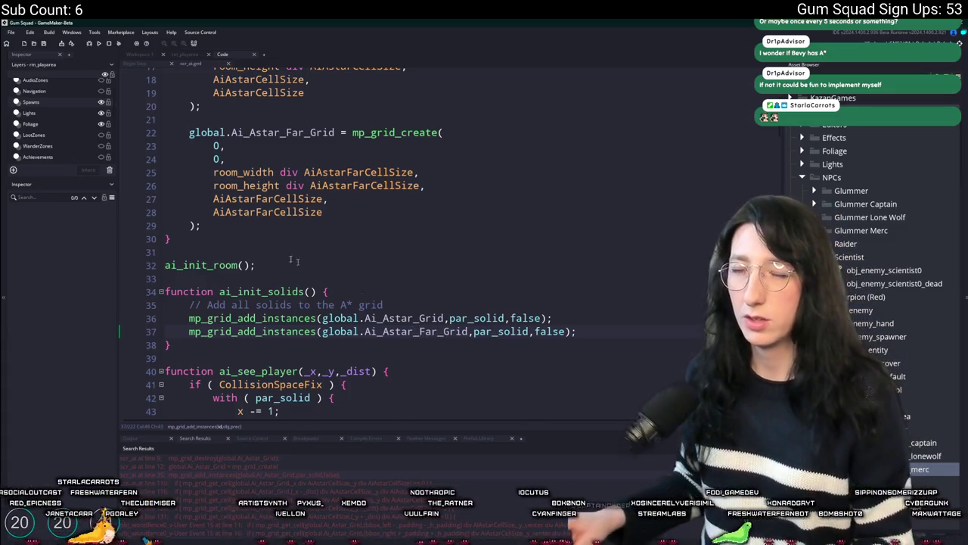
pyautogui.press('F5')
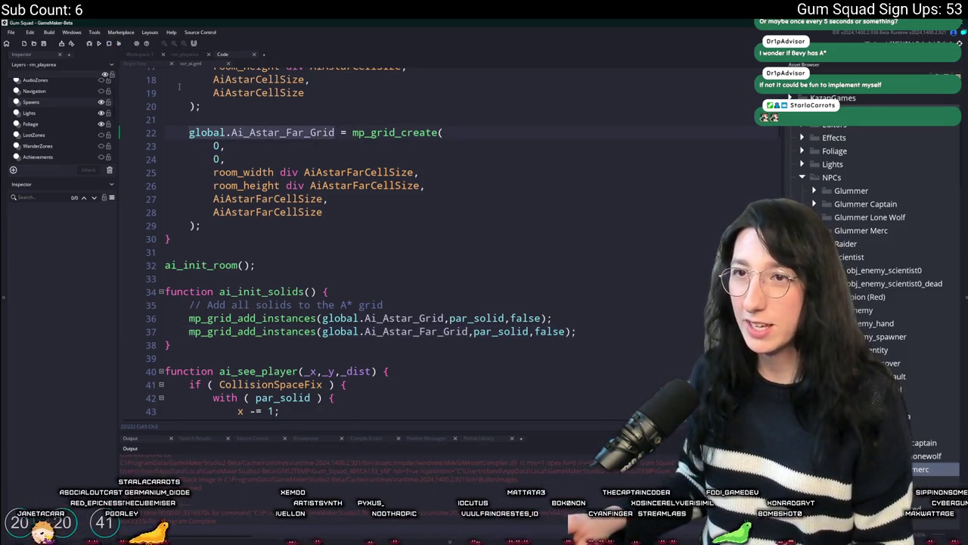
pyautogui.click(151, 63)
# Step: In obj_draw's Draw event, replace the mp_grid_draw argument with global.Ai_Astar_Far_Grid
pyautogui.click(144, 56)
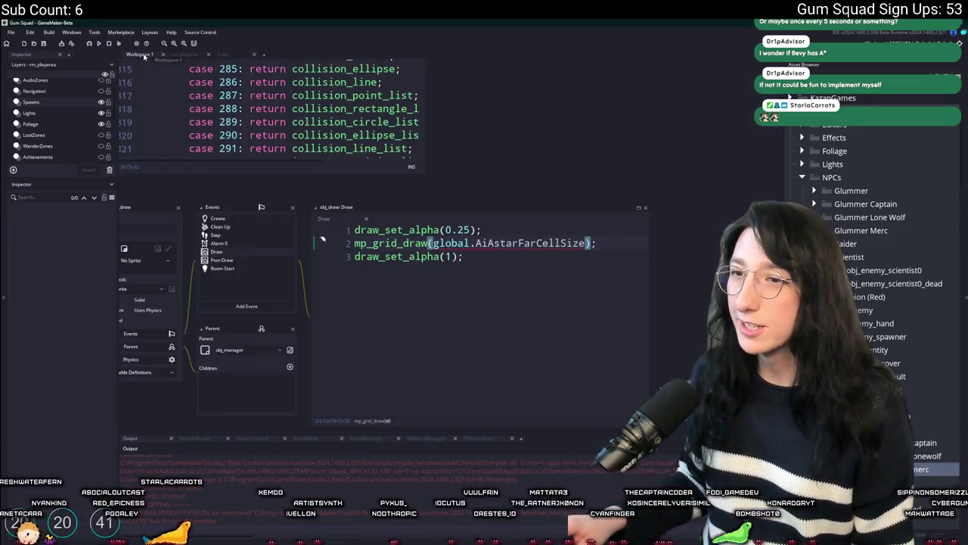
pyautogui.doubleClick(546, 243)
pyautogui.write('global.Ai_Astar_Far_Grid')
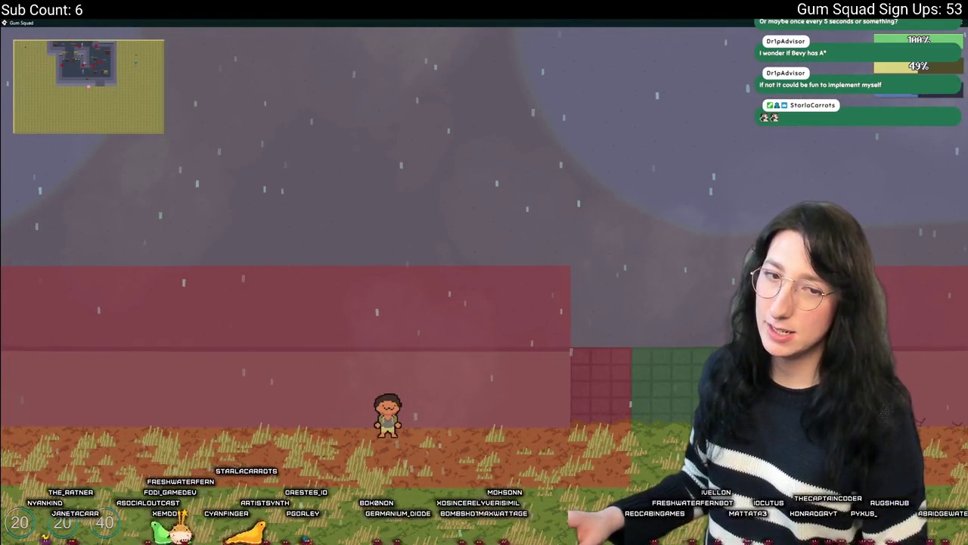
# Step: Leave the game and open the scr_ai script through the asset search
pyautogui.hotkey('alt', 'Tab')
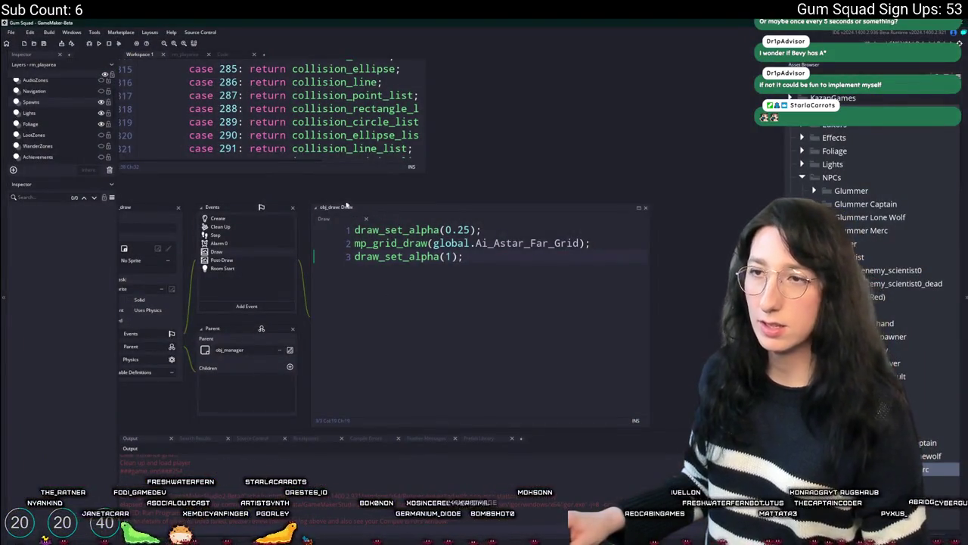
pyautogui.scroll(10, 350, 211)
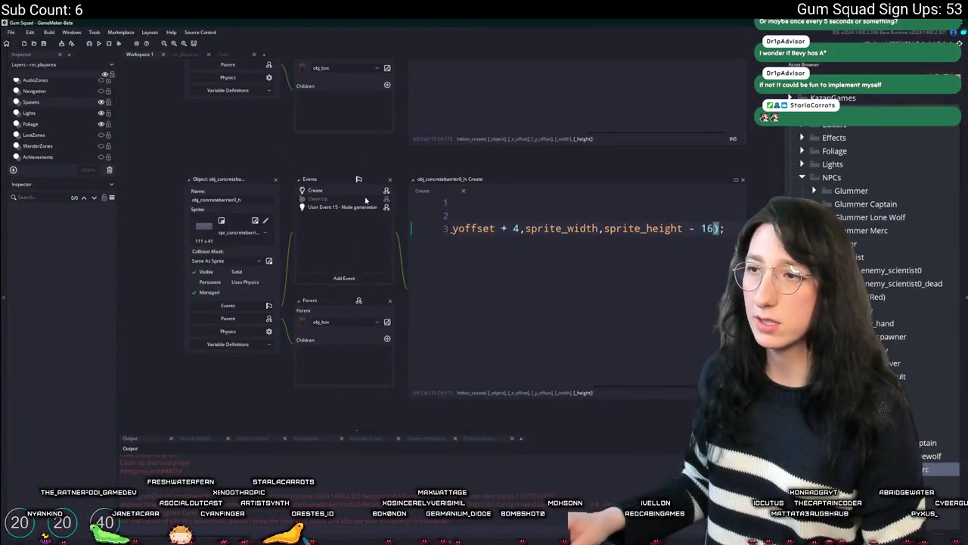
pyautogui.click(222, 53)
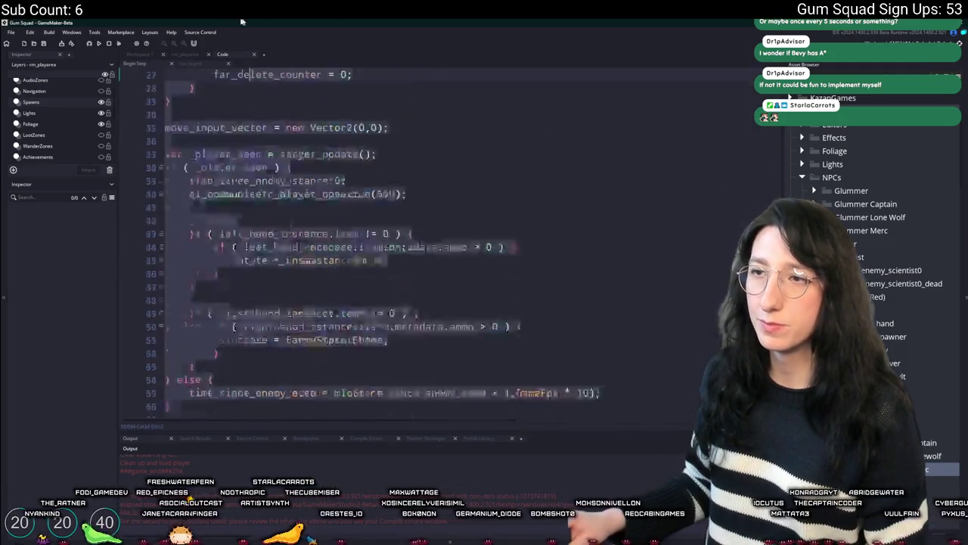
pyautogui.hotkey('ctrl', 't')
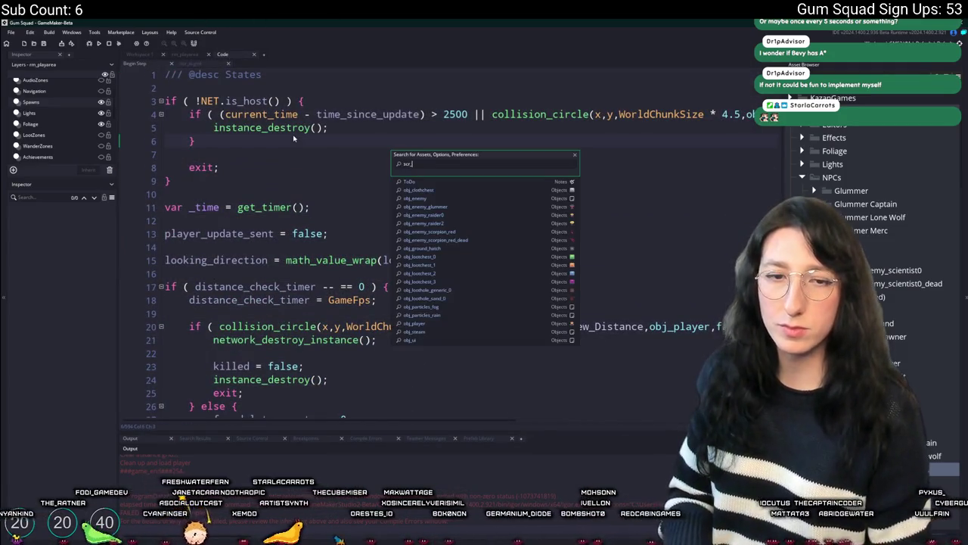
pyautogui.write('a')
pyautogui.press('Return')
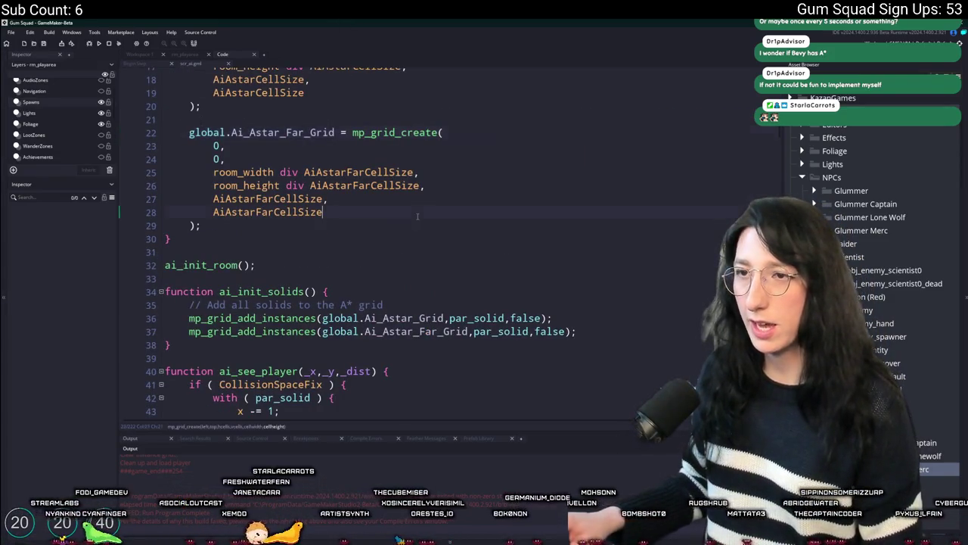
# Step: Change AiAstarFarCellSize from 80 to 64 and rebuild the game
pyautogui.hotkey('ctrl', 'a')
pyautogui.click(328, 88)
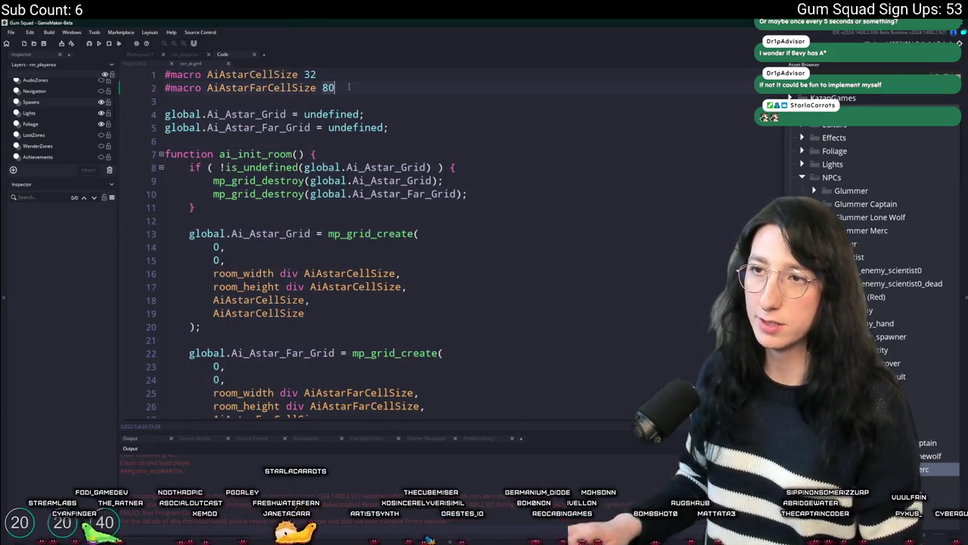
pyautogui.write('64')
pyautogui.press('F5')
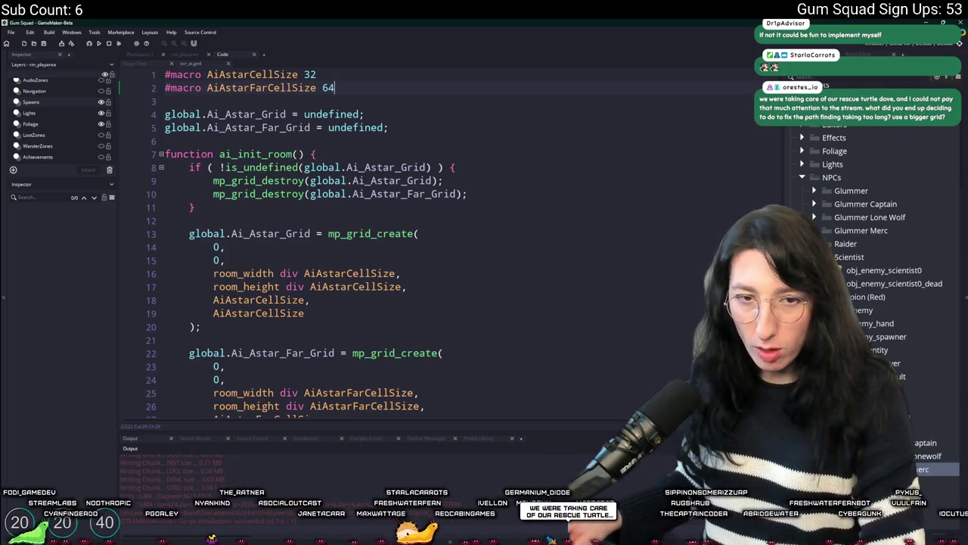
pyautogui.click(469, 217)
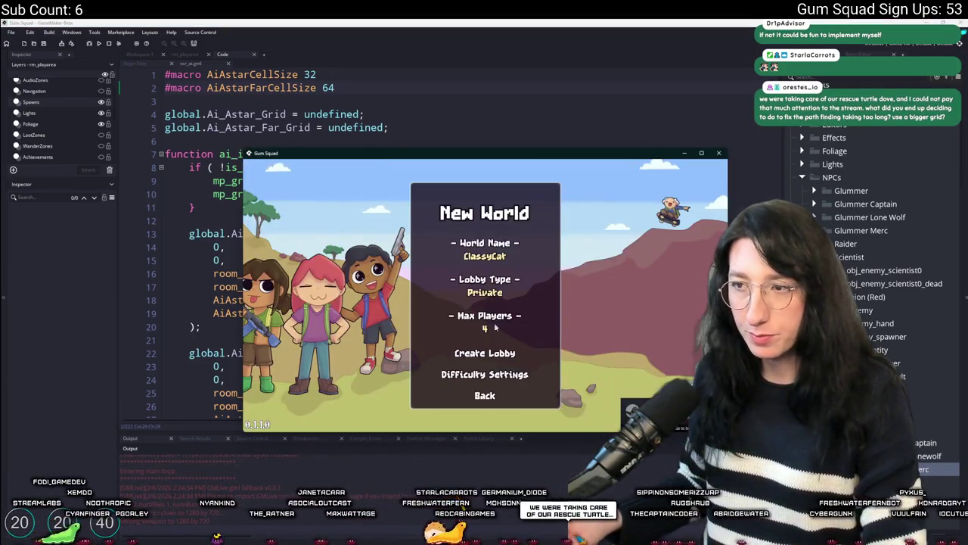
# Step: Start the new world full-screen and walk the character past the fence and tree
pyautogui.click(482, 353)
pyautogui.doubleClick(544, 154)
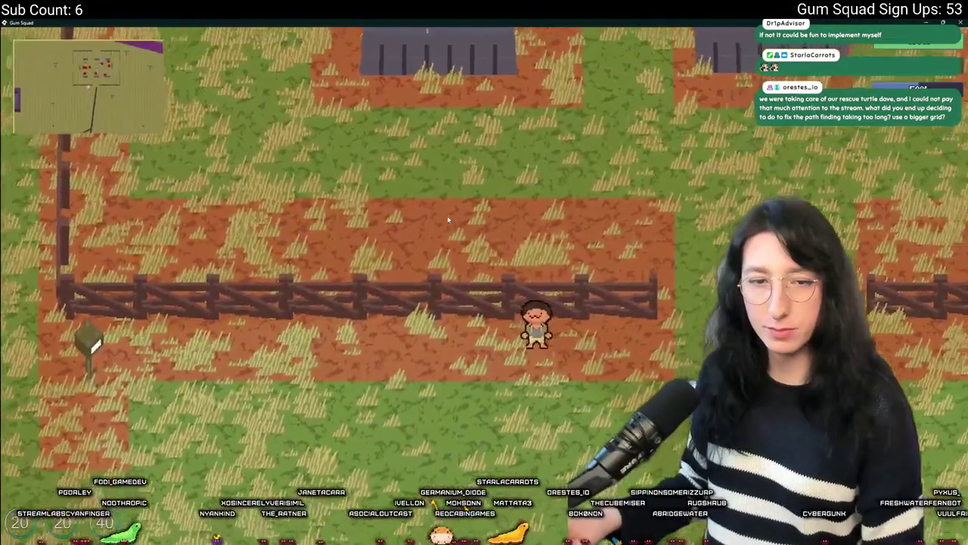
pyautogui.press('a')
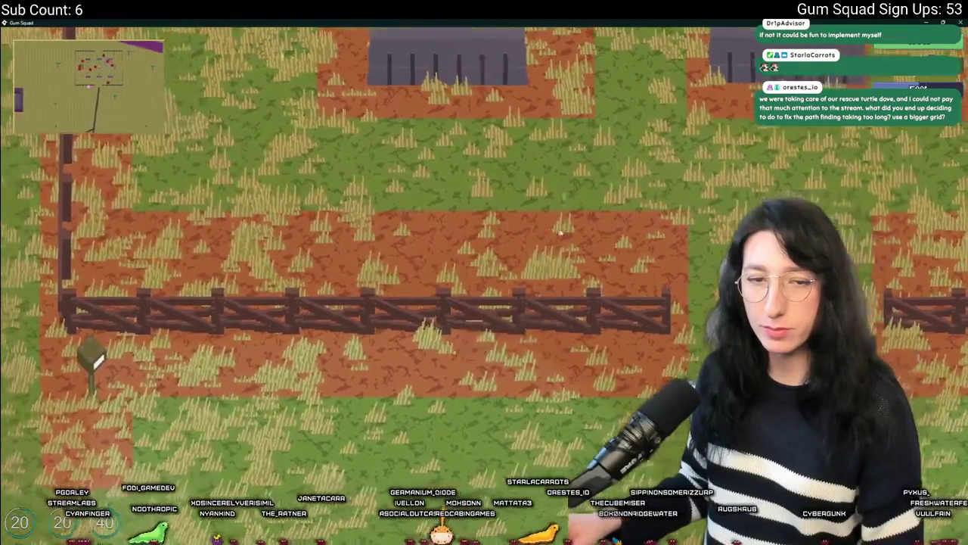
pyautogui.press('a')
pyautogui.press('w')
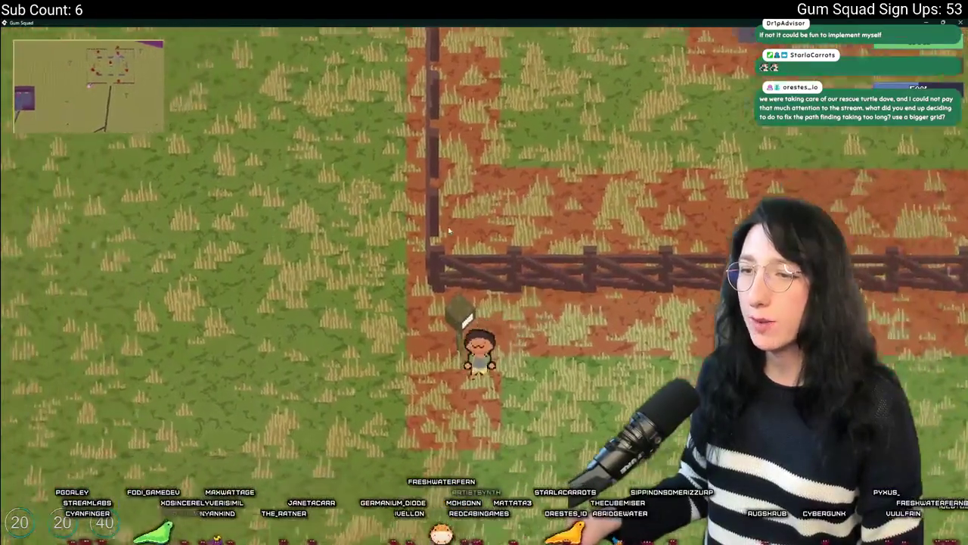
pyautogui.press('w')
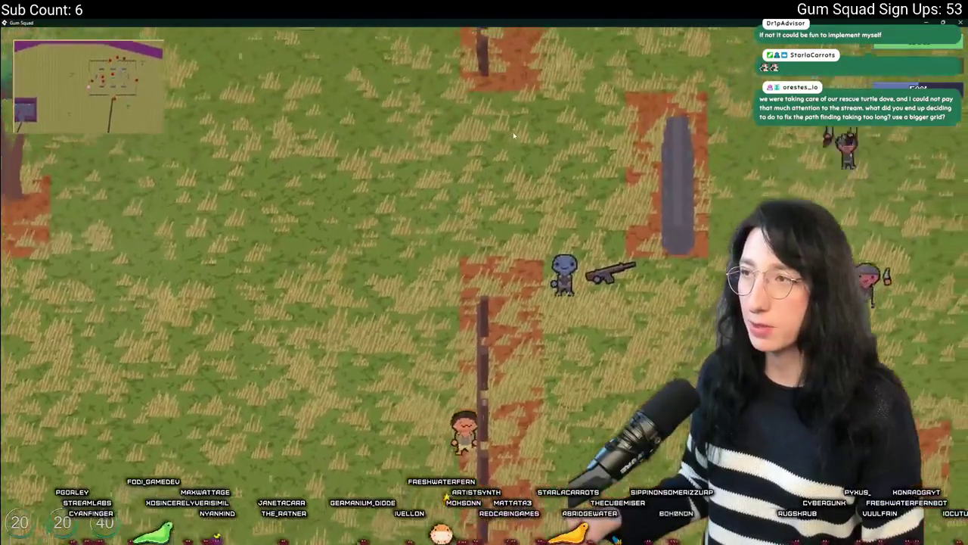
pyautogui.press('s')
pyautogui.press('a')
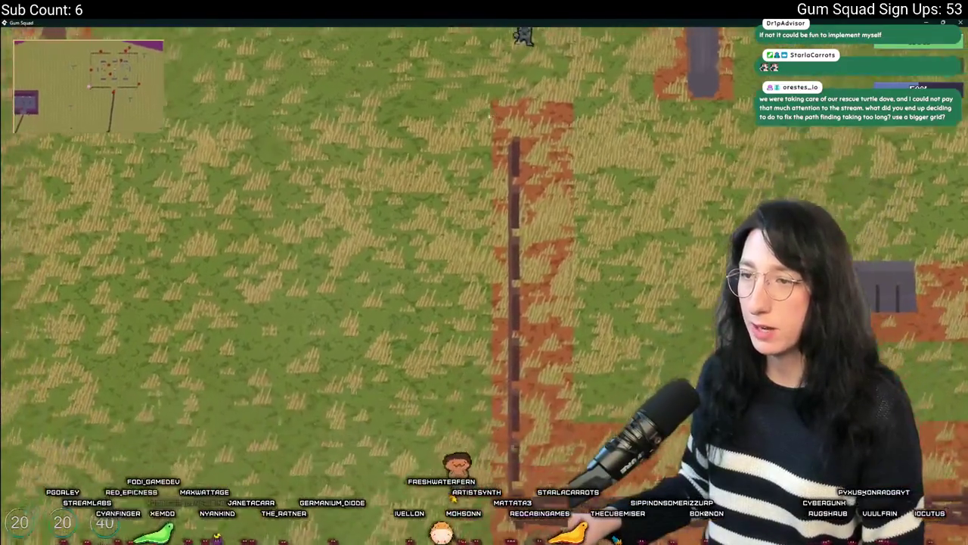
pyautogui.press('w')
pyautogui.press('a')
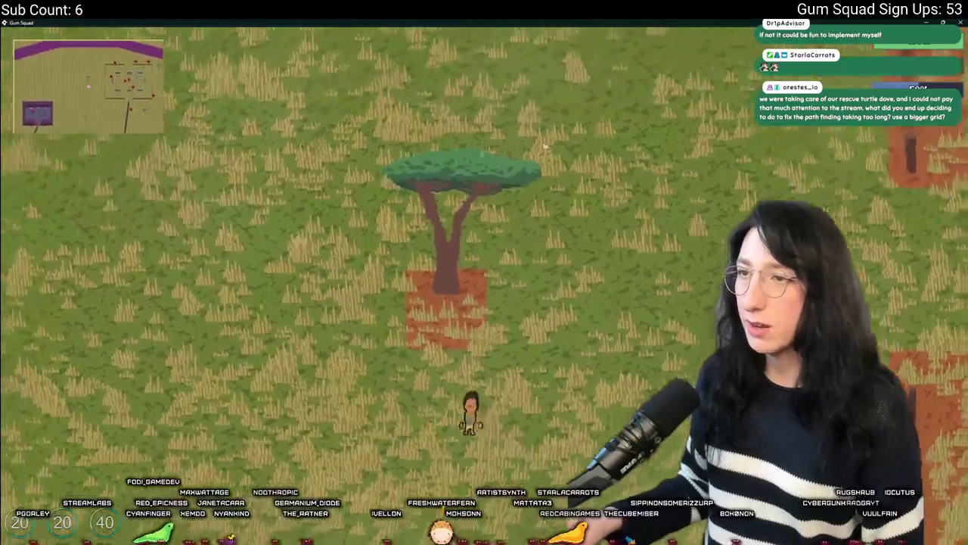
pyautogui.press('w')
pyautogui.press('d')
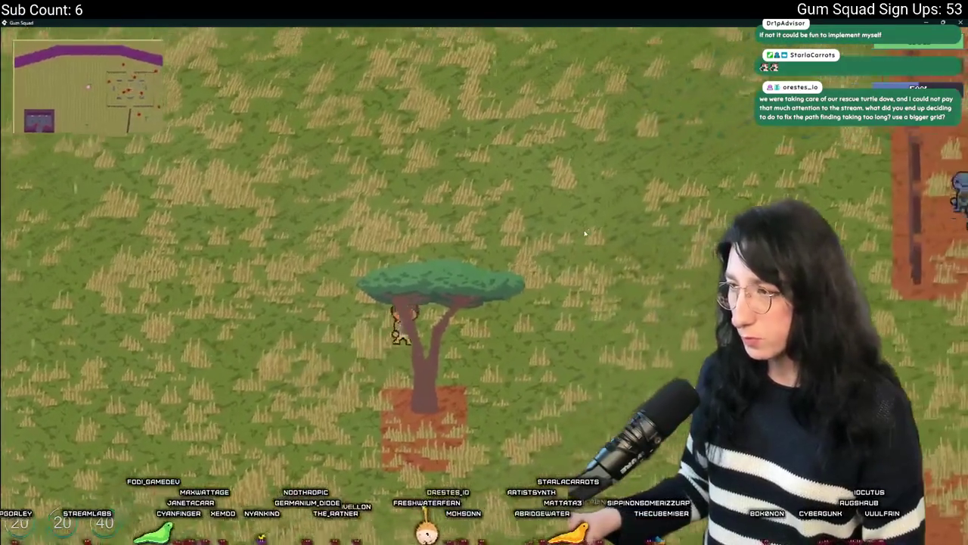
pyautogui.press('w')
pyautogui.press('a')
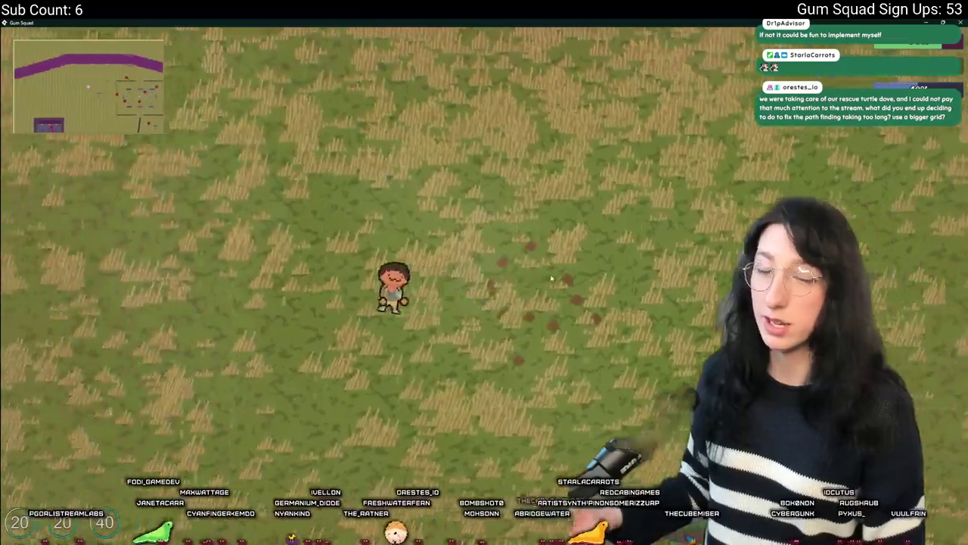
# Step: Walk across the grass and the orange floor by the red building, then return to the editor
pyautogui.press('s')
pyautogui.press('d')
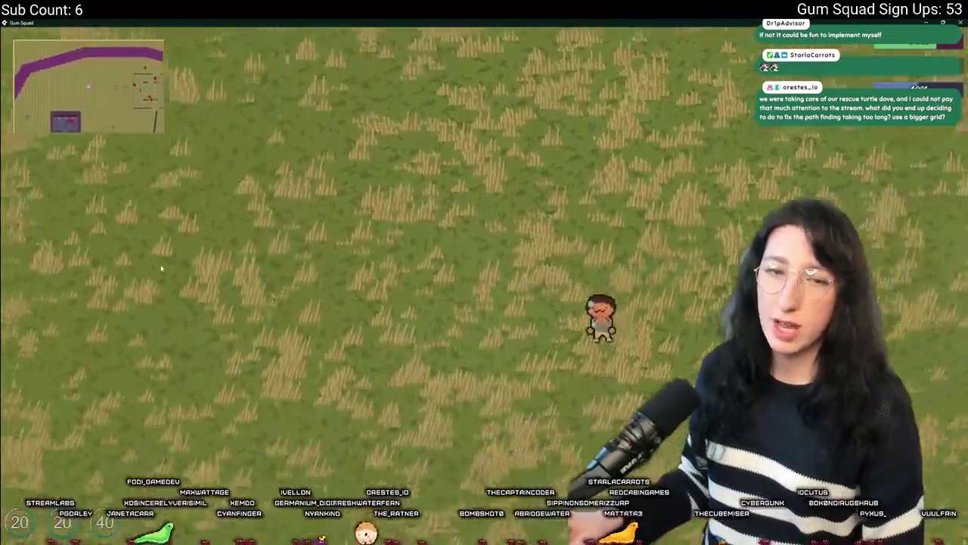
pyautogui.press('a')
pyautogui.press('s')
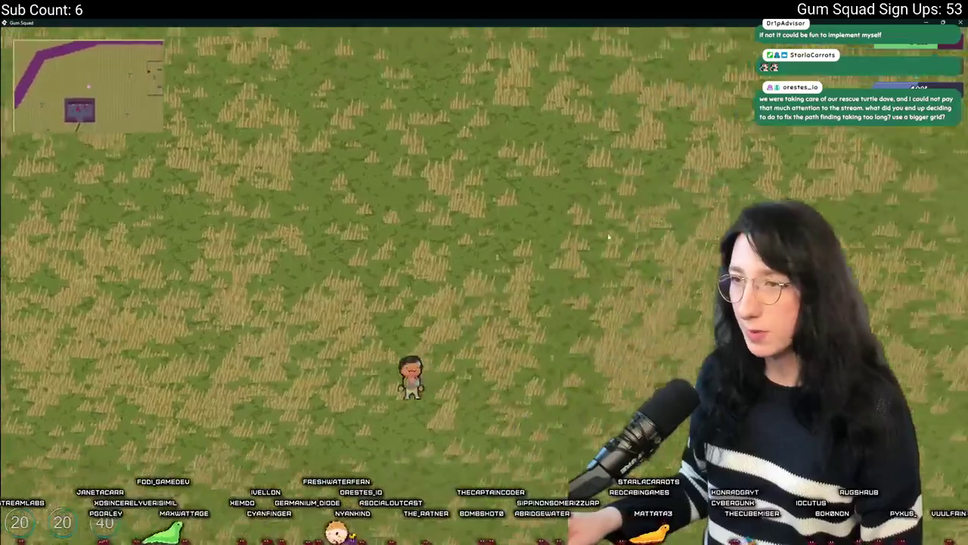
pyautogui.press('d')
pyautogui.press('s')
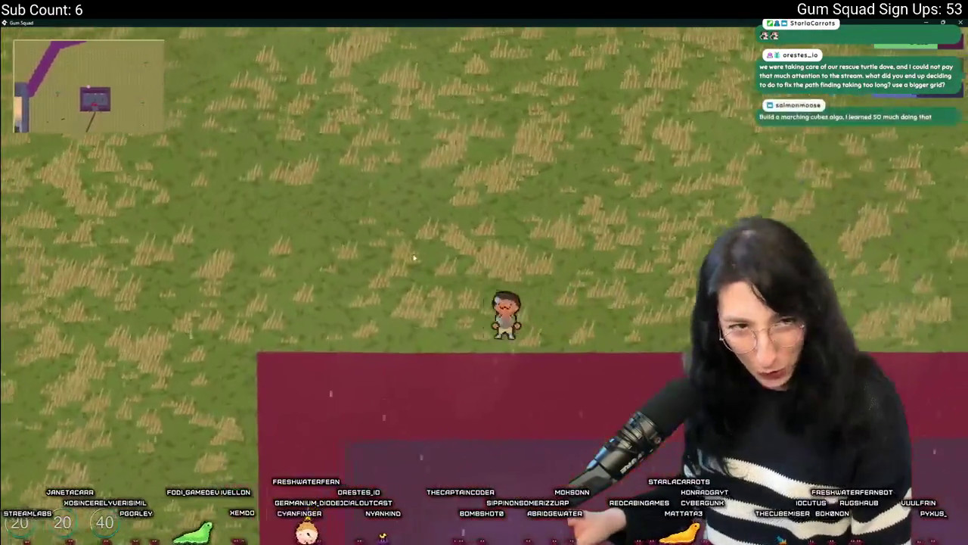
pyautogui.press('s')
pyautogui.press('a')
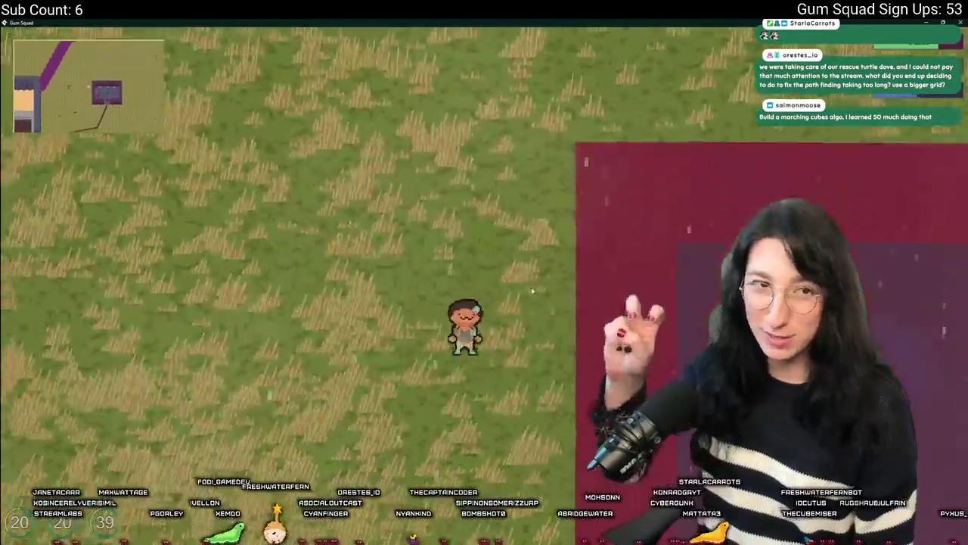
pyautogui.press('d')
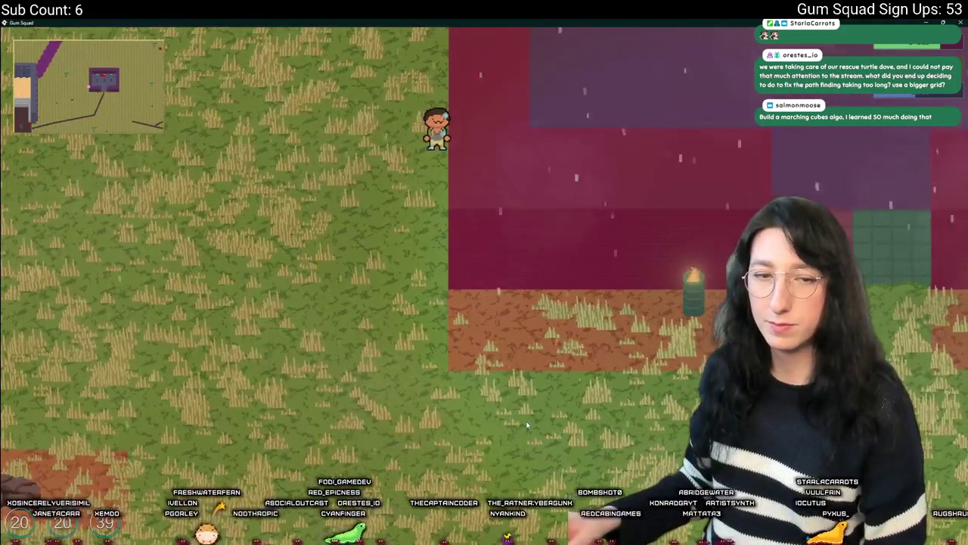
pyautogui.press('Down')
pyautogui.press('Right')
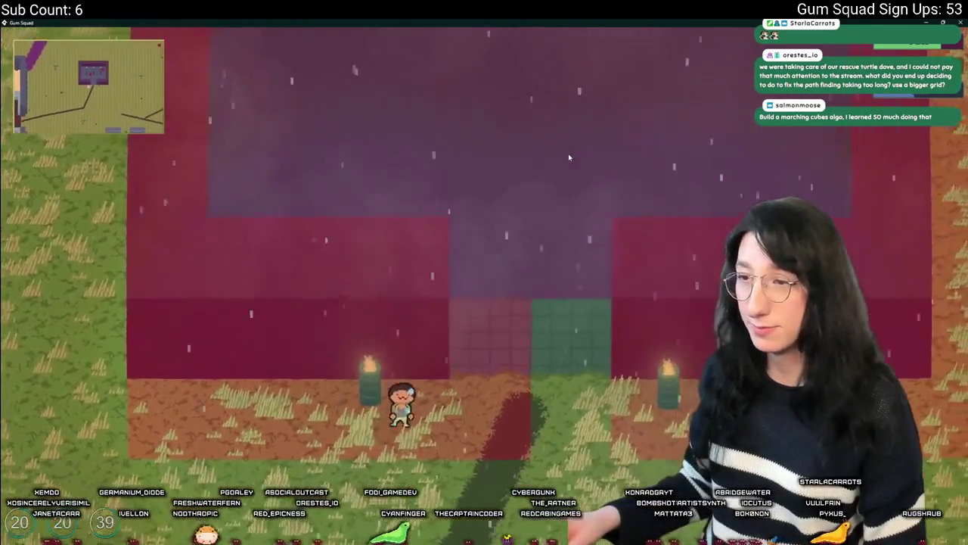
pyautogui.press('Left')
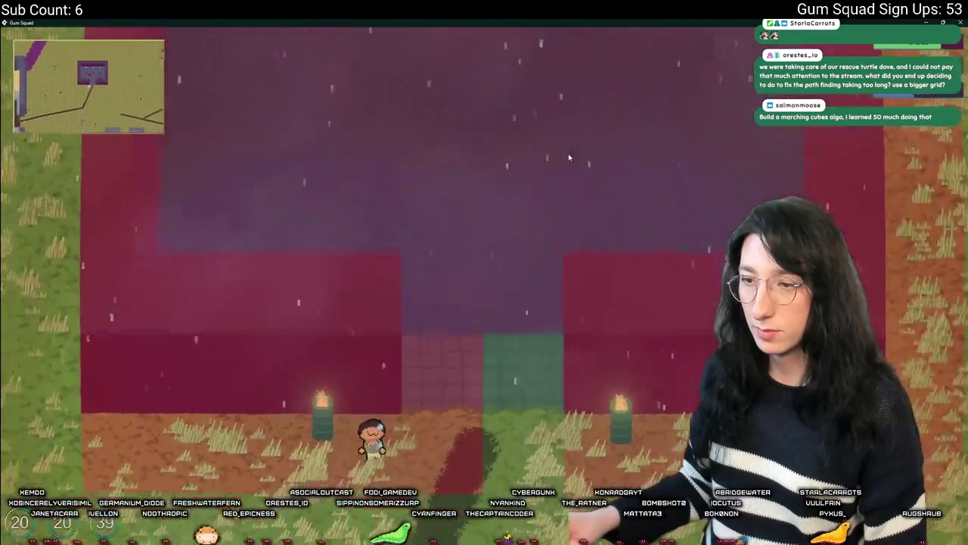
pyautogui.press('Up')
pyautogui.press('Left')
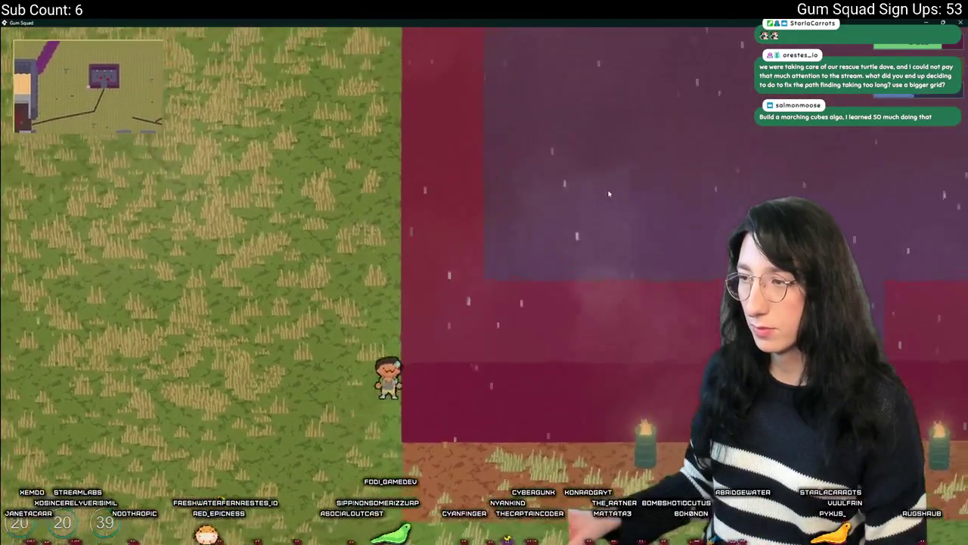
pyautogui.press('Up')
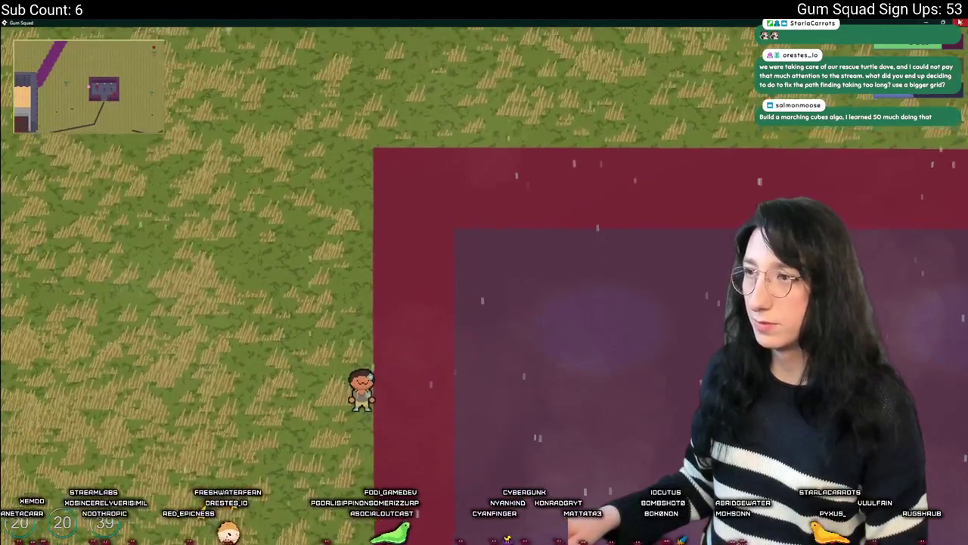
pyautogui.hotkey('alt', 'Tab')
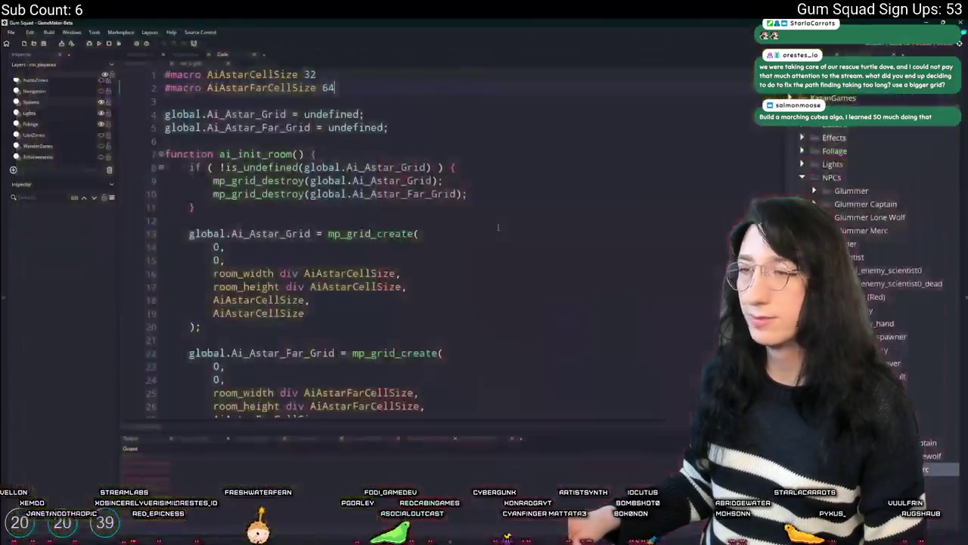
# Step: Check ai_init_room's far-grid destroy call, then open obj_enemy_glummer through the asset search
pyautogui.click(309, 194)
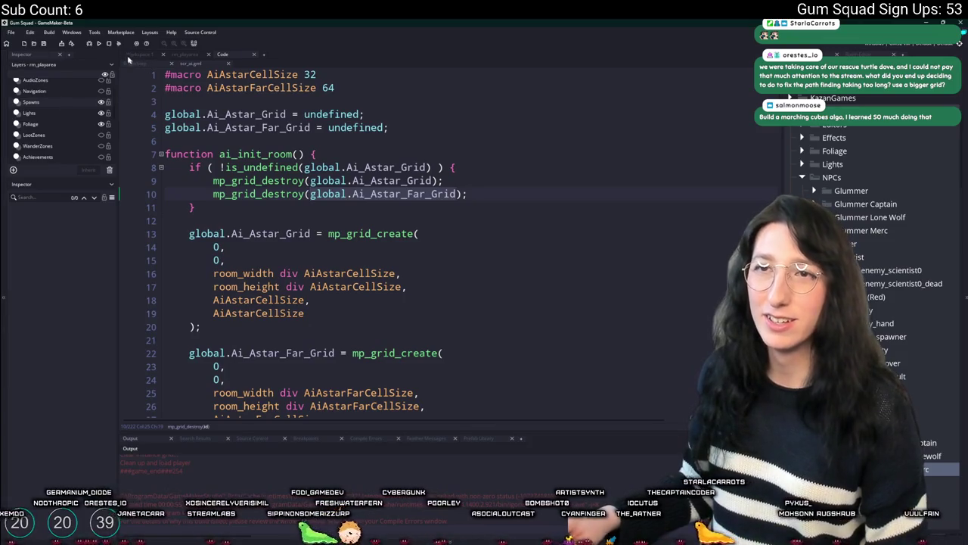
pyautogui.click(354, 149)
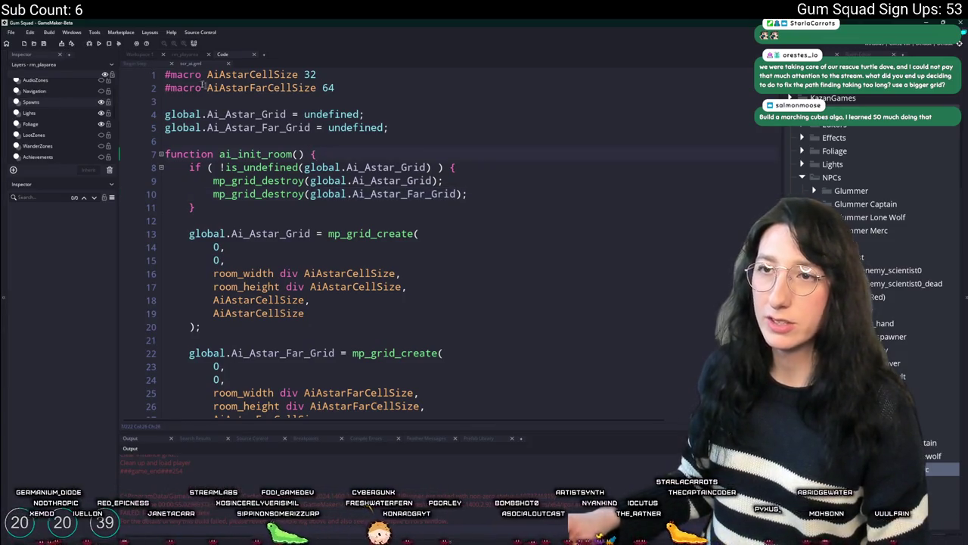
pyautogui.click(151, 57)
pyautogui.scroll(5, 472, 189)
pyautogui.hotkey('ctrl', 't')
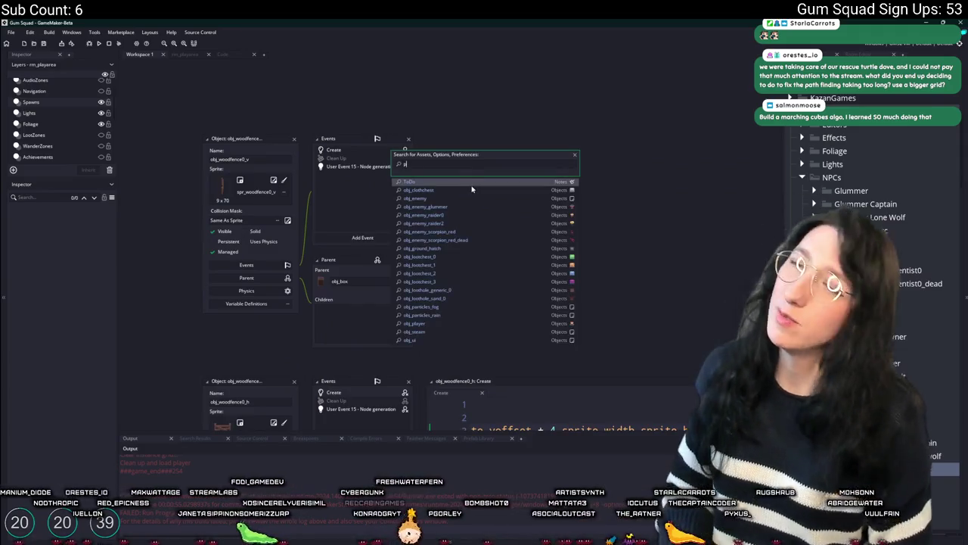
pyautogui.write('bj_s')
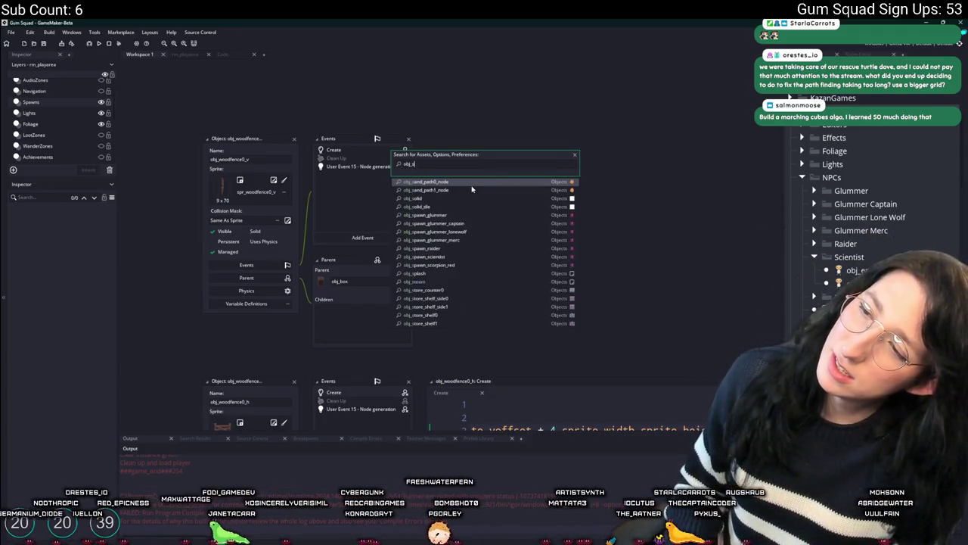
pyautogui.press('BackSpace')
pyautogui.press('BackSpace')
pyautogui.press('BackSpace')
pyautogui.write('glummer')
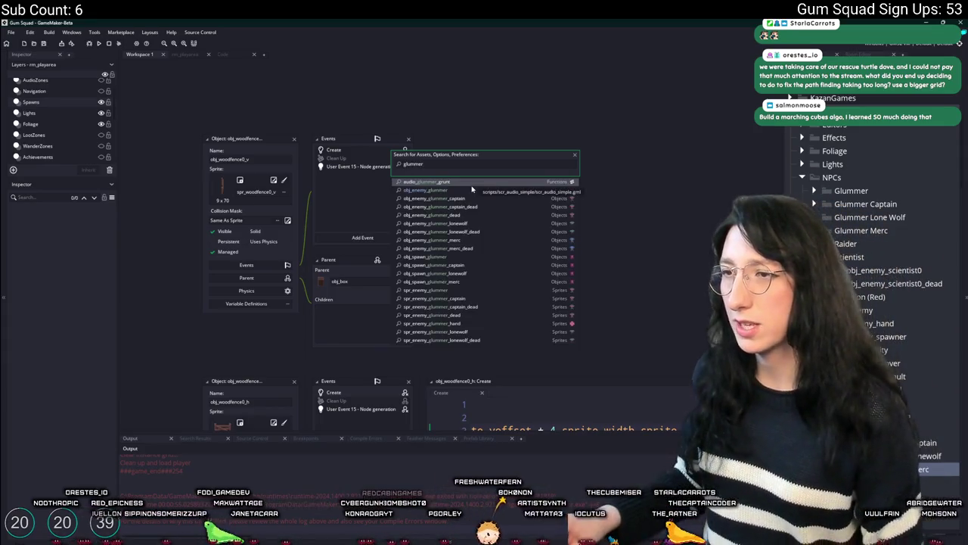
pyautogui.press('Return')
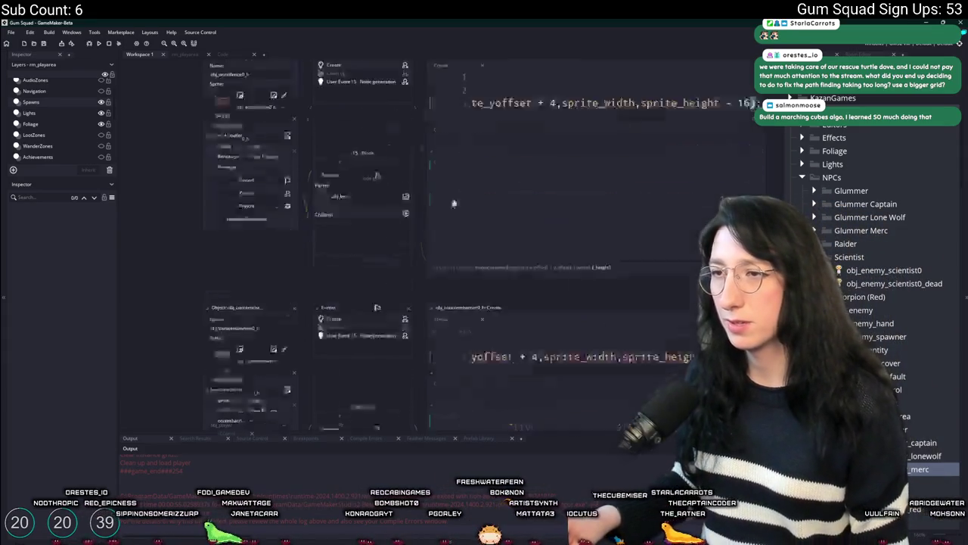
# Step: In the glummer's Begin Step, go to the definition of line 88's ai_path_find_starting_point with F12
pyautogui.doubleClick(377, 175)
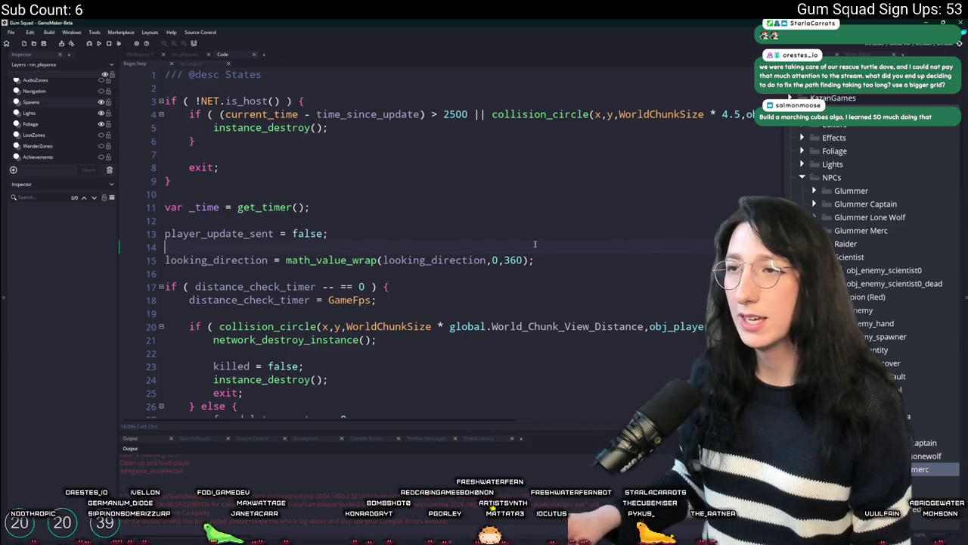
pyautogui.scroll(-7, 504, 217)
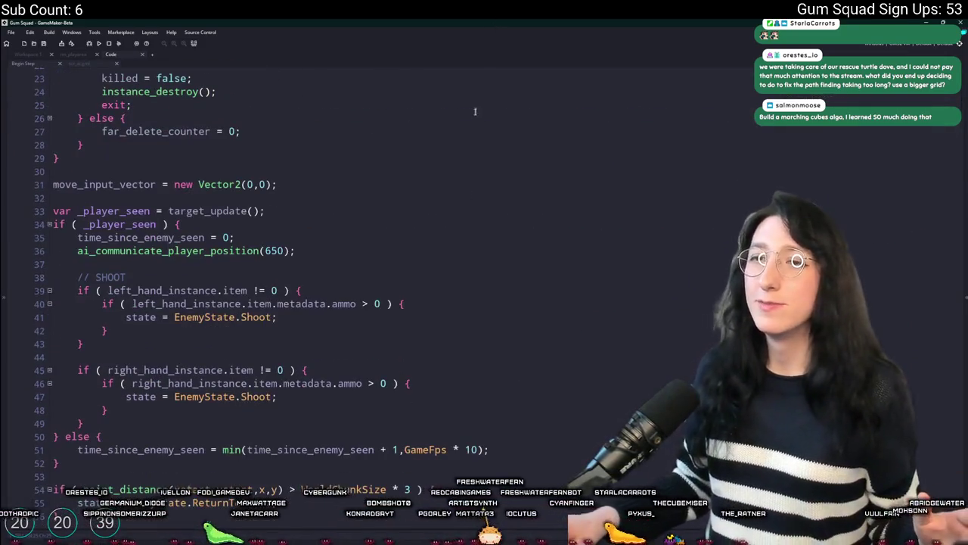
pyautogui.scroll(2, 448, 173)
pyautogui.scroll(-7, 396, 247)
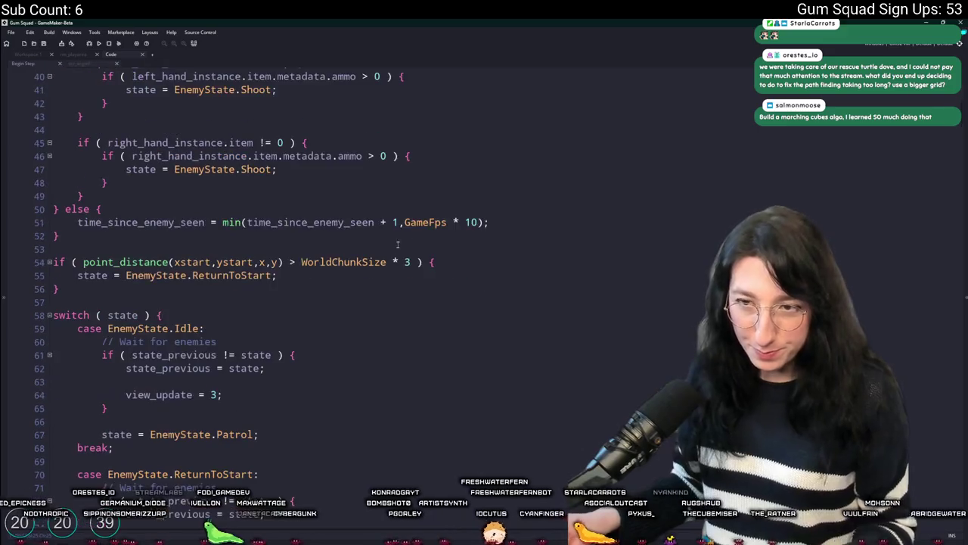
pyautogui.scroll(-14, 348, 275)
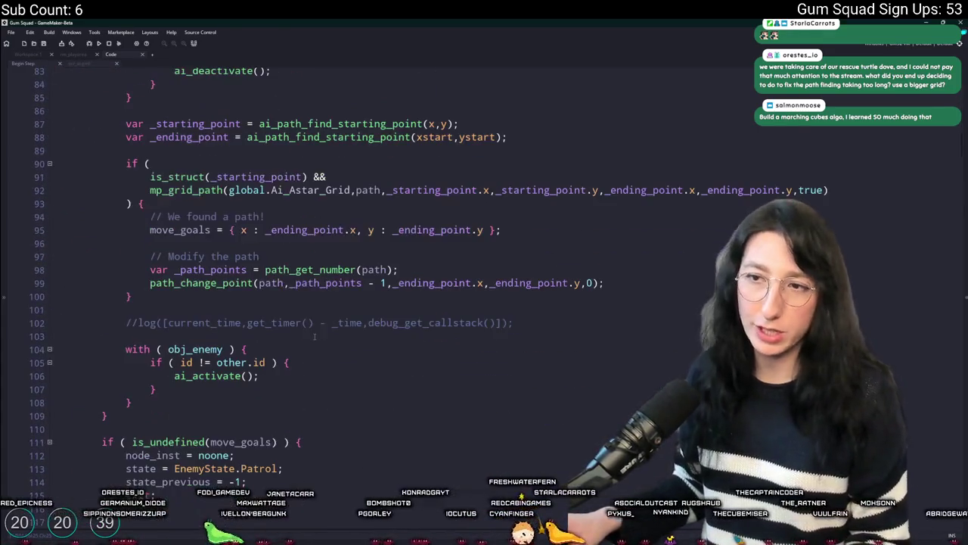
pyautogui.scroll(1, 588, 244)
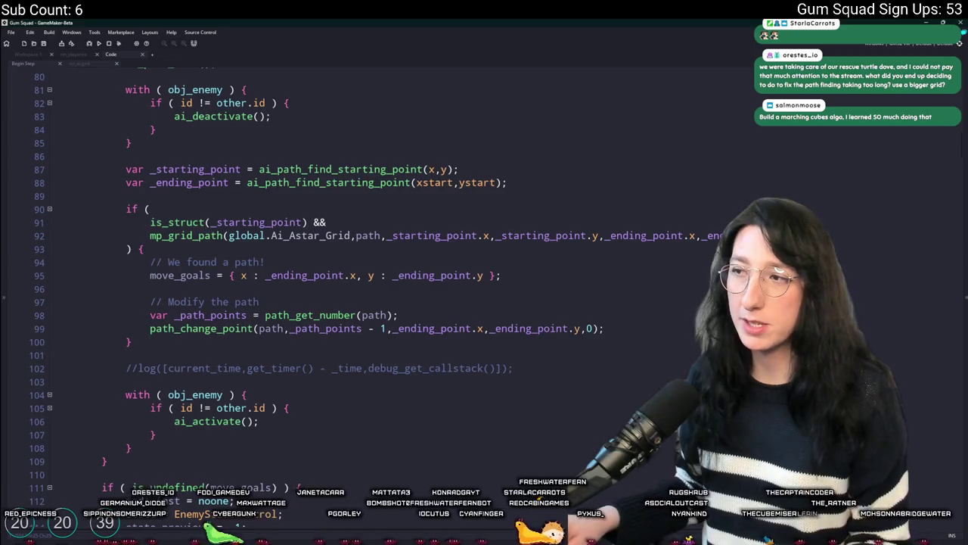
pyautogui.click(393, 236)
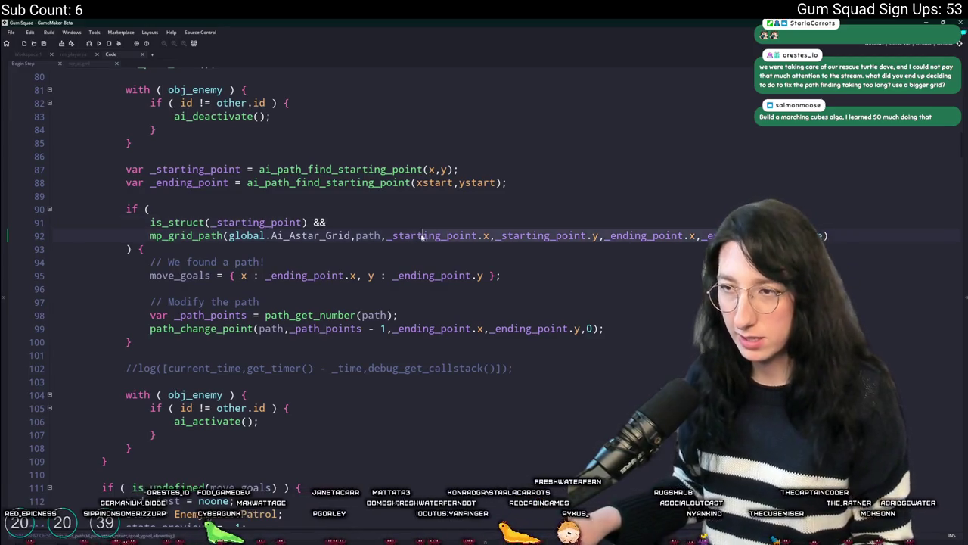
pyautogui.click(543, 186)
pyautogui.press('F12')
pyautogui.scroll(-3, 353, 264)
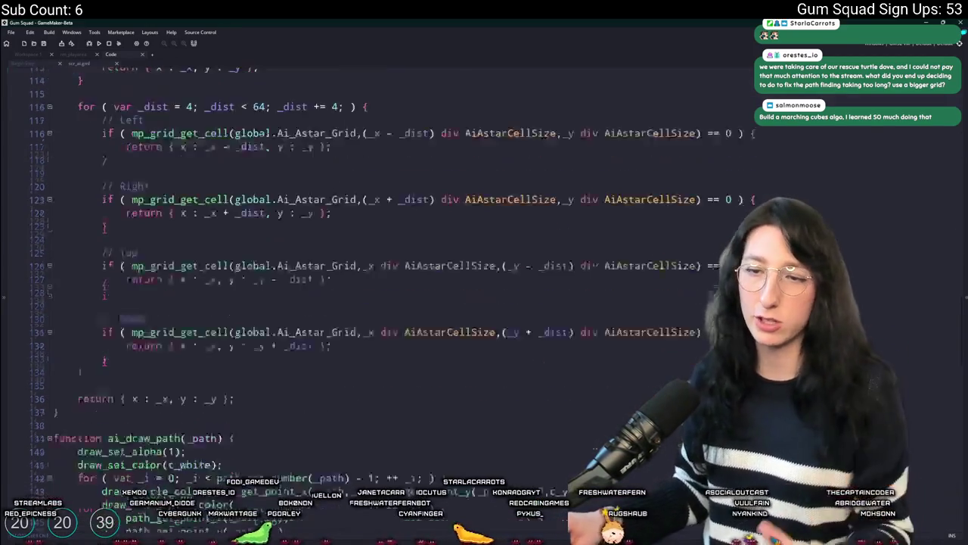
pyautogui.scroll(1, 121, 330)
pyautogui.write('\\')
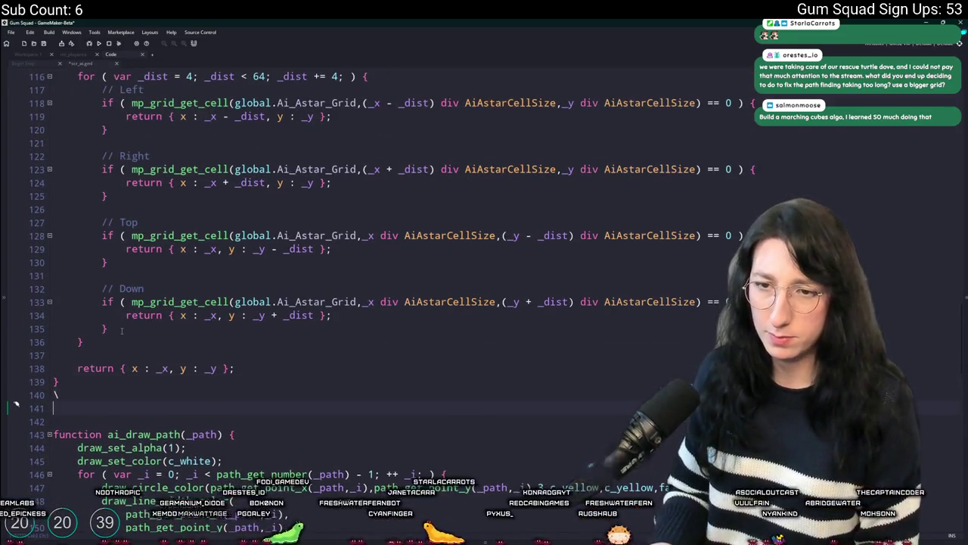
# Step: Write function ai_get_pathing_grid(_x1,_y1,_x2,_y2) with an empty body below ai_path_find_starting_point
pyautogui.press('Return')
pyautogui.press('Return')
pyautogui.write('nction ai_get_astar_grid')
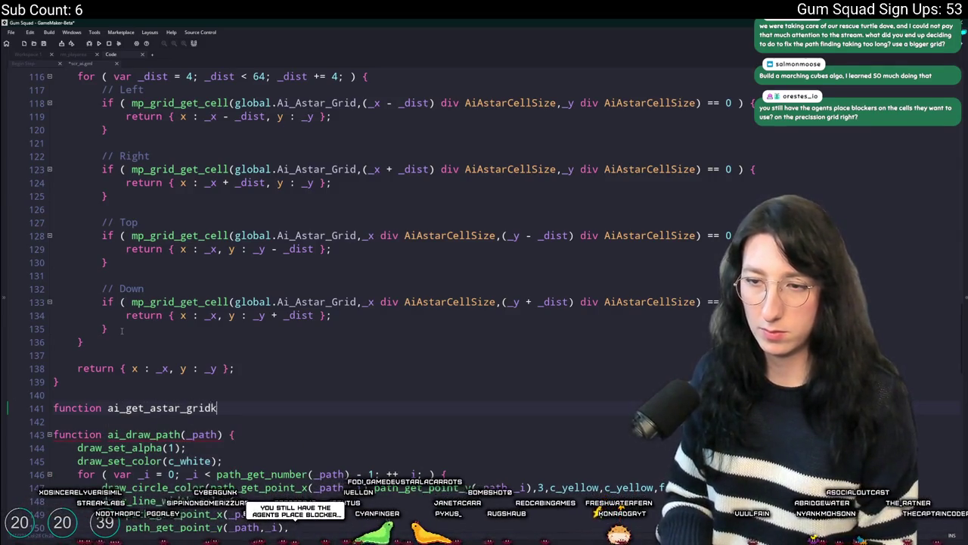
pyautogui.press('BackSpace')
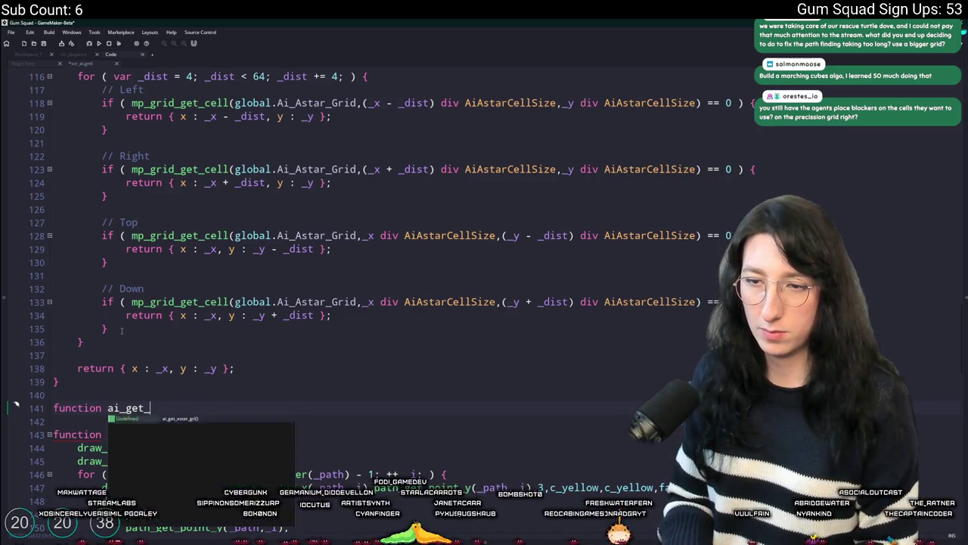
pyautogui.write('pathig')
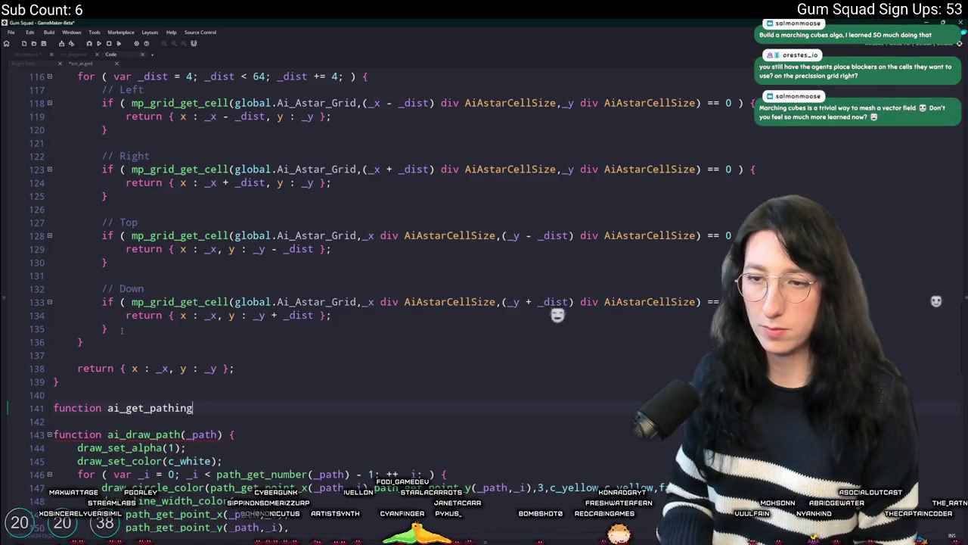
pyautogui.write('(')
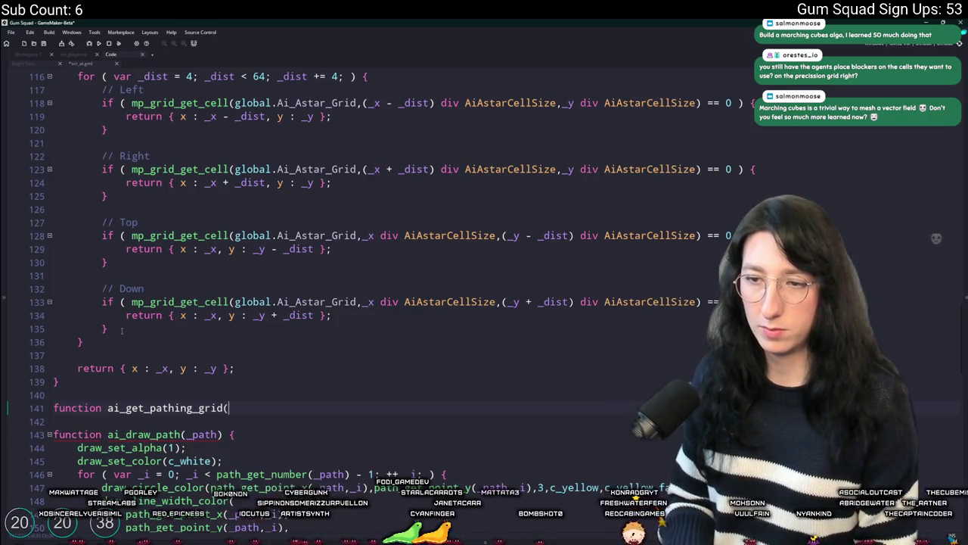
pyautogui.write(')pat')
pyautogui.press('BackSpace')
pyautogui.press('BackSpace')
pyautogui.press('BackSpace')
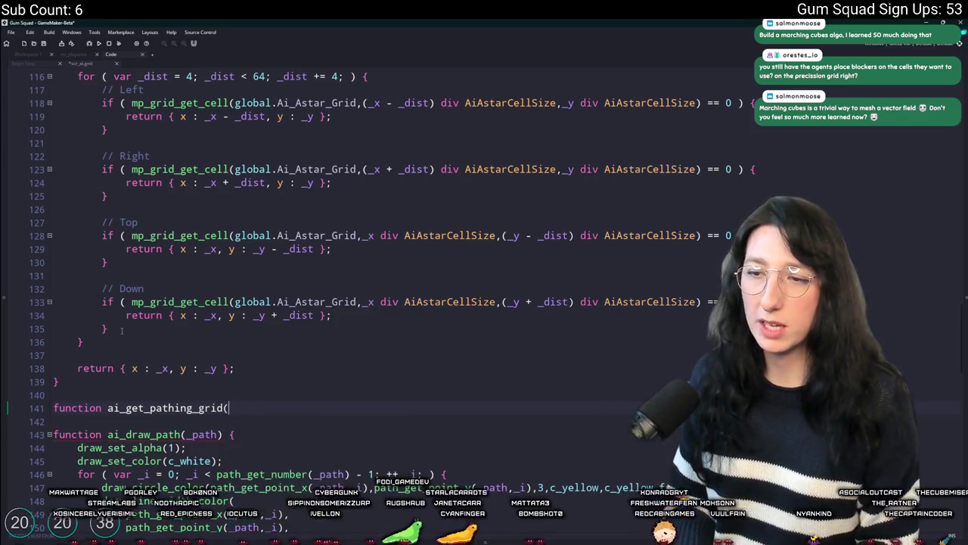
pyautogui.write('_x1,_y1,_x2,_y2) {')
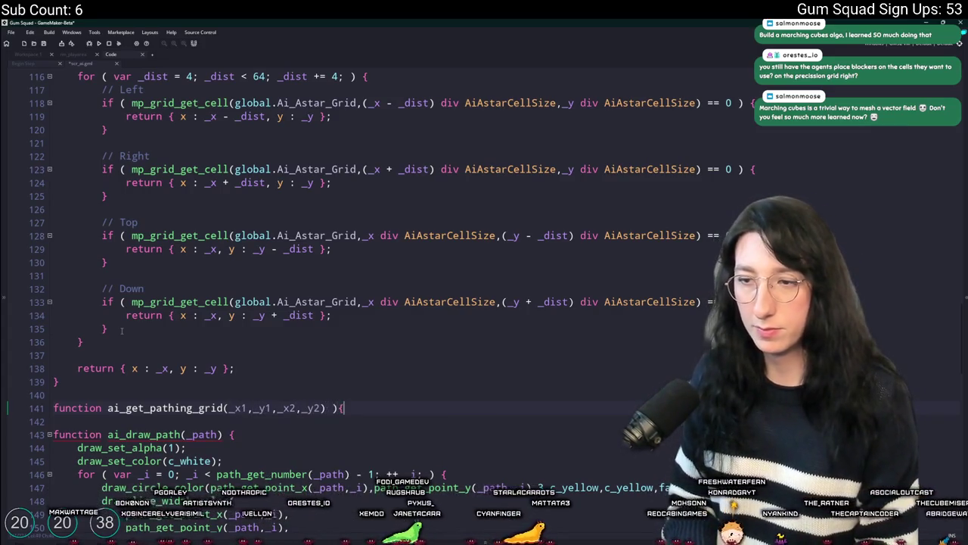
pyautogui.press('Return')
pyautogui.press('Return')
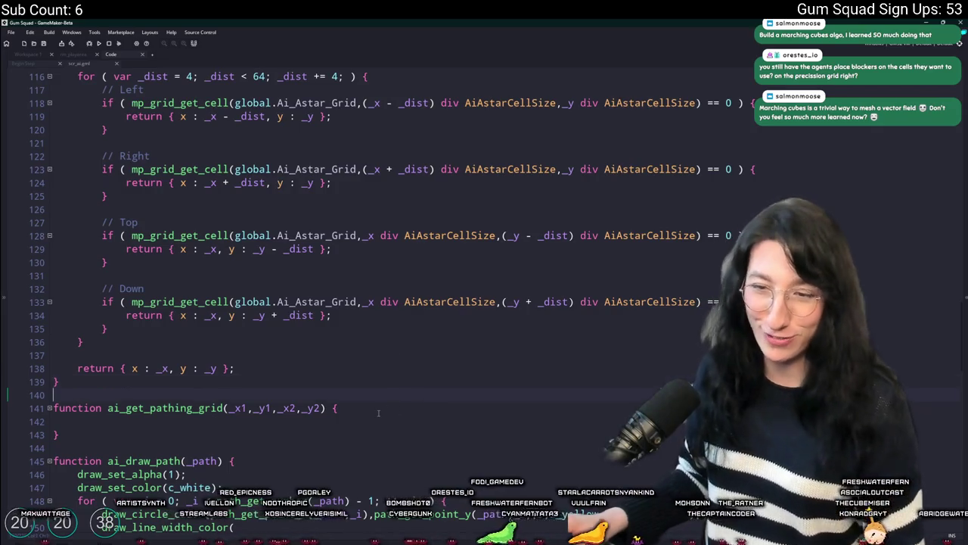
pyautogui.click(362, 430)
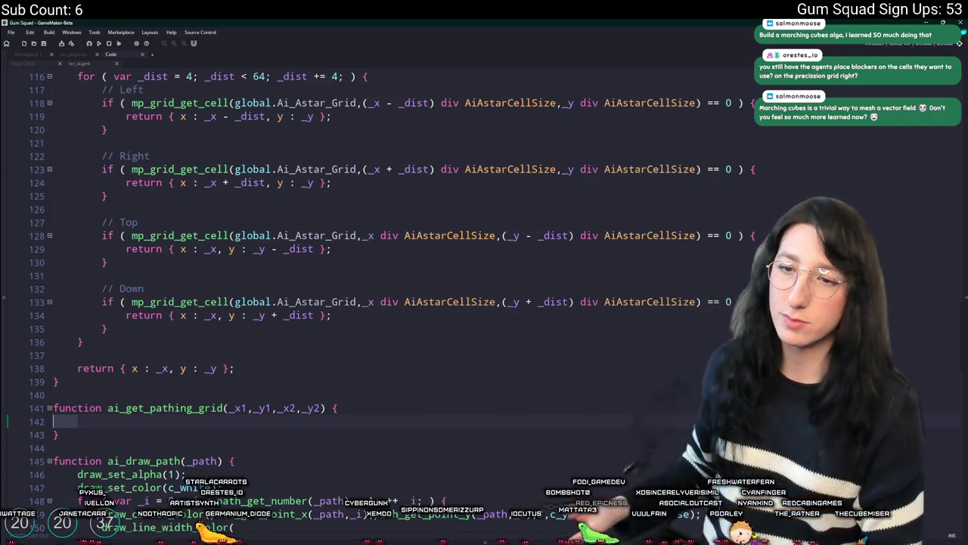
# Step: Type 'if ( point_distance(_x1,_y1,_x2,_y2' inside ai_get_pathing_grid's body
pyautogui.click(298, 423)
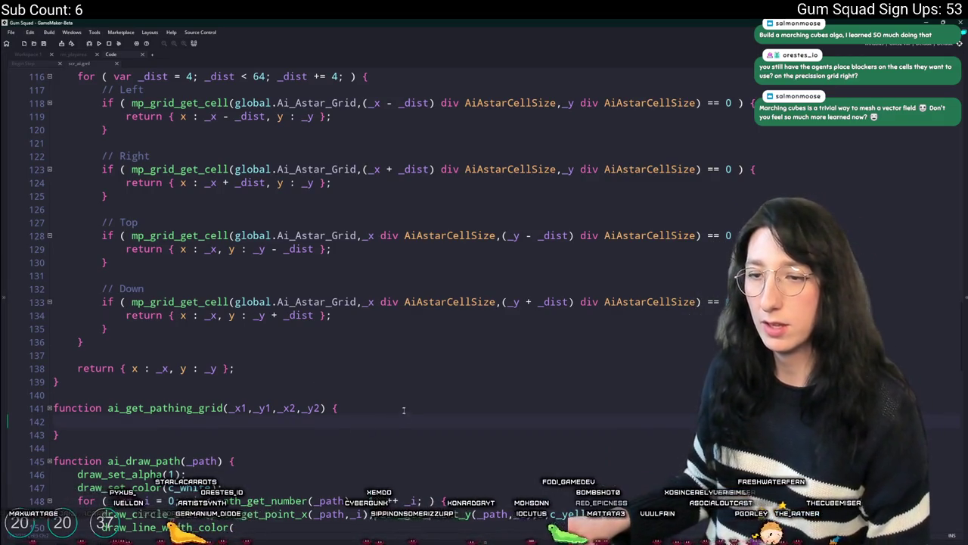
pyautogui.scroll(-2, 398, 265)
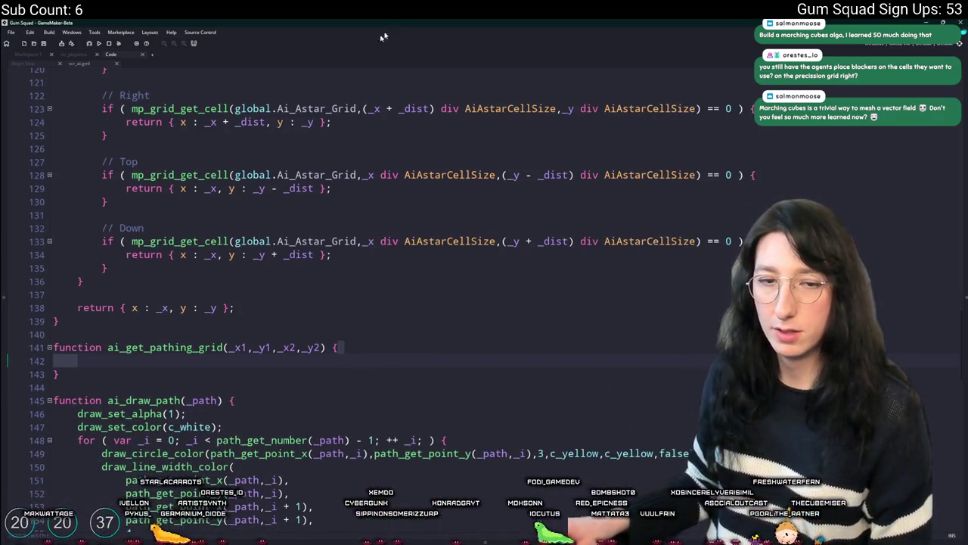
pyautogui.click(283, 347)
pyautogui.click(325, 369)
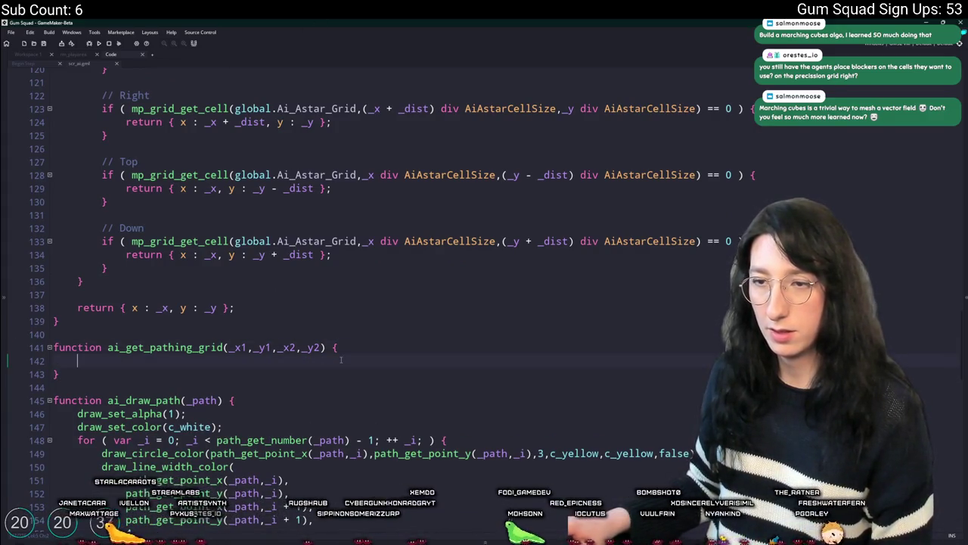
pyautogui.write('global.Ai_Astar_Far_Grid')
pyautogui.hotkey('ctrl', 'z')
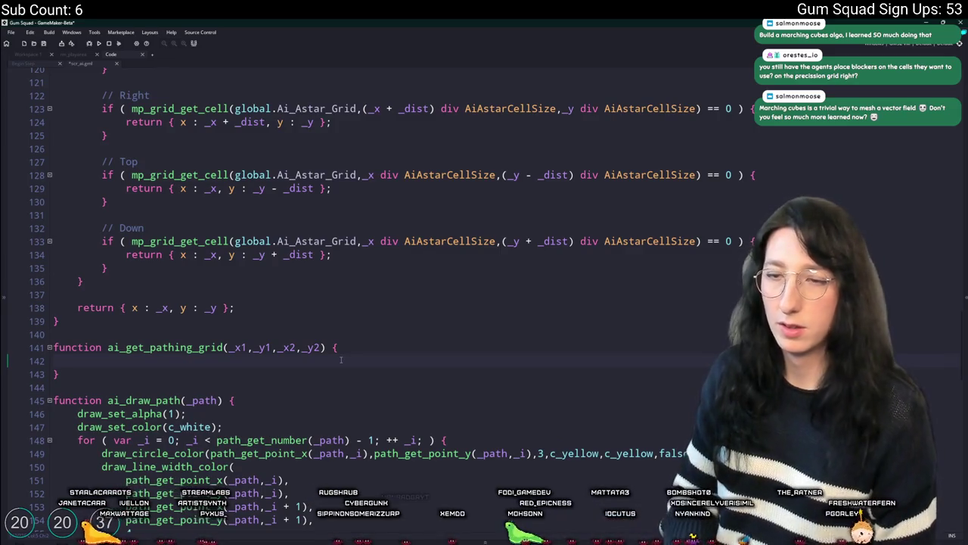
pyautogui.press('BackSpace')
pyautogui.write('_distance(_x1,_')
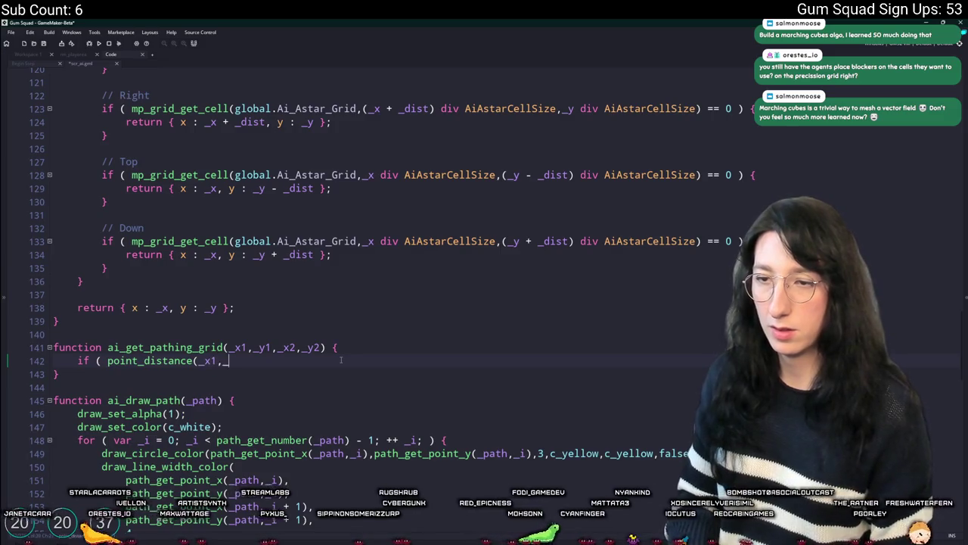
pyautogui.write('y1,_x2_,')
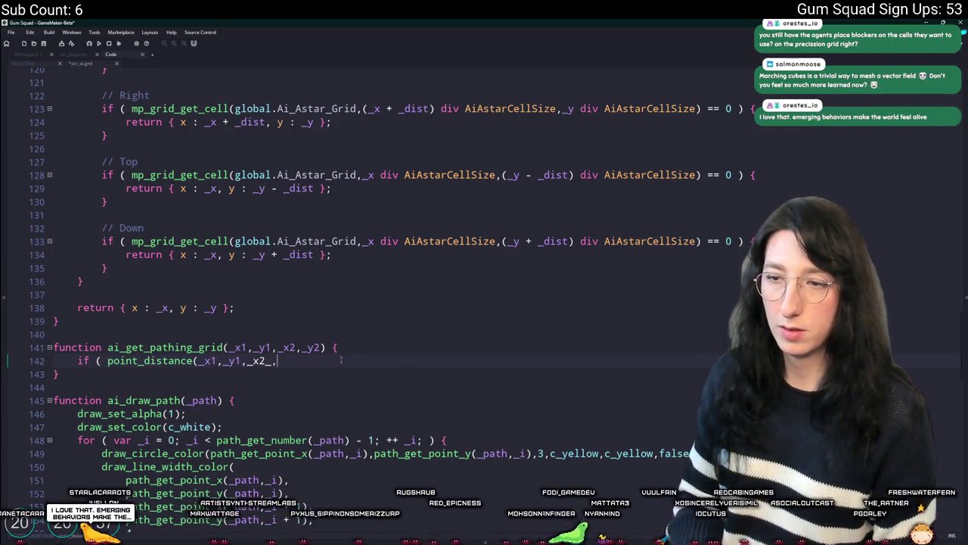
pyautogui.press('BackSpace')
pyautogui.press('BackSpace')
pyautogui.write(',_y2')
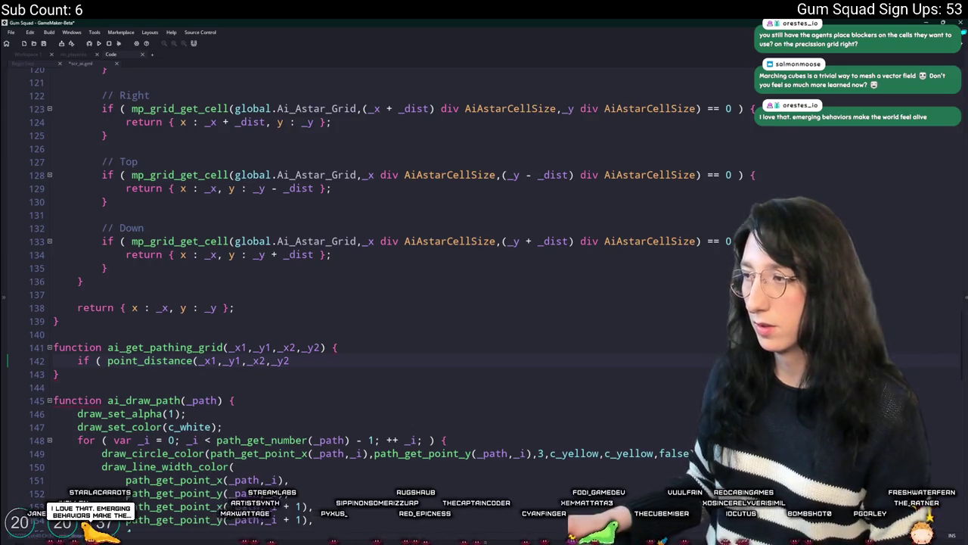
pyautogui.moveTo(961, 325); pyautogui.dragTo(961, 131)
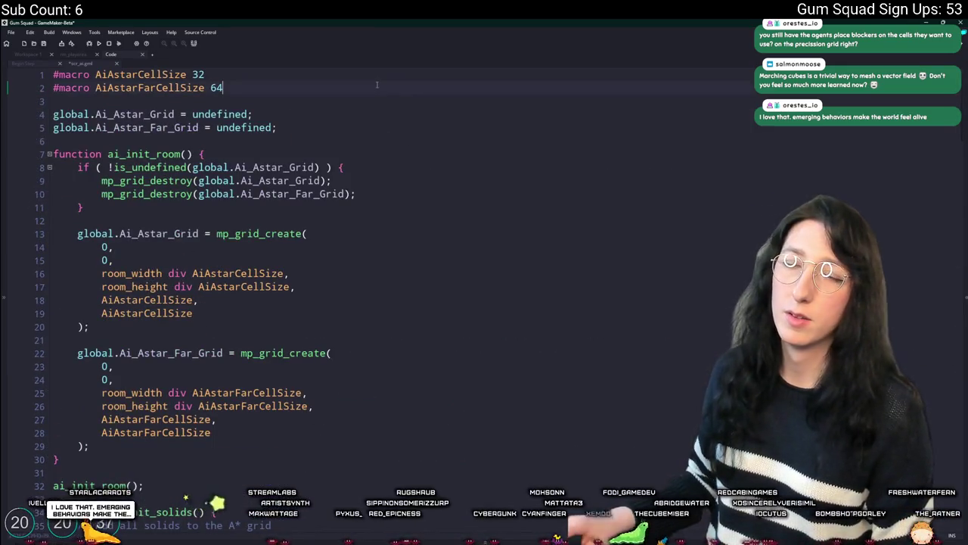
# Step: Add #macro AiAstarPathDistanceThreshold 512 beneath the two cell-size macros
pyautogui.press('Return')
pyautogui.write('#macro AiAstar')
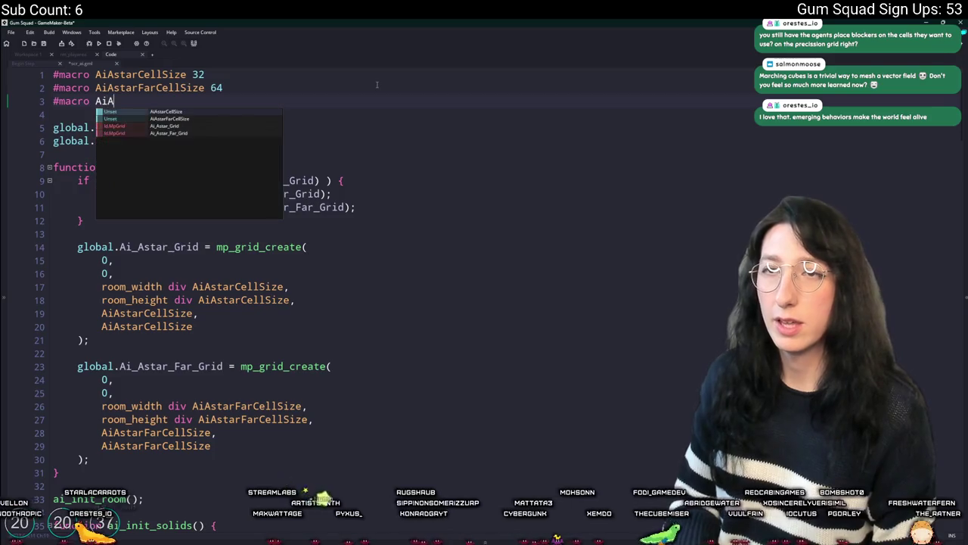
pyautogui.write('PathDistance T')
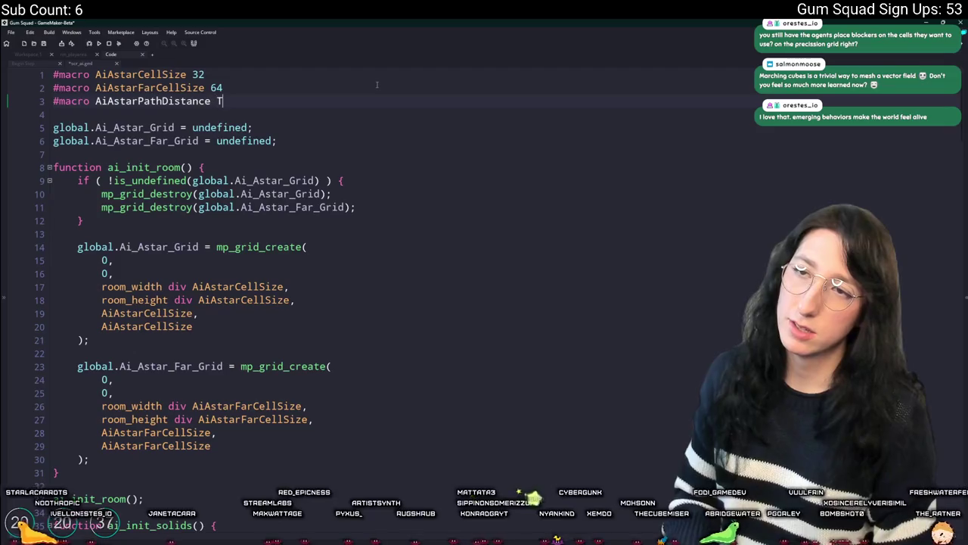
pyautogui.press('BackSpace')
pyautogui.write('hDistanceThreshold 512')
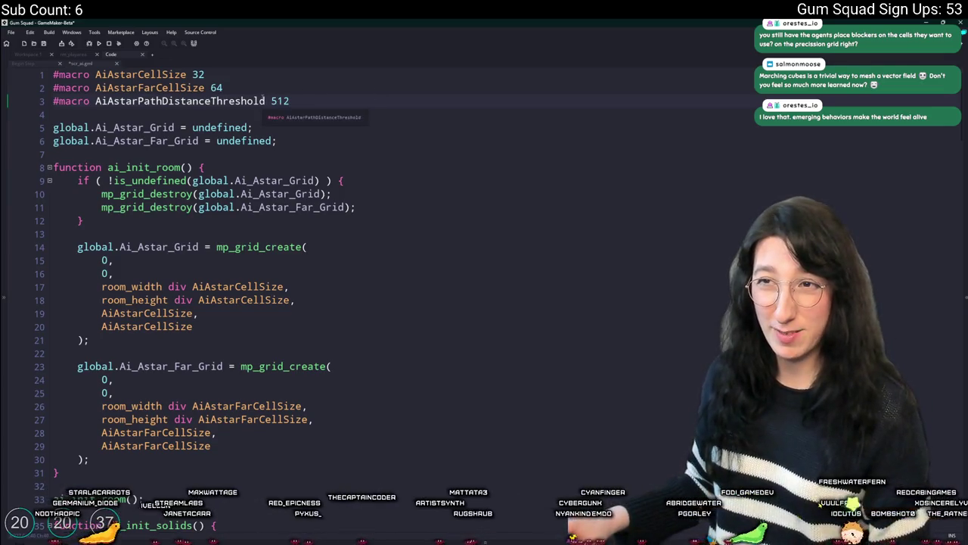
pyautogui.click(283, 101)
pyautogui.write('384')
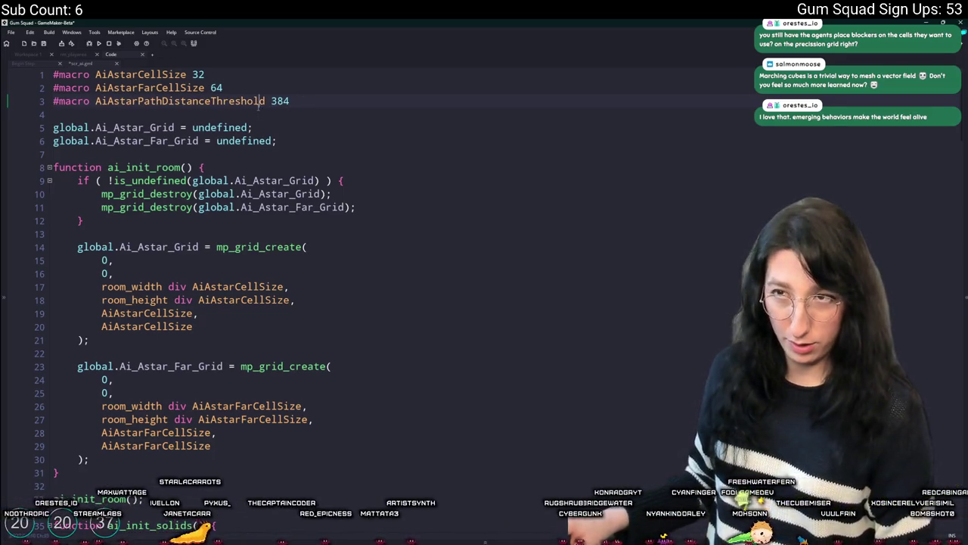
pyautogui.click(286, 108)
pyautogui.write('512')
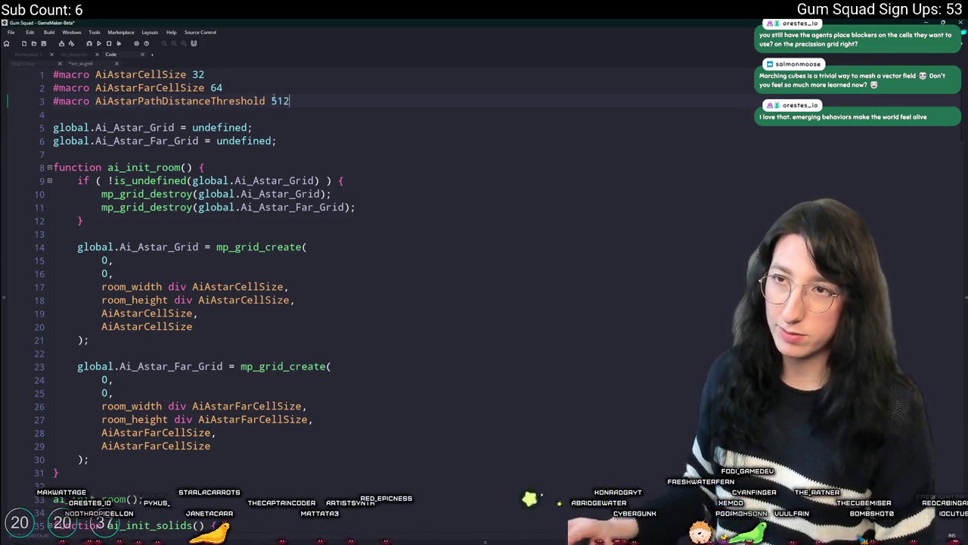
pyautogui.scroll(-3, 190, 324)
# Step: Complete the check as point_distance(_x1,_y1,_x2,_y2) > AiAstarPathDistanceThreshold and open an empty block
pyautogui.scroll(-8, 190, 323)
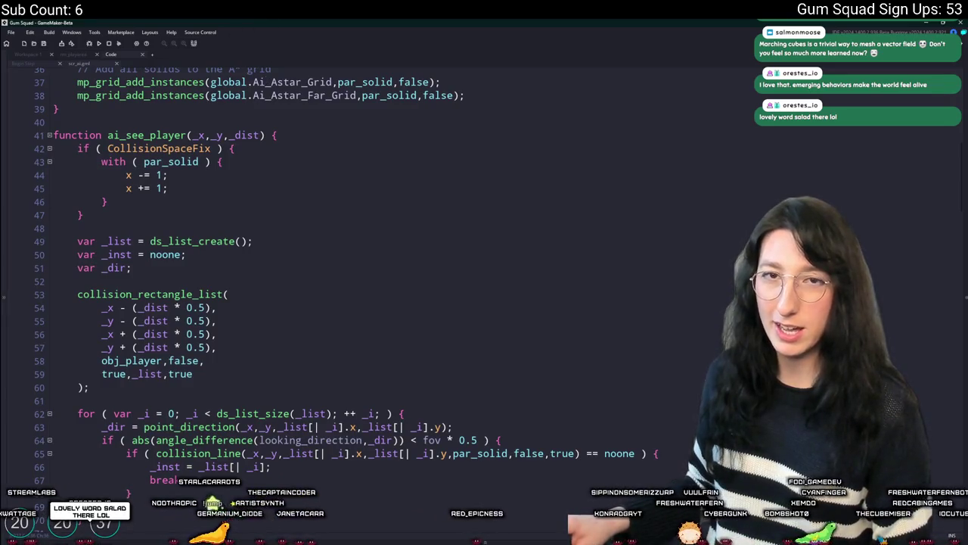
pyautogui.scroll(-13, 242, 221)
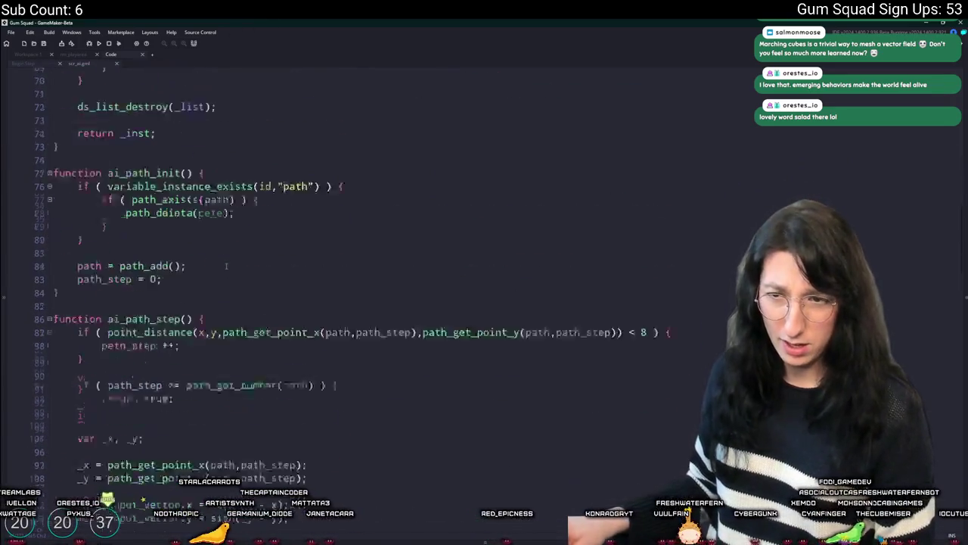
pyautogui.scroll(-20, 243, 190)
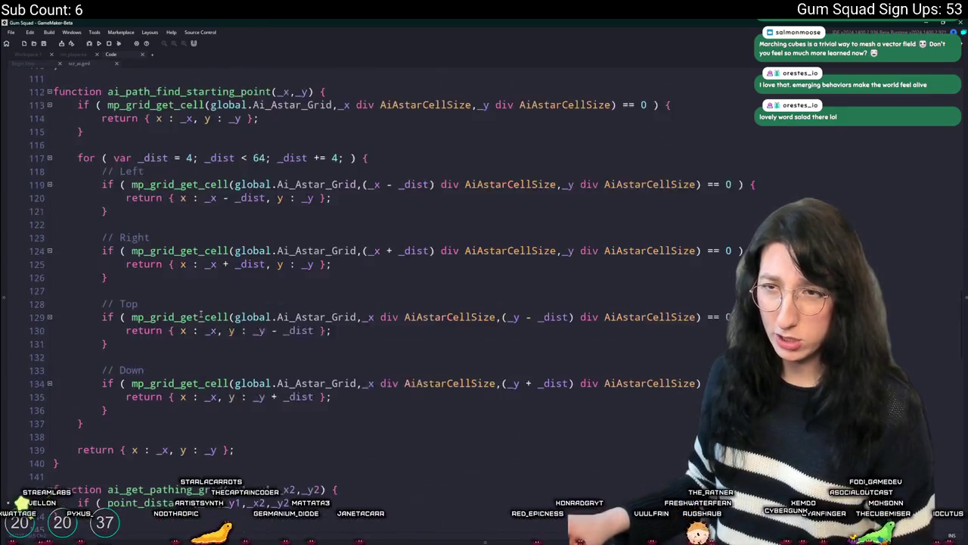
pyautogui.scroll(-13, 178, 376)
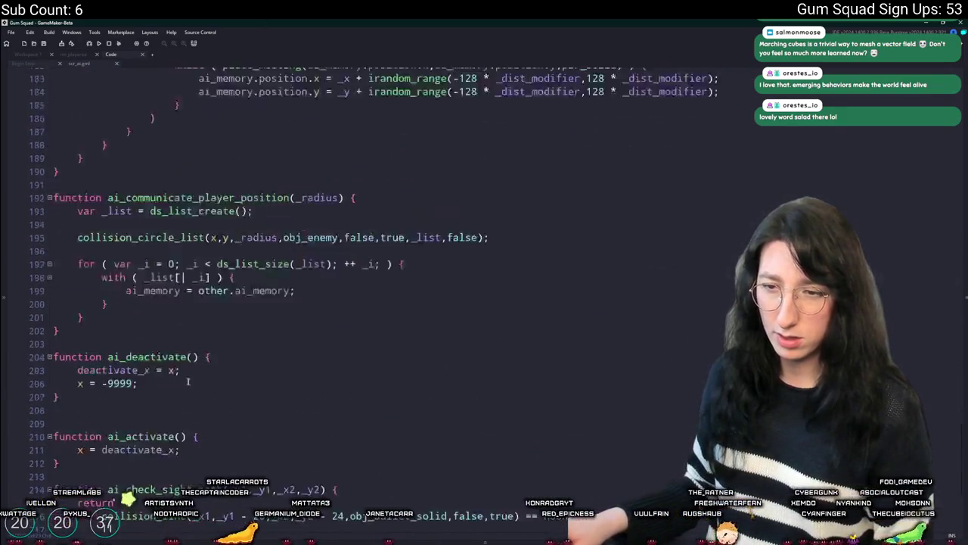
pyautogui.scroll(15, 190, 386)
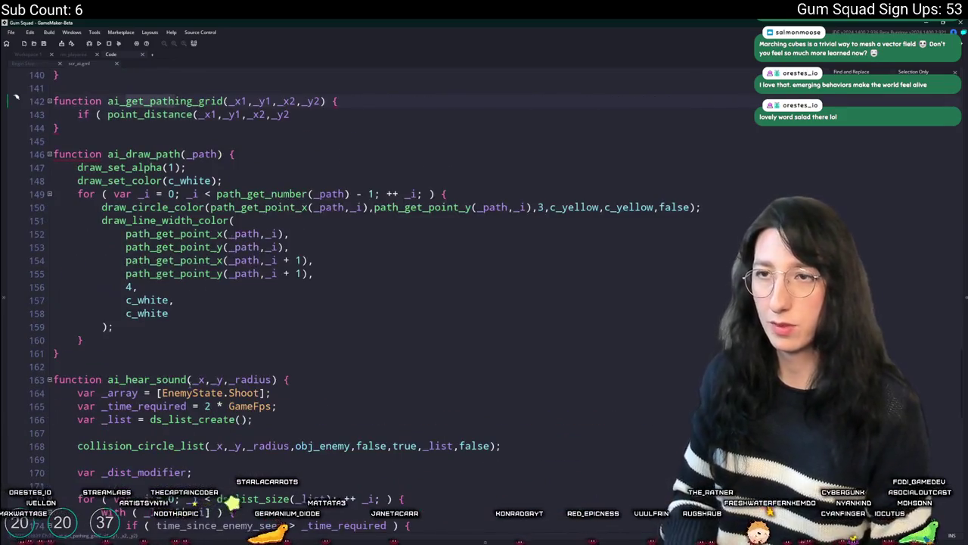
pyautogui.write('2')
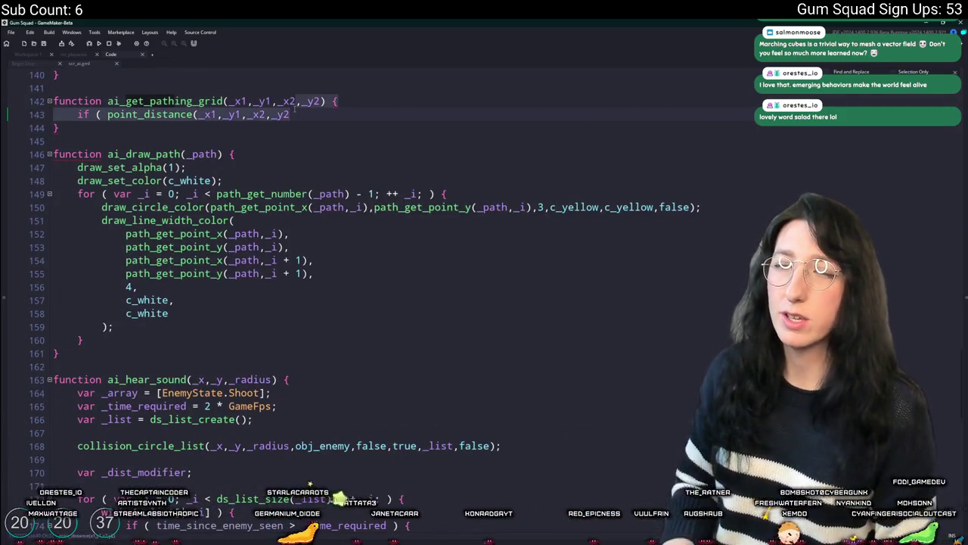
pyautogui.press('Up')
pyautogui.write('> AiAstarPathDistanceThreshold ) {')
pyautogui.press('Return')
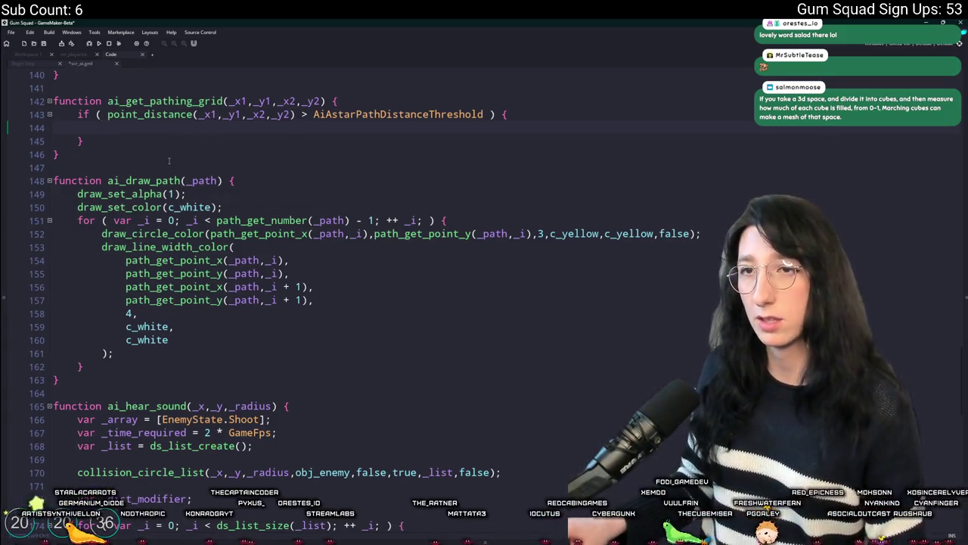
# Step: Return global.Ai_Astar_Far_Grid inside the distance-threshold if block
pyautogui.scroll(-1, 453, 106)
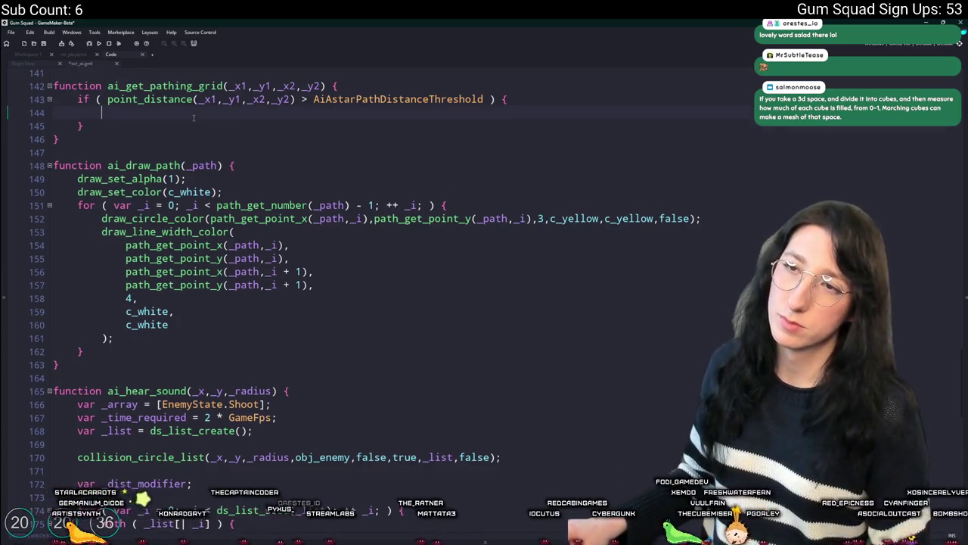
pyautogui.scroll(-1, 554, 87)
pyautogui.scroll(3, 554, 87)
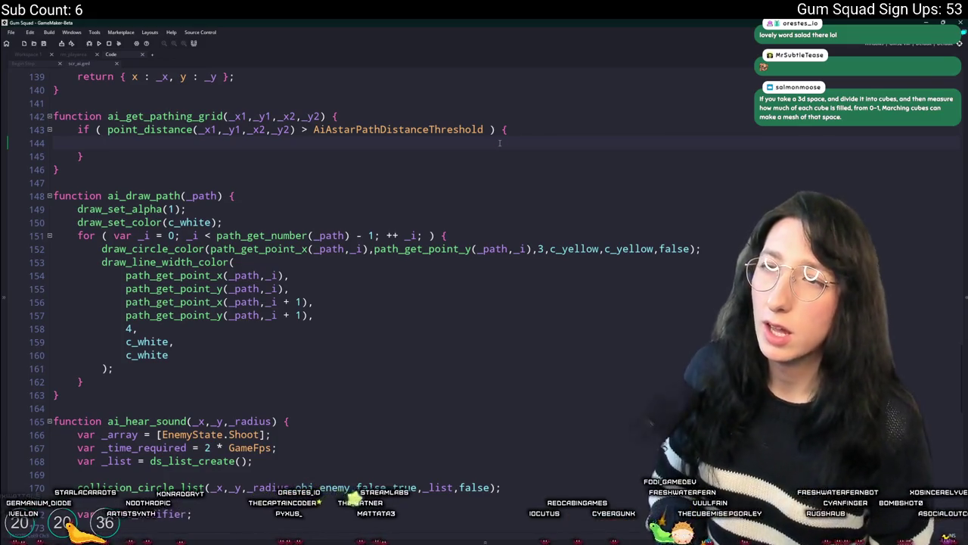
pyautogui.click(301, 144)
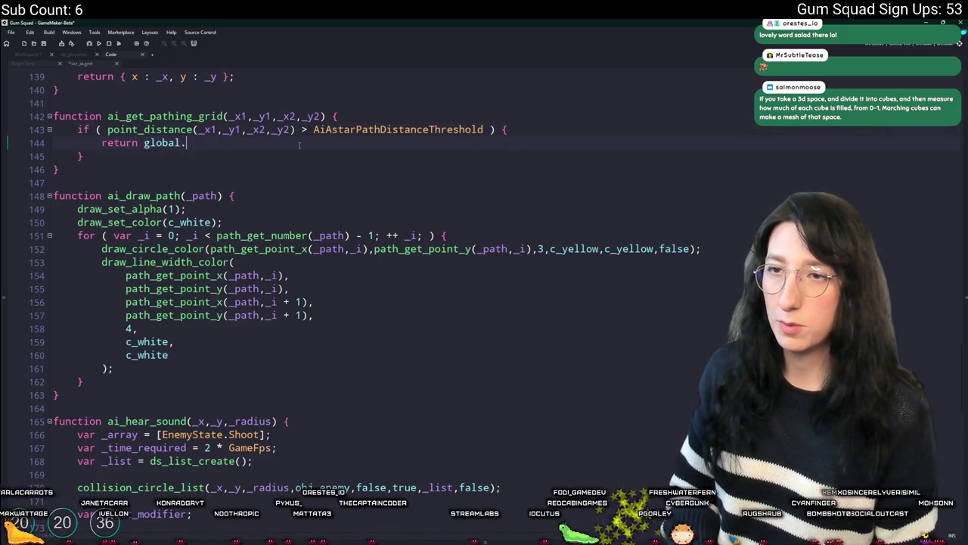
pyautogui.write('Ai')
pyautogui.press('Return')
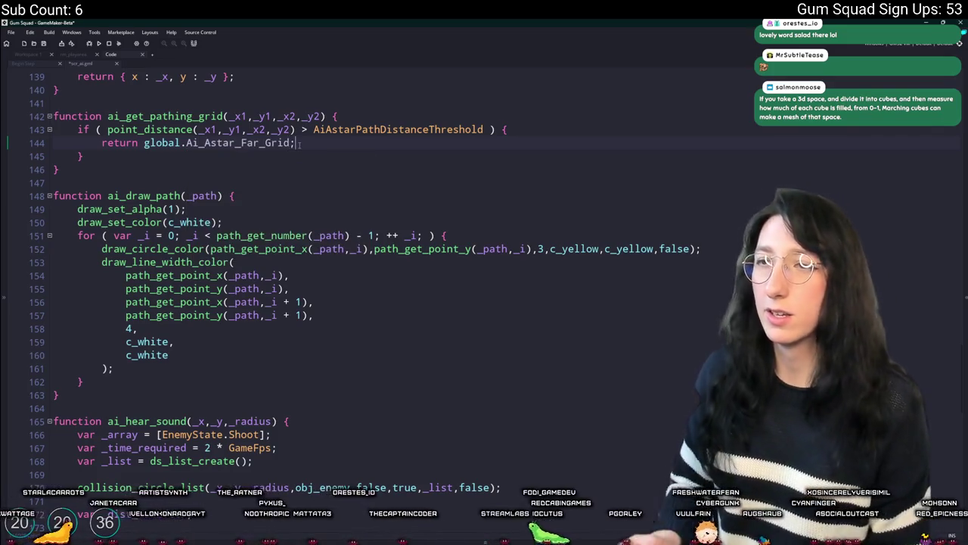
# Step: Add a fallback return of global.Ai_Astar_Grid after the if block
pyautogui.click(97, 156)
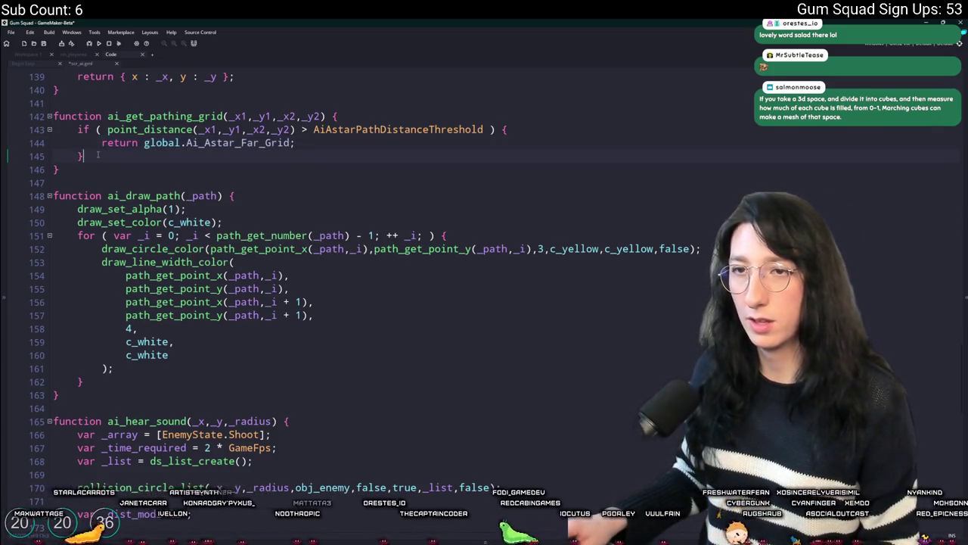
pyautogui.press('Return')
pyautogui.press('Return')
pyautogui.write('return global.Ai_Astar_Far_Grid;')
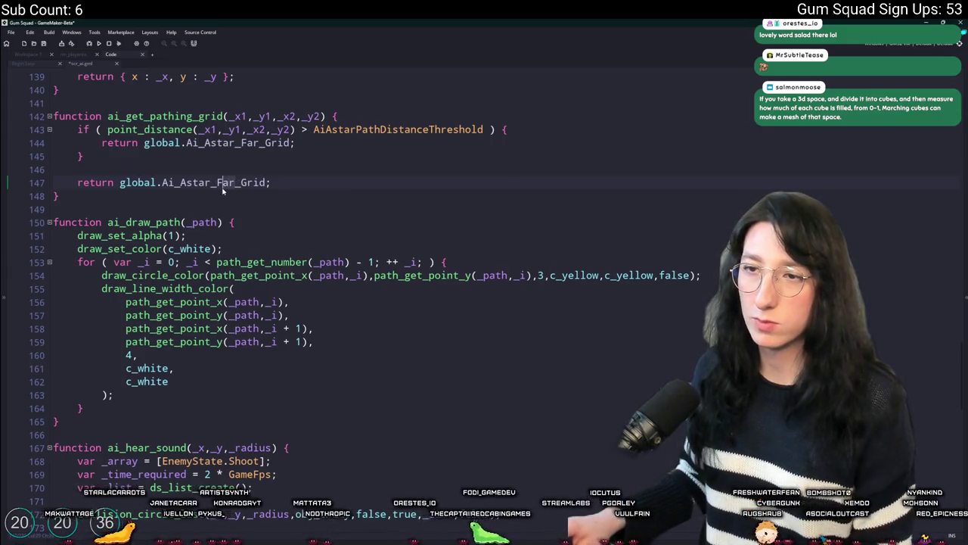
pyautogui.click(219, 185)
pyautogui.press('Delete')
pyautogui.press('Delete')
pyautogui.press('Delete')
pyautogui.click(224, 116)
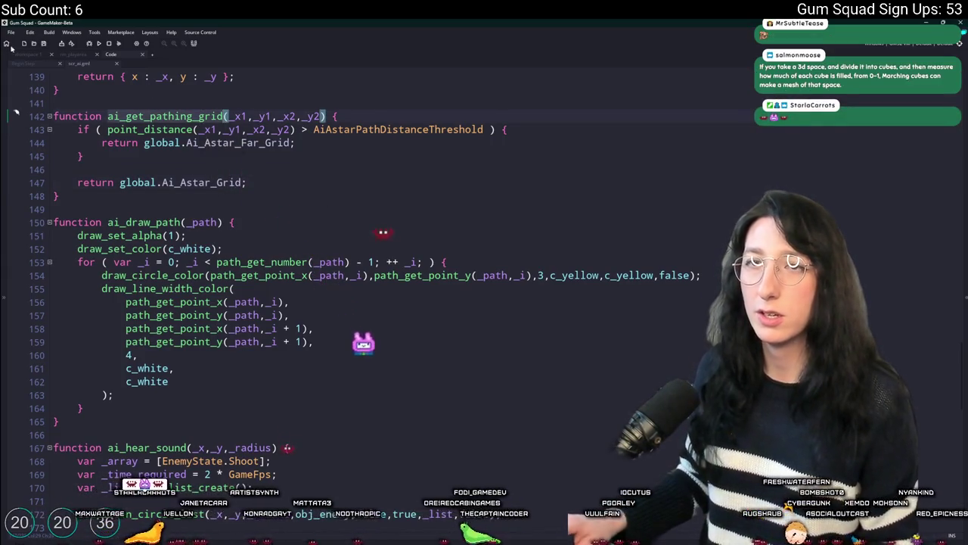
# Step: Add a var _grid line in Begin Step calling ai_get_pathing_grid with copied coordinate arguments
pyautogui.click(31, 66)
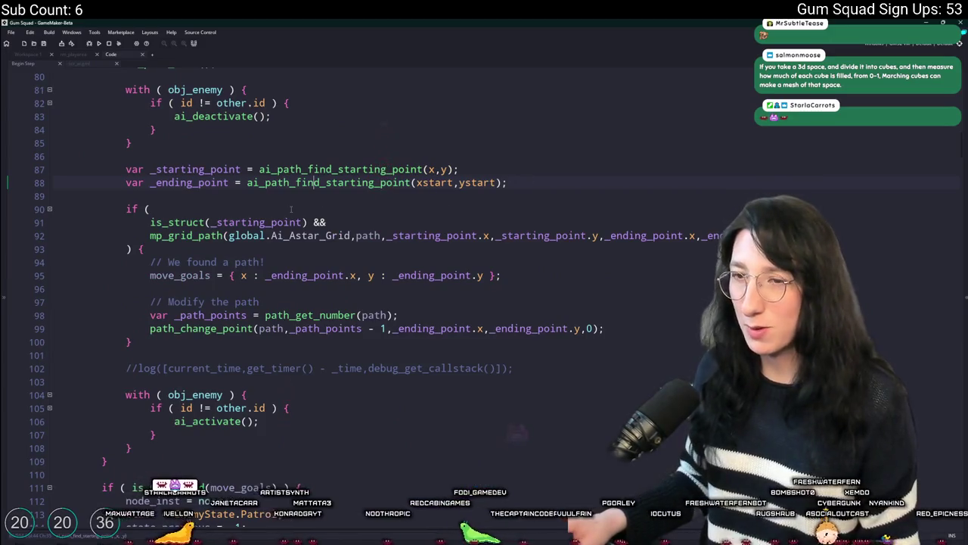
pyautogui.press('Return')
pyautogui.press('Return')
pyautogui.write('var _path')
pyautogui.write('ai_get_pathing_grid')
pyautogui.hotkey('ctrl', 'z')
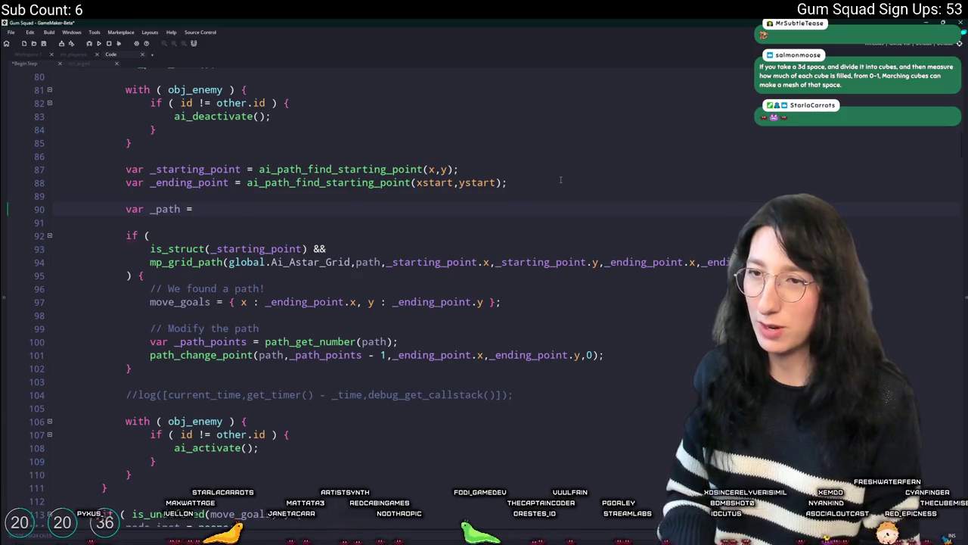
pyautogui.press('BackSpace')
pyautogui.press('BackSpace')
pyautogui.press('BackSpace')
pyautogui.write('gridk')
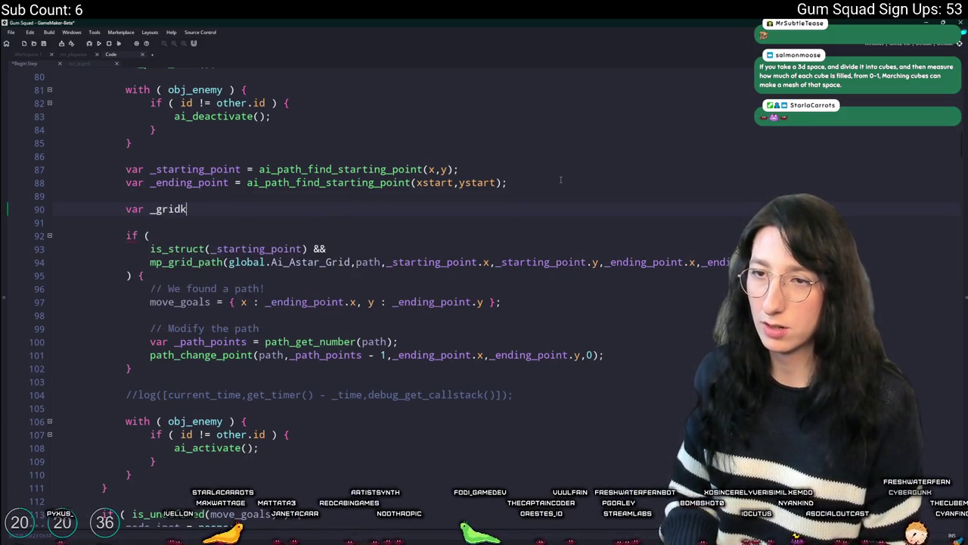
pyautogui.write('ai_get_pathing_grid')
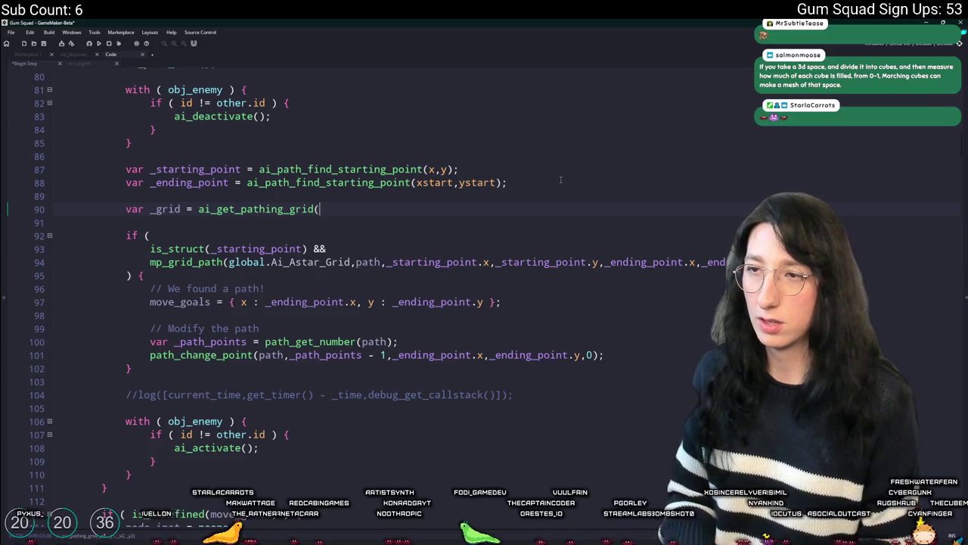
pyautogui.moveTo(718, 262); pyautogui.dragTo(389, 261)
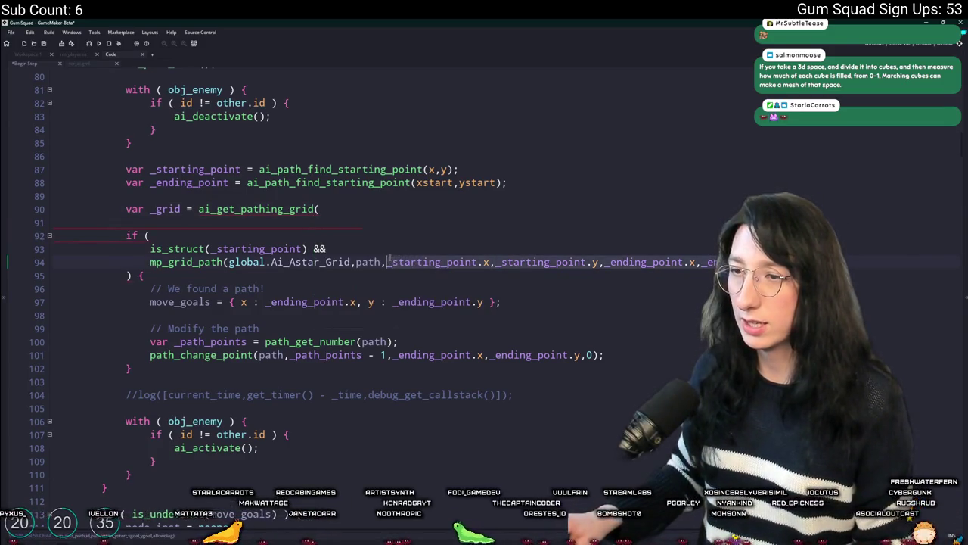
pyautogui.hotkey('ctrl', 'c')
pyautogui.click(390, 209)
pyautogui.hotkey('ctrl', 'v')
pyautogui.write(');')
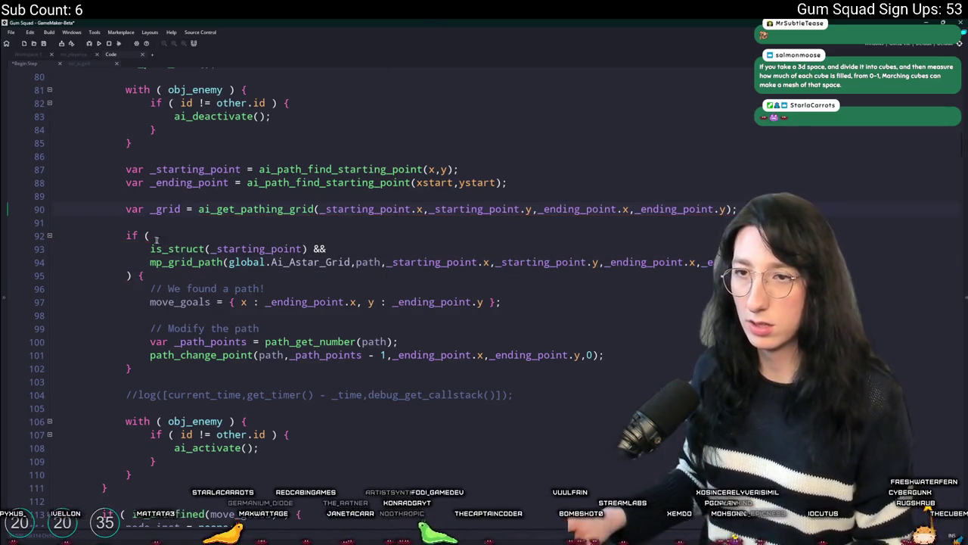
# Step: Set the call's arguments to (x,y,xstart,ystart), then open ai_path_find_starting_point's definition
pyautogui.middleClick(292, 182)
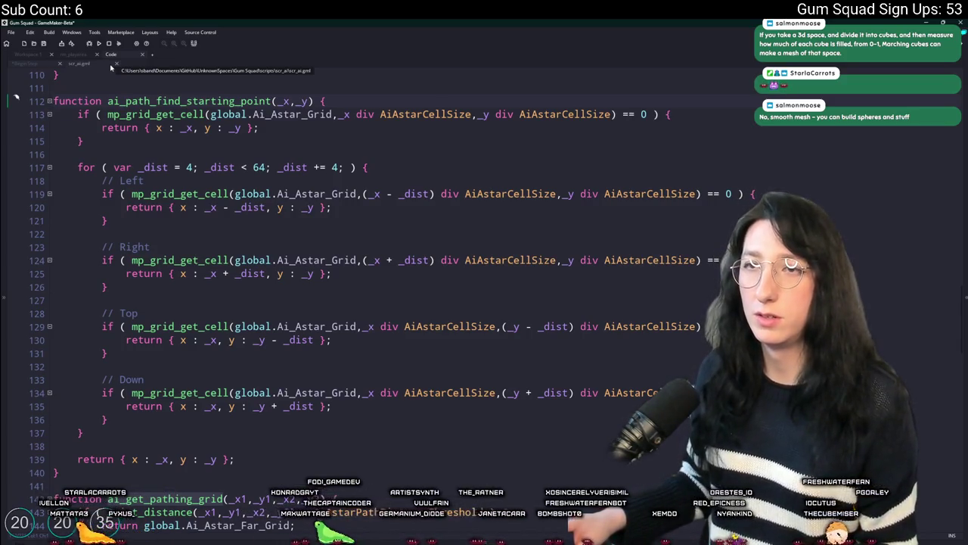
pyautogui.hotkey('alt', 'Left')
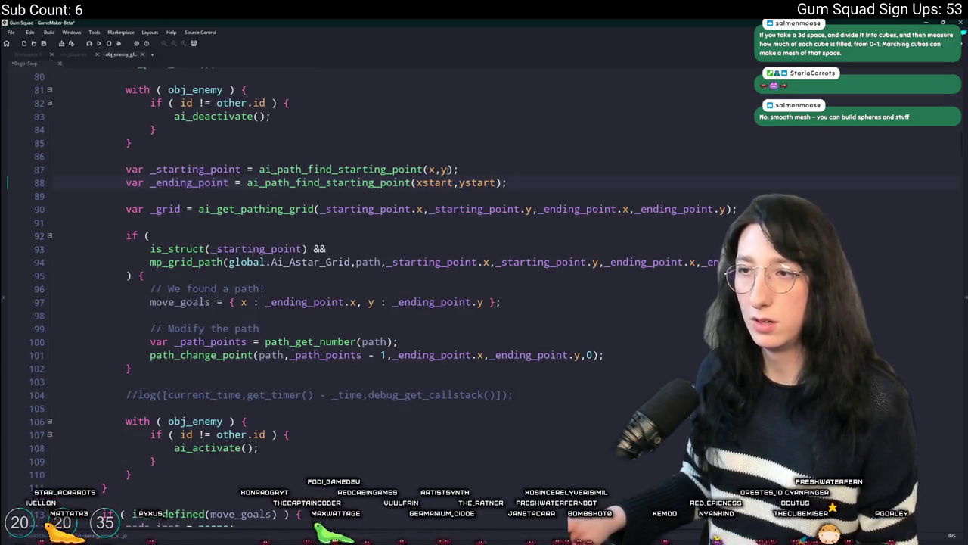
pyautogui.click(505, 209)
pyautogui.moveTo(505, 208)
pyautogui.mouseDown()
pyautogui.moveTo(532, 208)
pyautogui.moveTo(414, 182)
pyautogui.mouseUp()
pyautogui.write('x,y,_ending_poi')
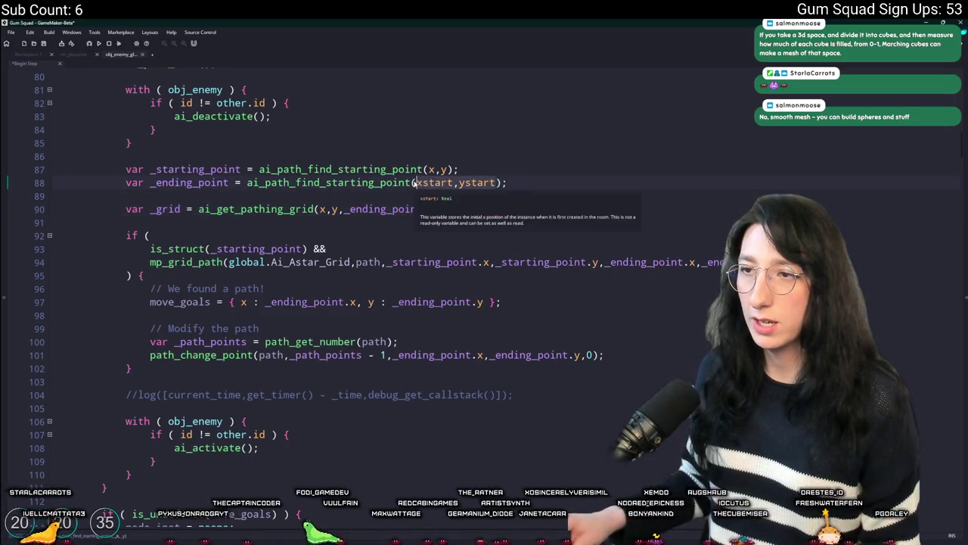
pyautogui.moveTo(535, 209); pyautogui.dragTo(343, 209)
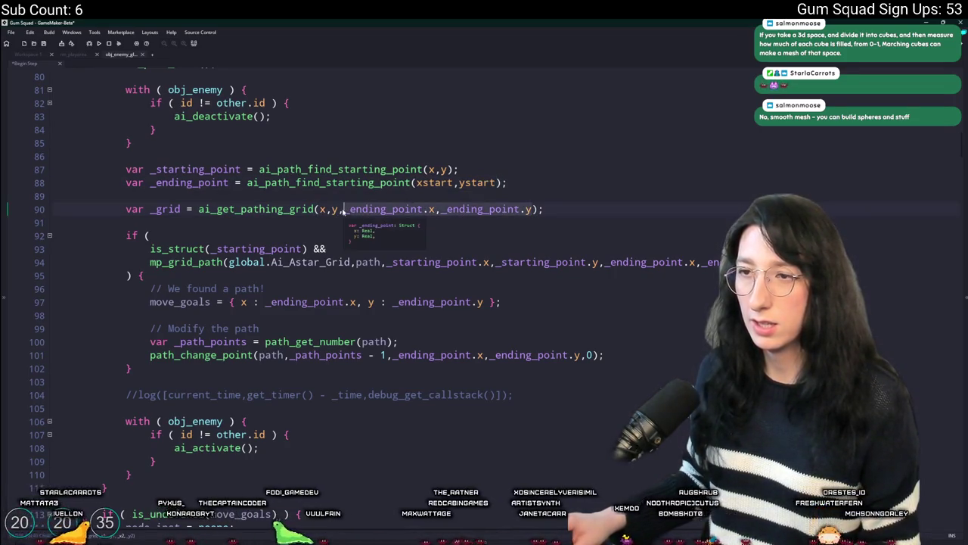
pyautogui.hotkey('ctrl', 'v')
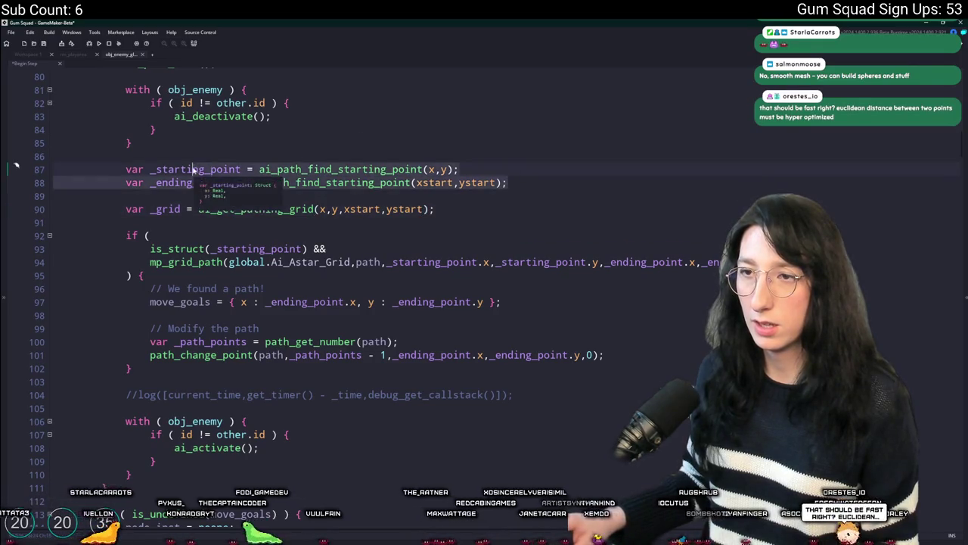
pyautogui.middleClick(335, 169)
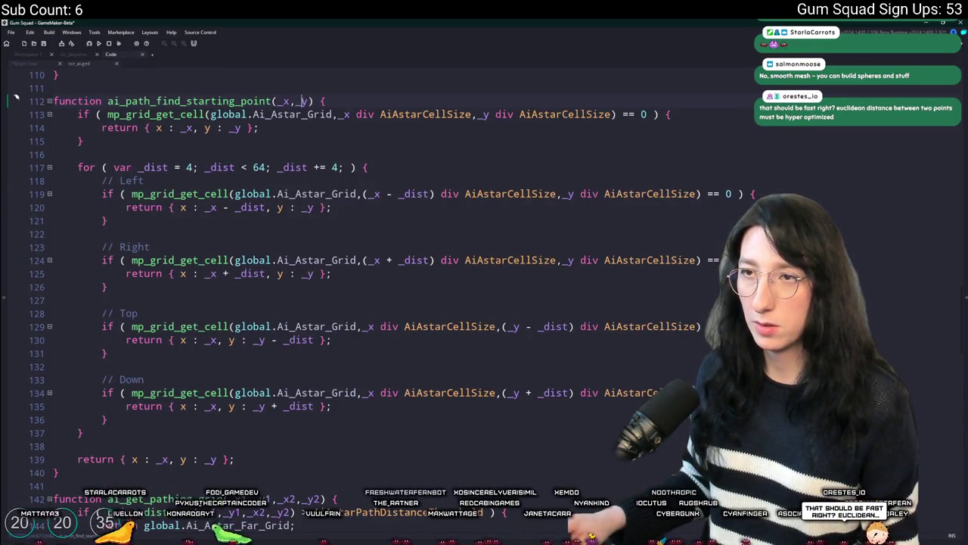
# Step: Add a _grid parameter defaulting to global.Ai_Astar_Grid to ai_path_find_starting_point
pyautogui.write(',_grid')
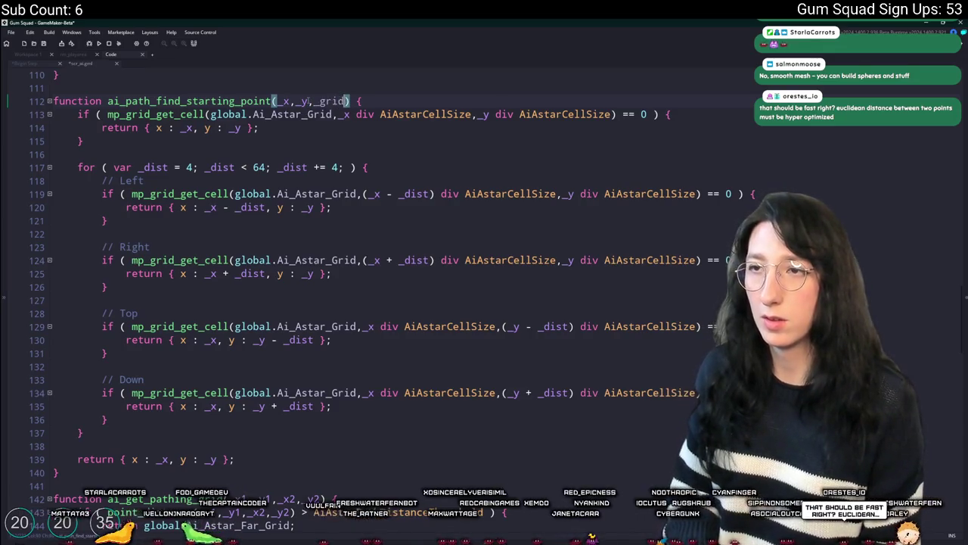
pyautogui.write('.Ai_A')
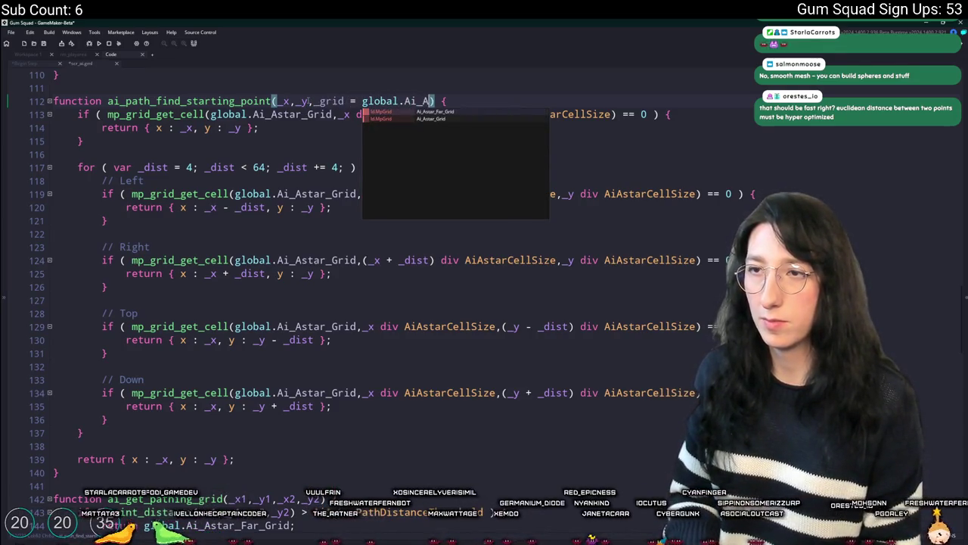
pyautogui.press('Down')
pyautogui.press('Return')
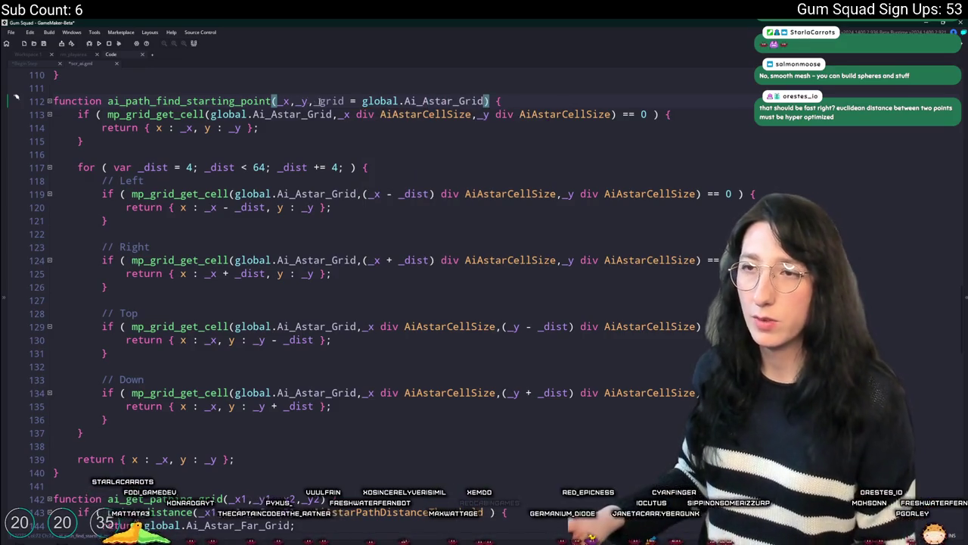
pyautogui.doubleClick(329, 102)
pyautogui.hotkey('ctrl', 'c')
# Step: Replace global.Ai_Astar_Grid with _grid on lines 113, 119, 124, 129 and 134, then close scr_ai_grid
pyautogui.moveTo(330, 114); pyautogui.dragTo(211, 115)
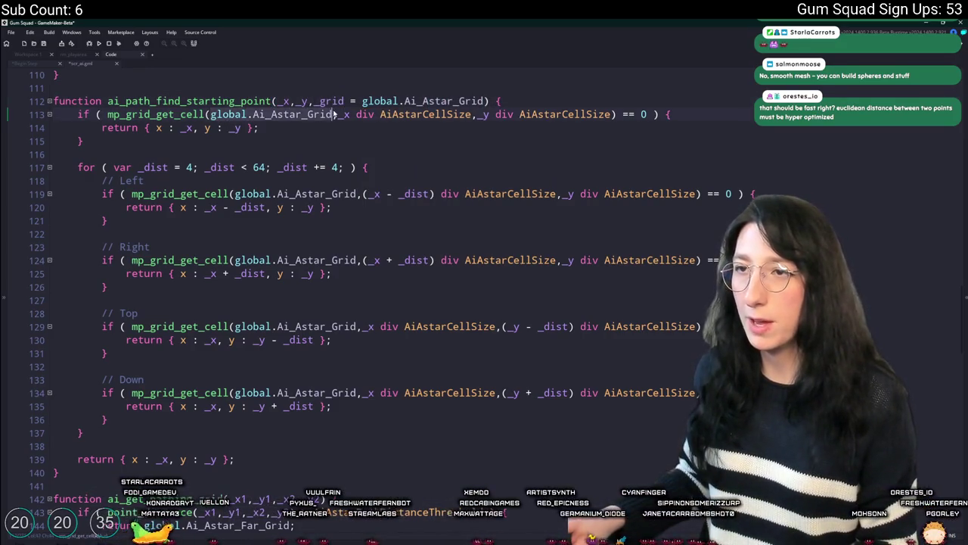
pyautogui.hotkey('ctrl', 'v')
pyautogui.moveTo(356, 194); pyautogui.dragTo(235, 194)
pyautogui.hotkey('ctrl', 'v')
pyautogui.click(363, 260)
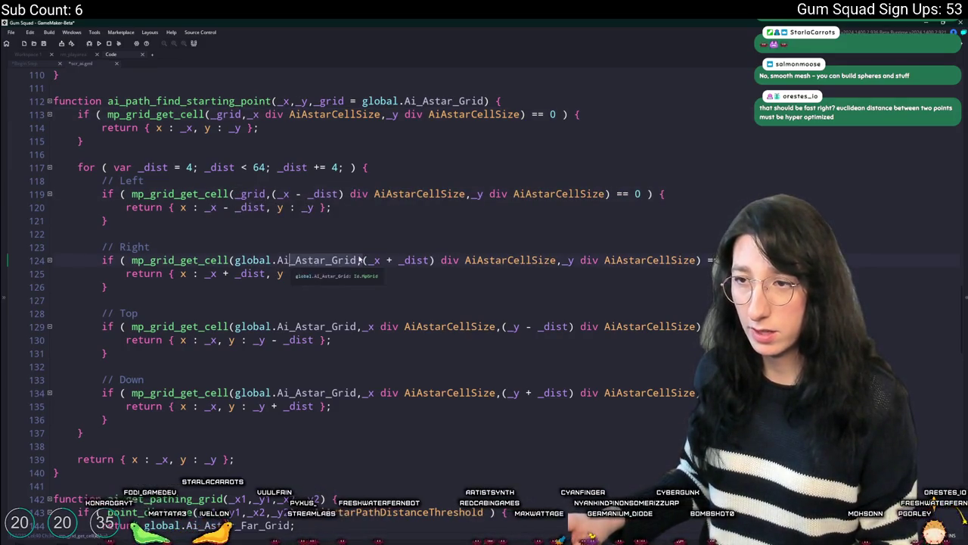
pyautogui.moveTo(357, 260); pyautogui.dragTo(237, 261)
pyautogui.hotkey('ctrl', 'v')
pyautogui.moveTo(234, 326); pyautogui.dragTo(357, 327)
pyautogui.hotkey('ctrl', 'v')
pyautogui.click(358, 393)
pyautogui.moveTo(358, 393); pyautogui.dragTo(235, 392)
pyautogui.hotkey('ctrl', 'v')
pyautogui.scroll(5, 247, 311)
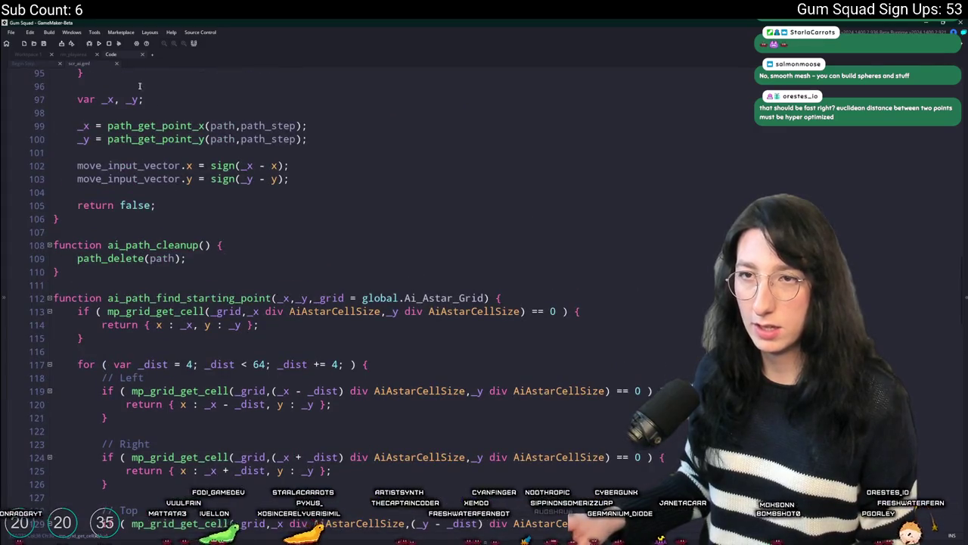
pyautogui.hotkey('ctrl', 'w')
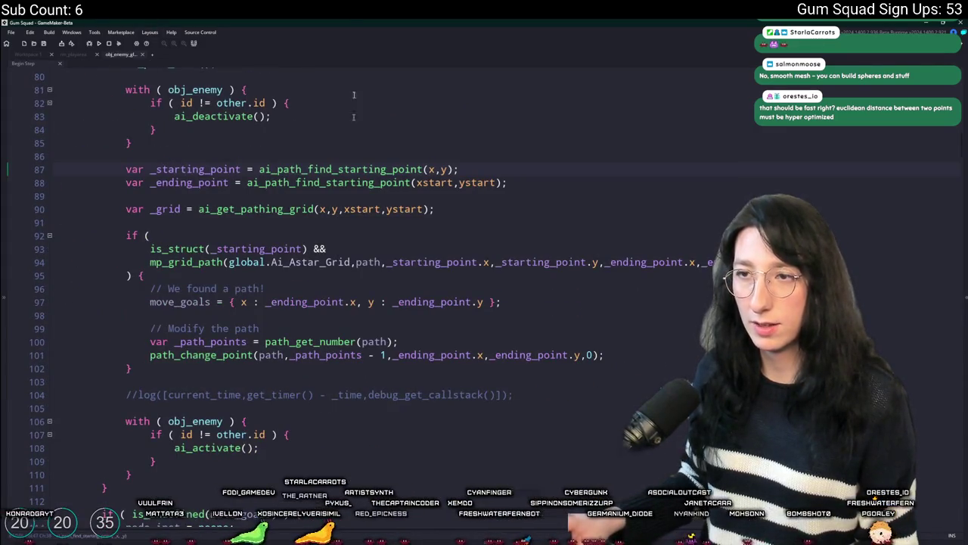
# Step: Move the _grid line above the starting and ending point lookups
pyautogui.click(217, 210)
pyautogui.click(130, 210)
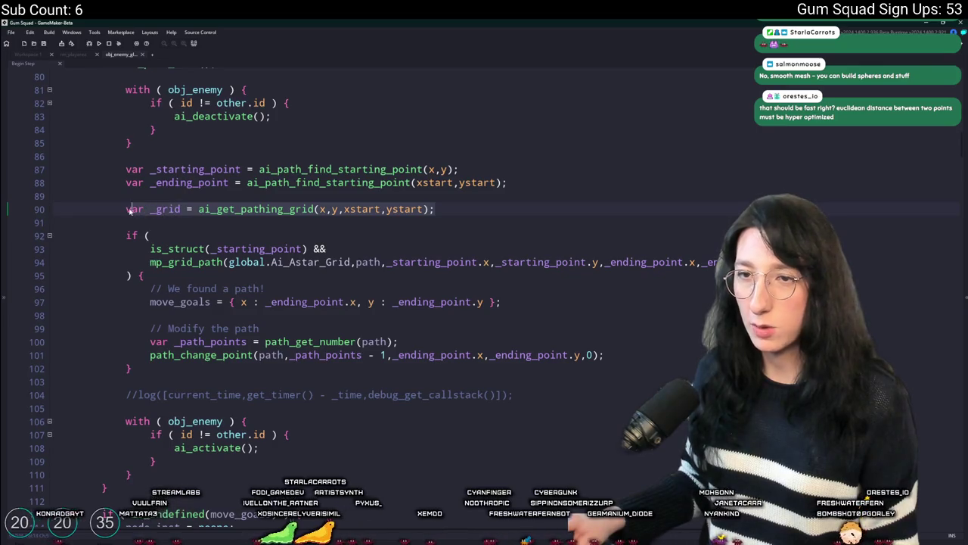
pyautogui.hotkey('shift', 'Down')
pyautogui.hotkey('shift', 'Down')
pyautogui.press('Delete')
pyautogui.click(509, 136)
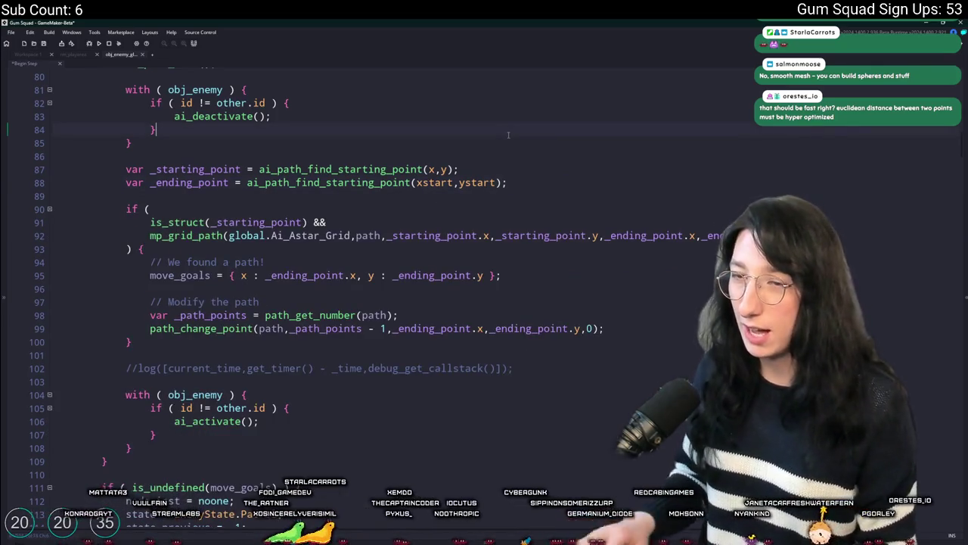
pyautogui.press('Return')
pyautogui.press('Return')
pyautogui.hotkey('ctrl', 'v')
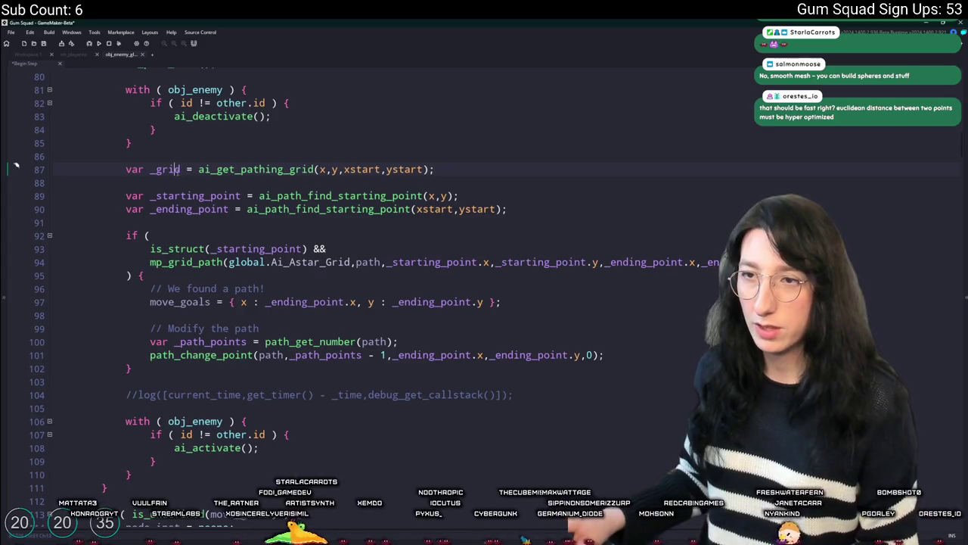
# Step: Pass _grid to the starting-point call and to mp_grid_path instead of the global grid
pyautogui.click(451, 196)
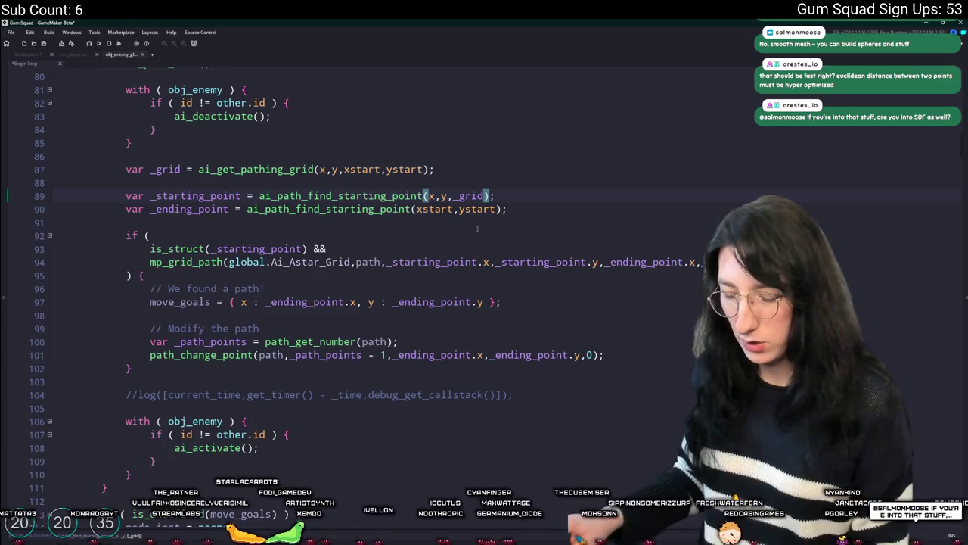
pyautogui.write('_grid')
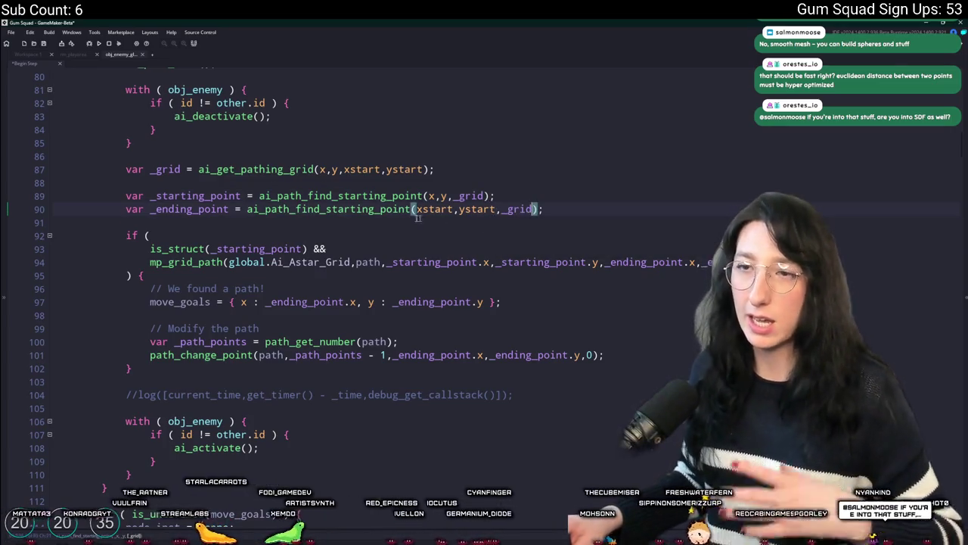
pyautogui.middleClick(282, 202)
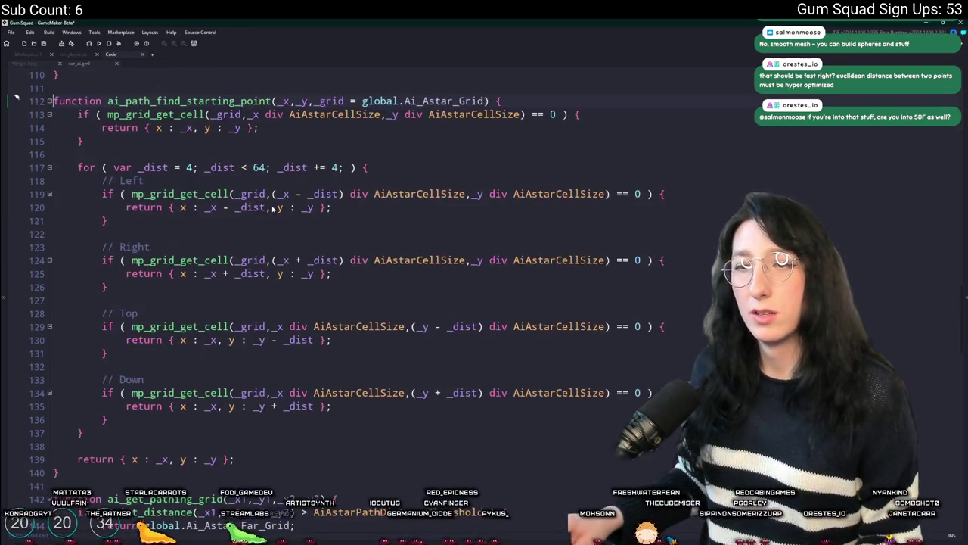
pyautogui.click(115, 64)
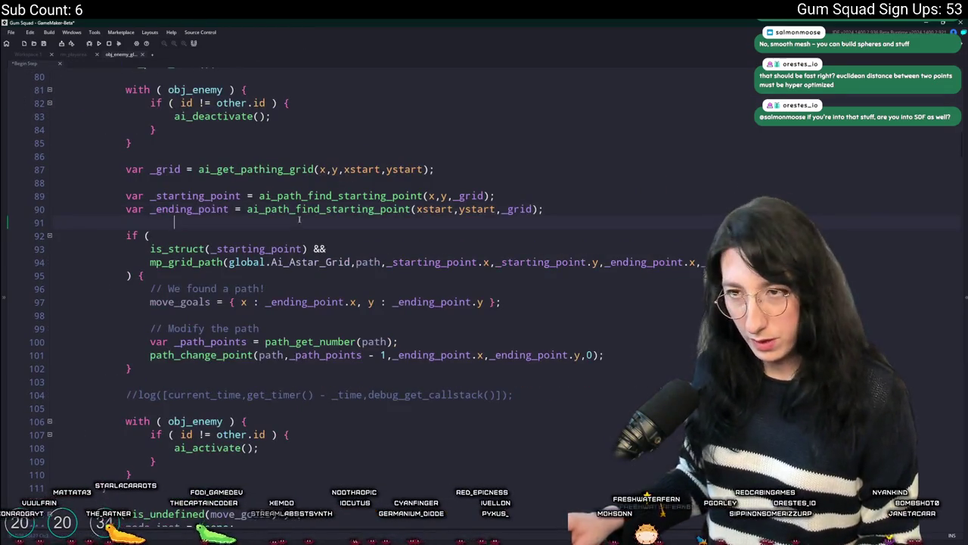
pyautogui.moveTo(352, 261); pyautogui.dragTo(228, 261)
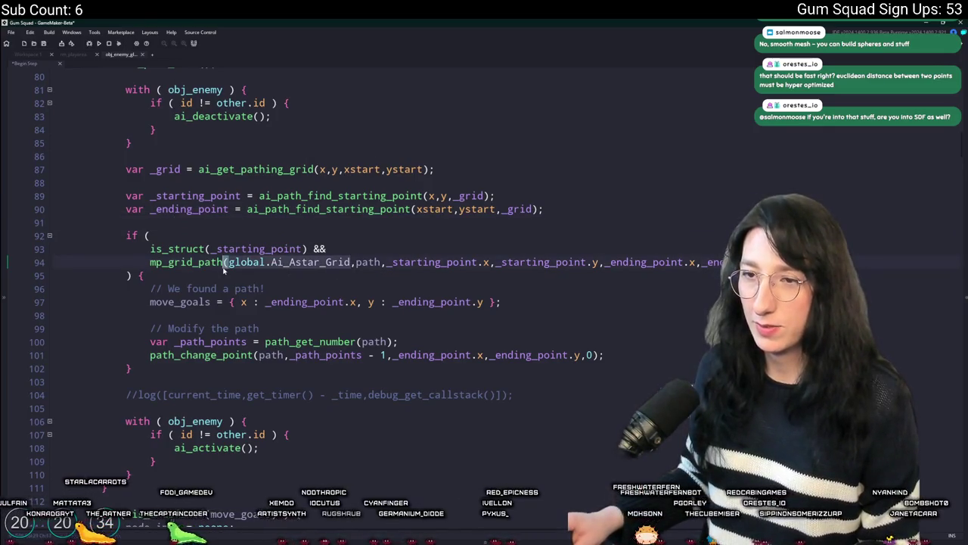
pyautogui.write('_grid')
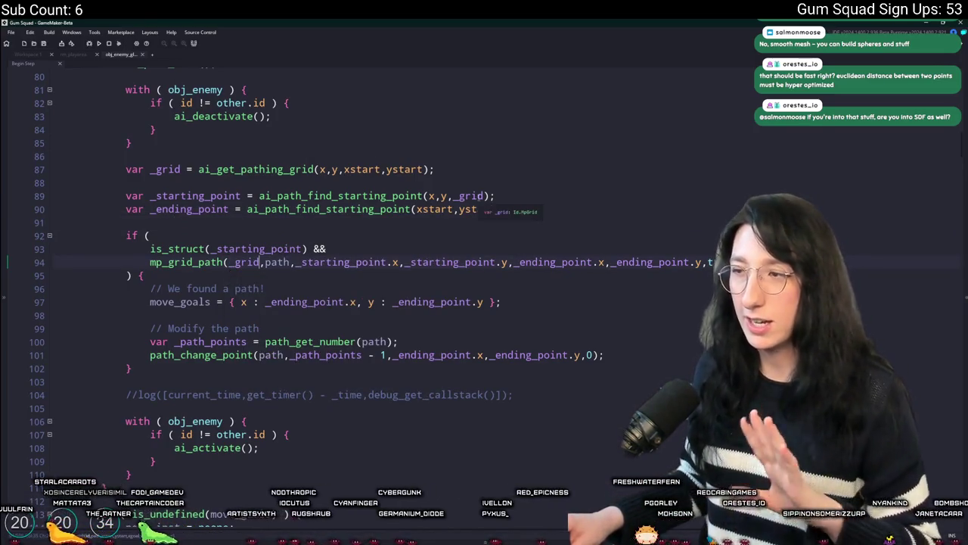
# Step: Build and run Gum Squad with F5
pyautogui.scroll(5, 524, 204)
pyautogui.scroll(-1, 523, 340)
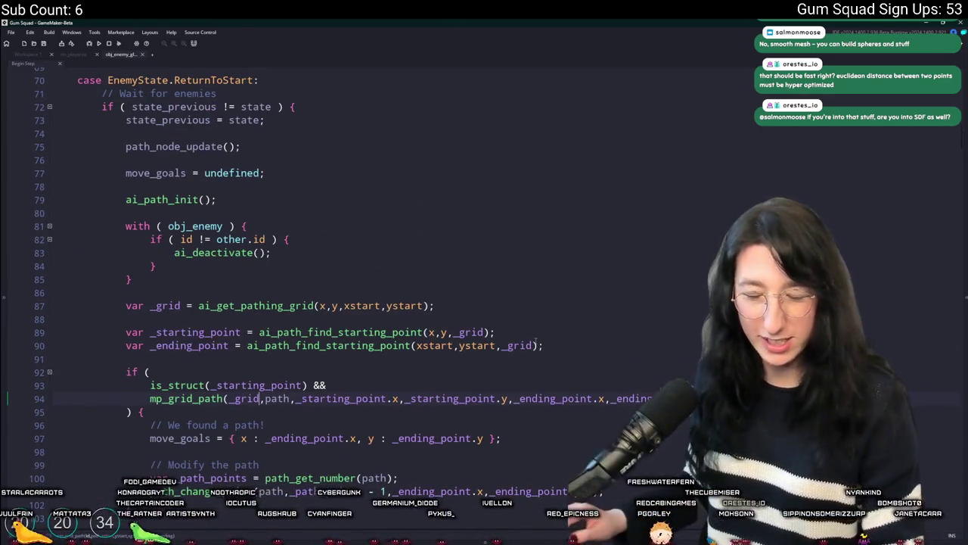
pyautogui.press('F5')
pyautogui.scroll(-3, 532, 343)
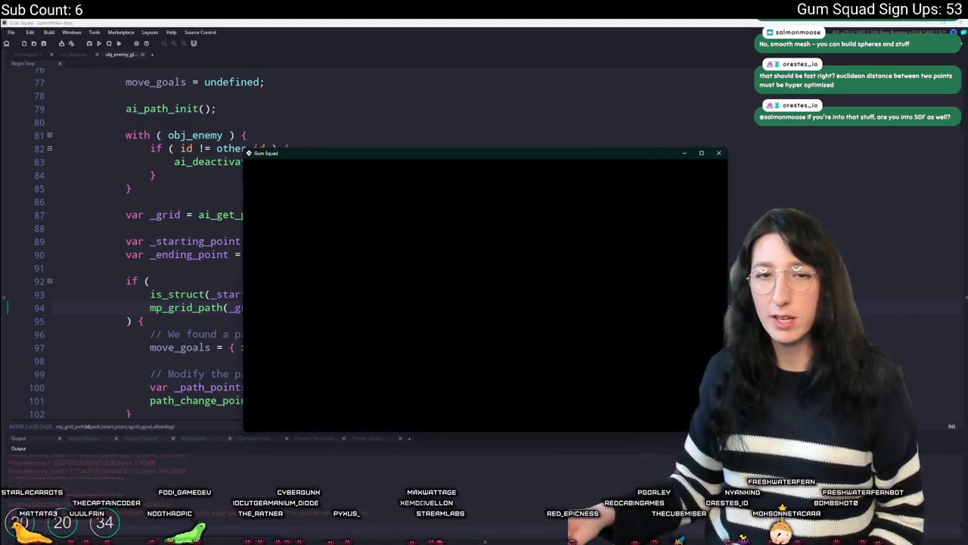
# Step: Start a New World, create a lobby, and maximize the game window
pyautogui.click(461, 333)
pyautogui.click(484, 353)
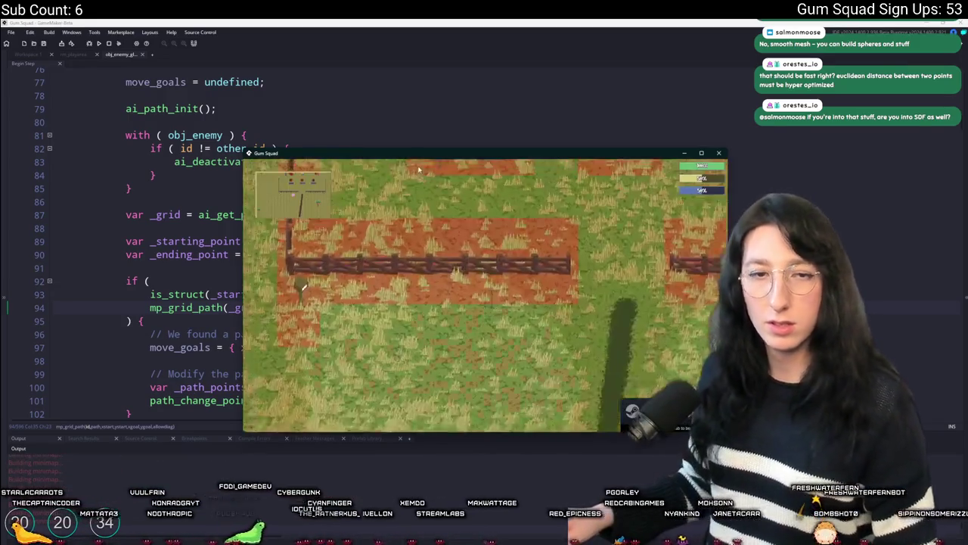
pyautogui.press('Tab')
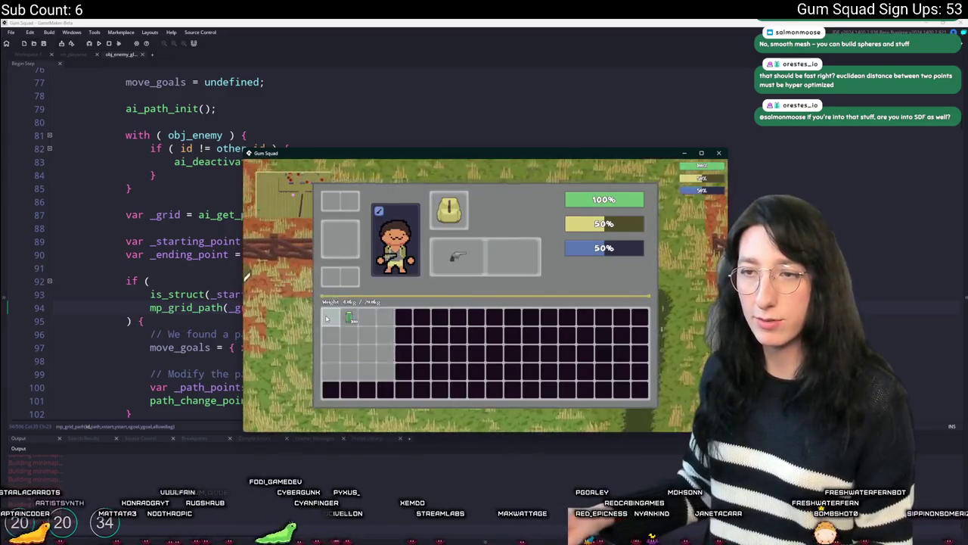
pyautogui.doubleClick(472, 153)
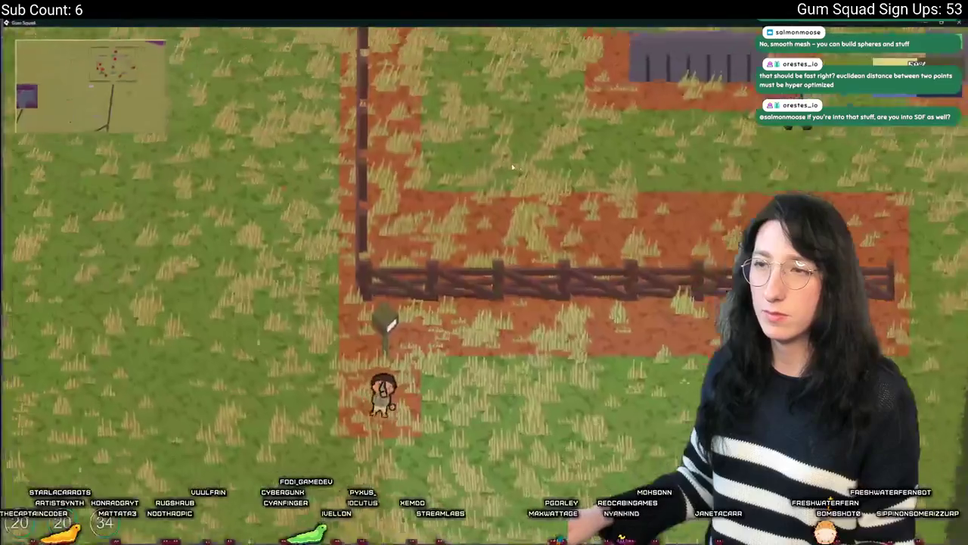
# Step: Walk the character north-west through the farmland to the purple water's shoreline
pyautogui.press('a')
pyautogui.press('w')
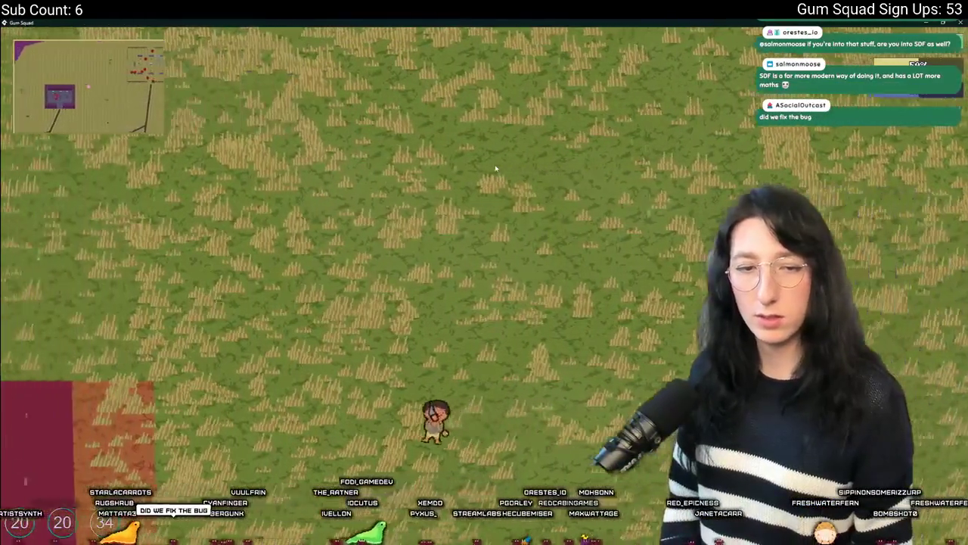
pyautogui.press('s')
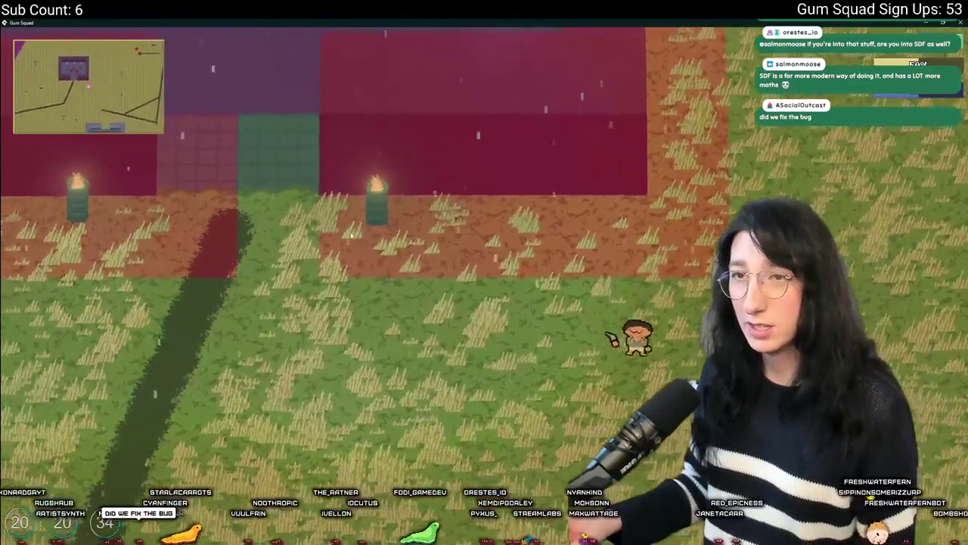
pyautogui.press('a')
pyautogui.press('w')
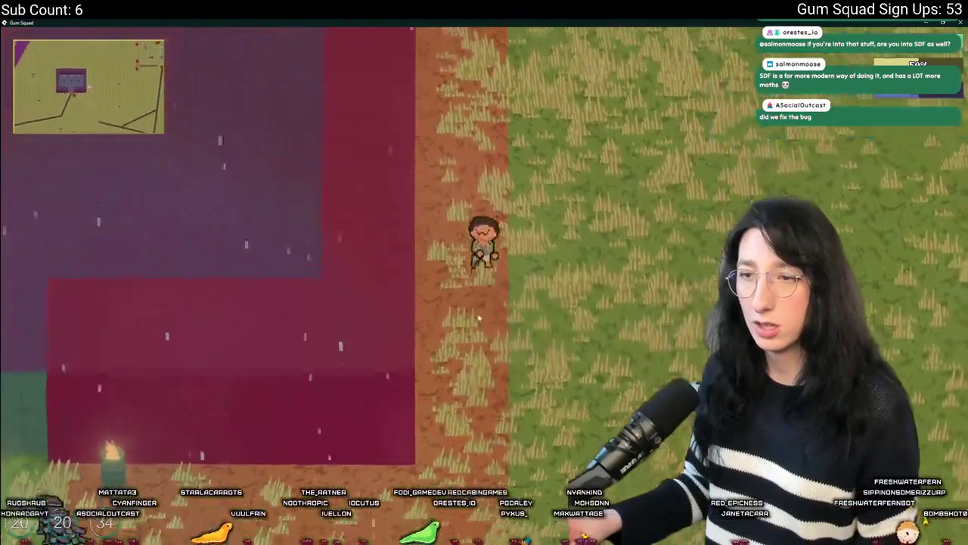
pyautogui.press('w')
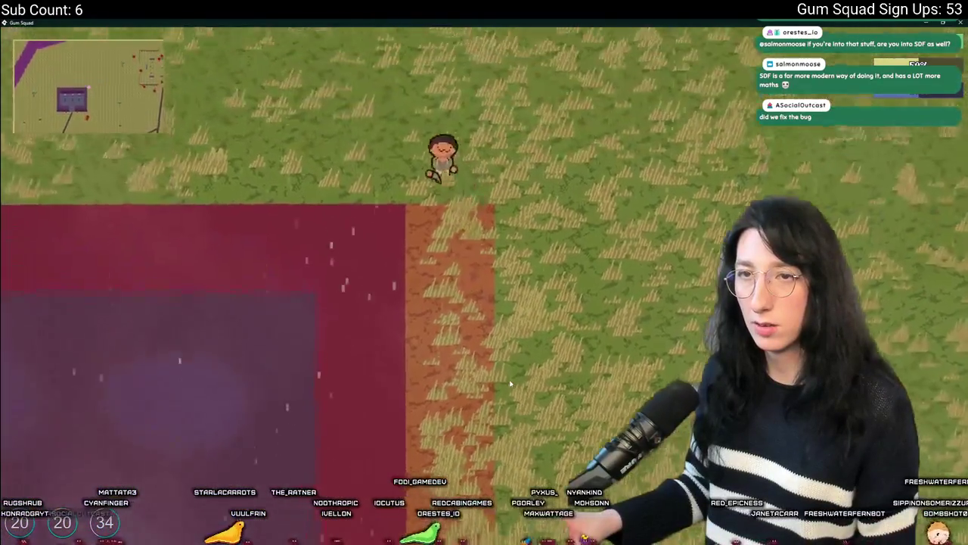
pyautogui.press('a')
pyautogui.press('w')
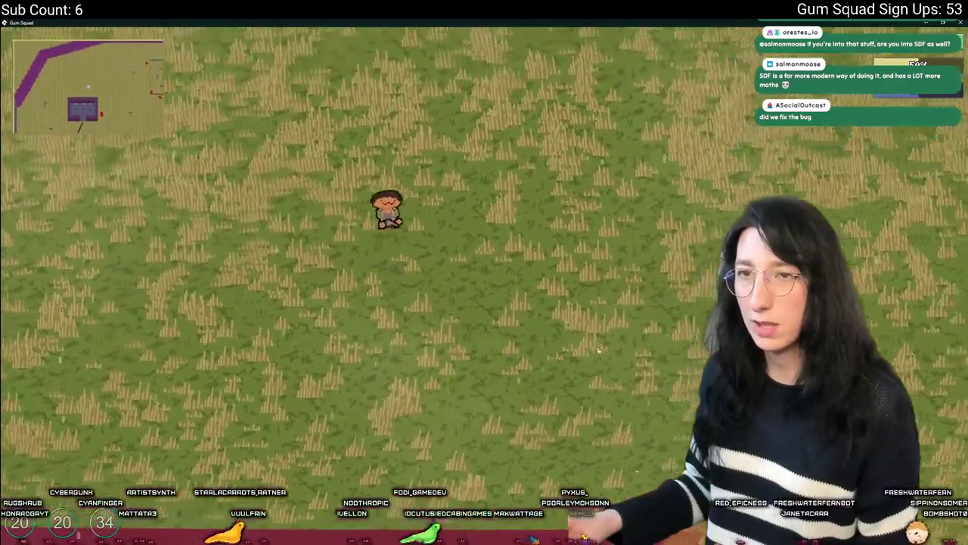
pyautogui.press('w')
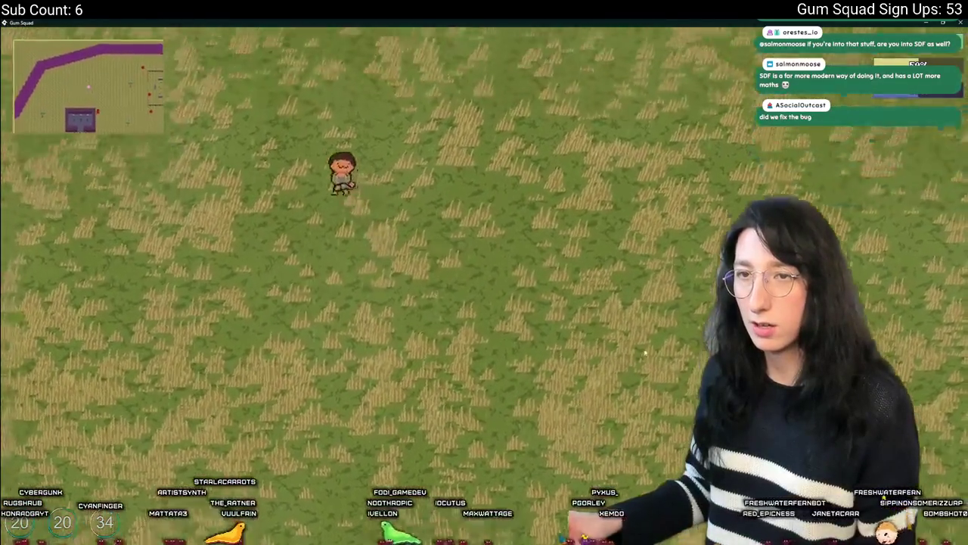
pyautogui.press('w')
pyautogui.press('a')
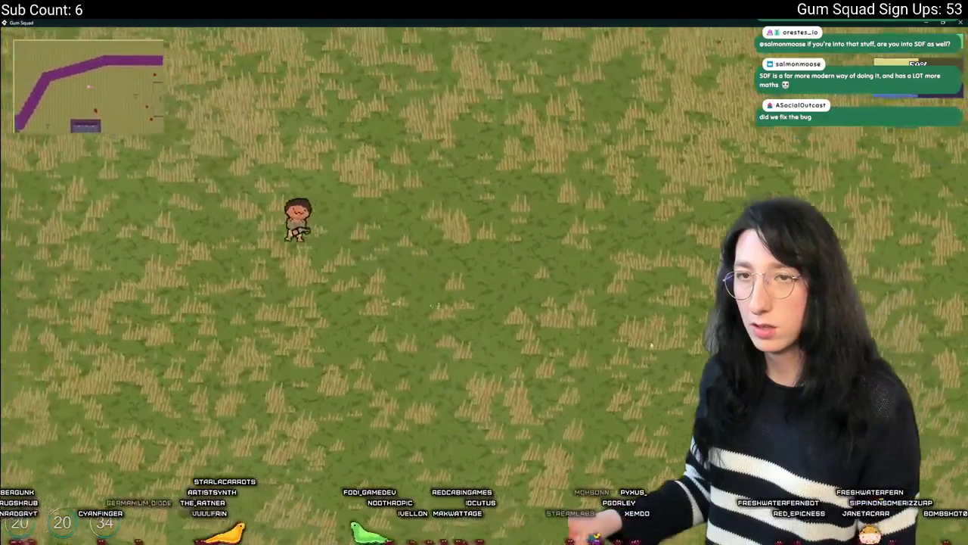
pyautogui.press('w')
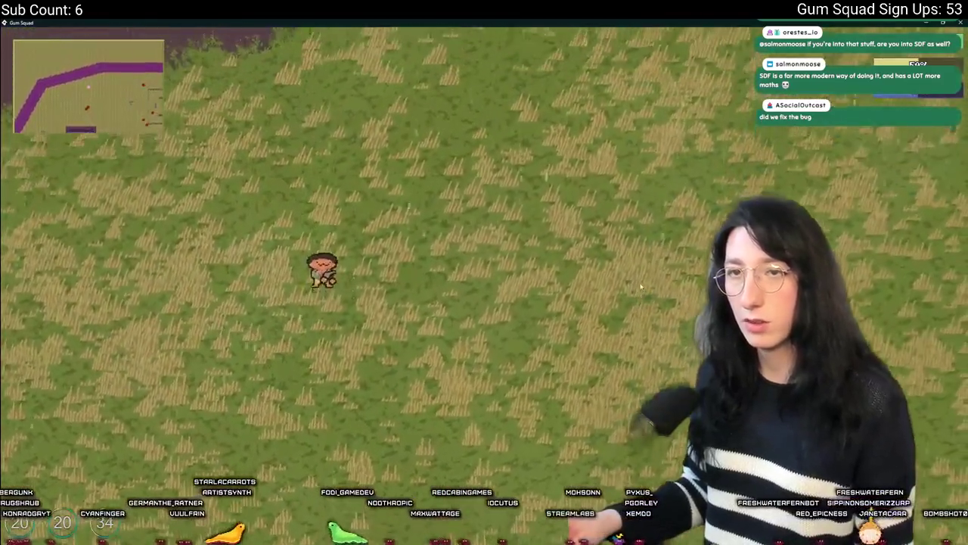
pyautogui.click(641, 286)
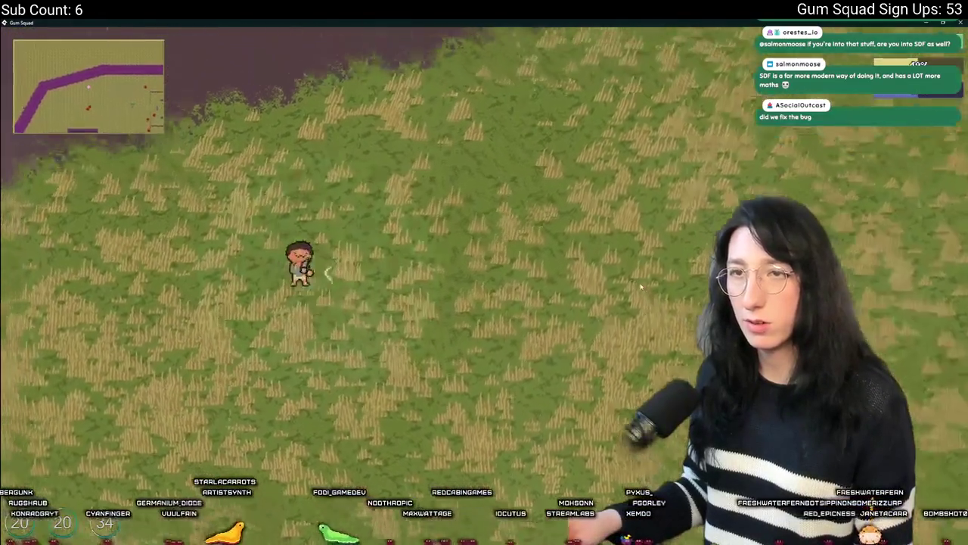
pyautogui.press('w')
pyautogui.press('w')
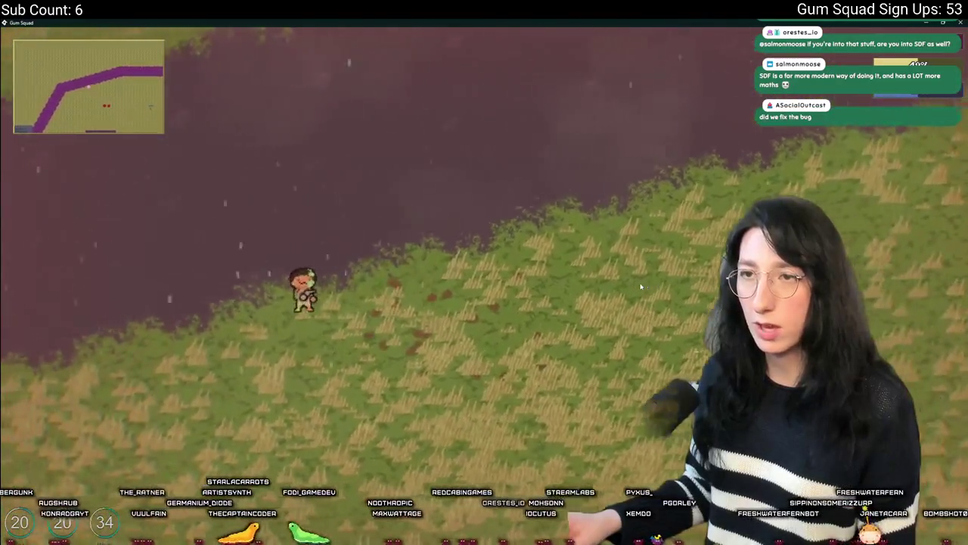
pyautogui.press('w')
# Step: Walk east and south past the tree until two glummers approach, then close the game
pyautogui.press('d')
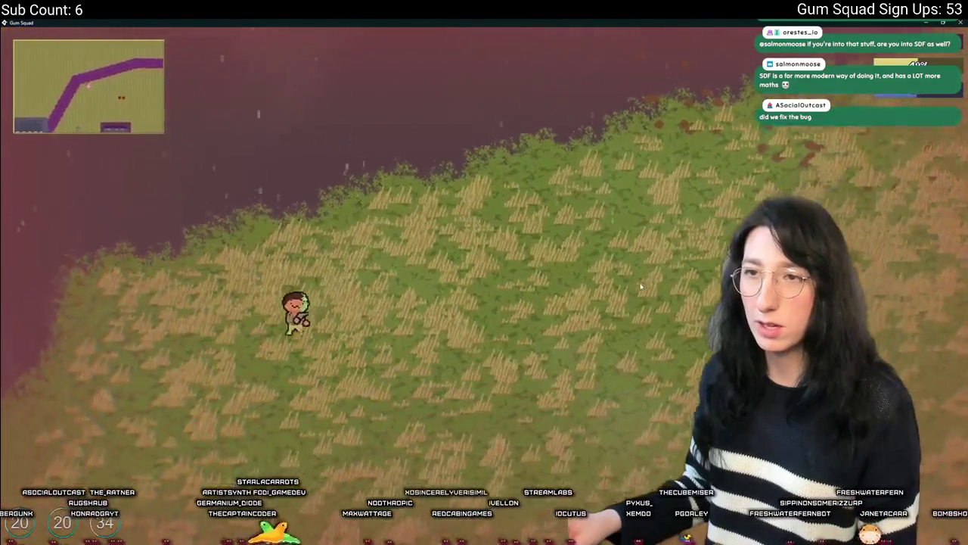
pyautogui.press('s')
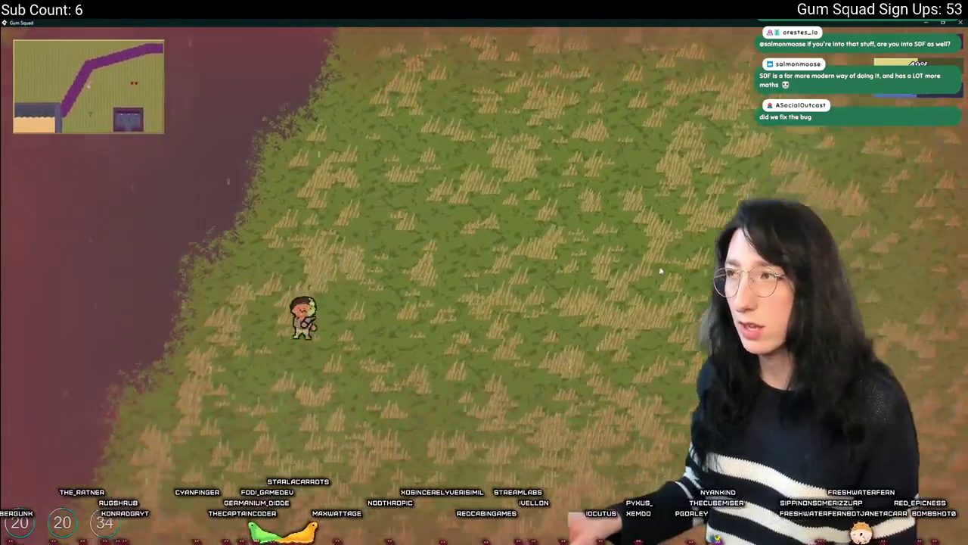
pyautogui.press('d')
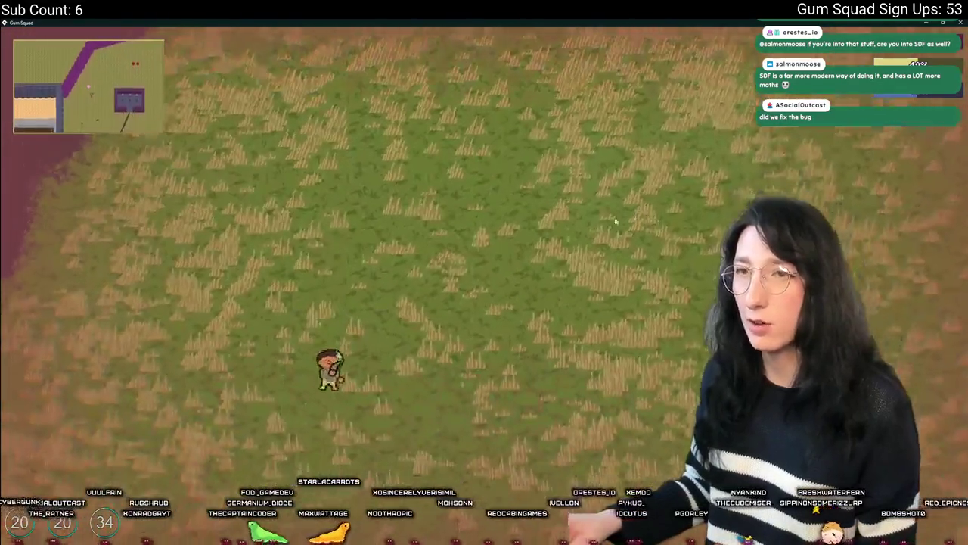
pyautogui.press('s')
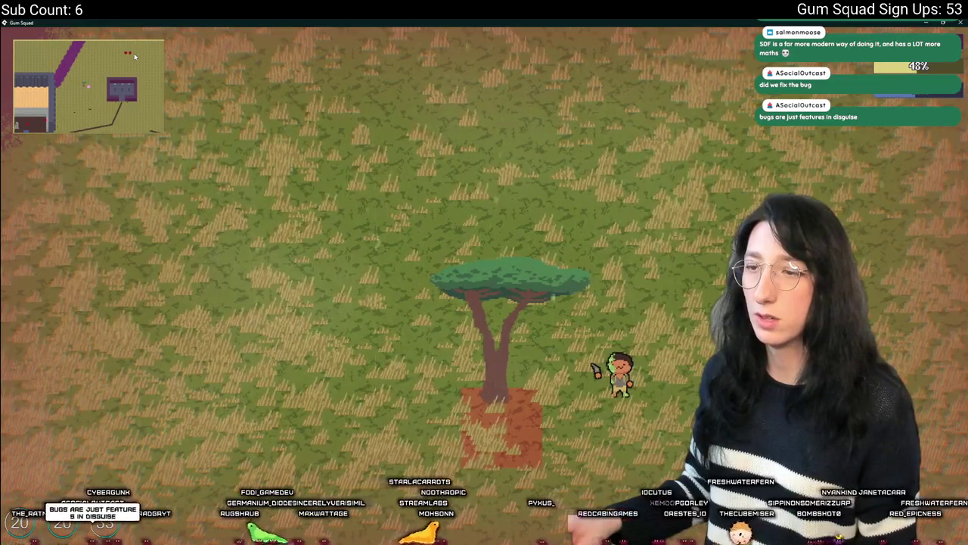
pyautogui.press('d')
pyautogui.press('d')
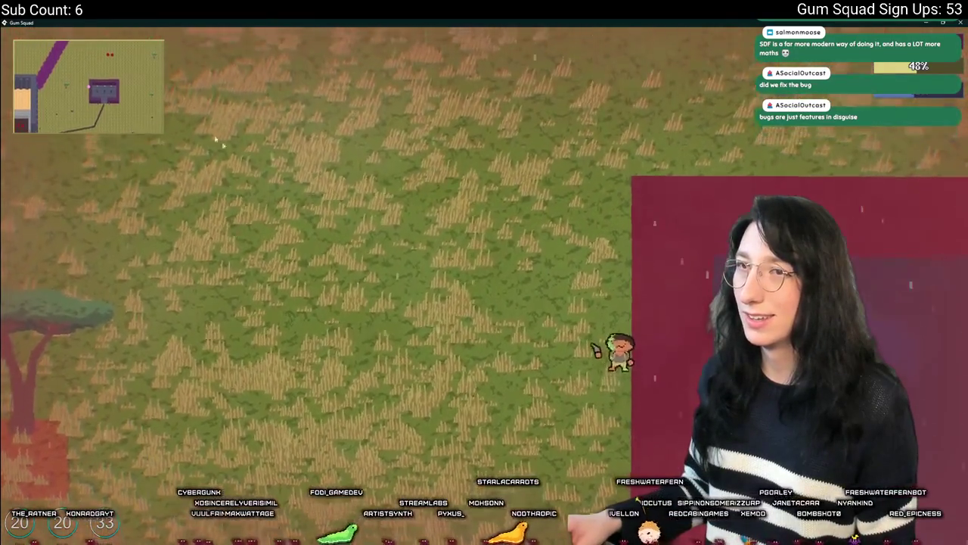
pyautogui.press('a')
pyautogui.press('a')
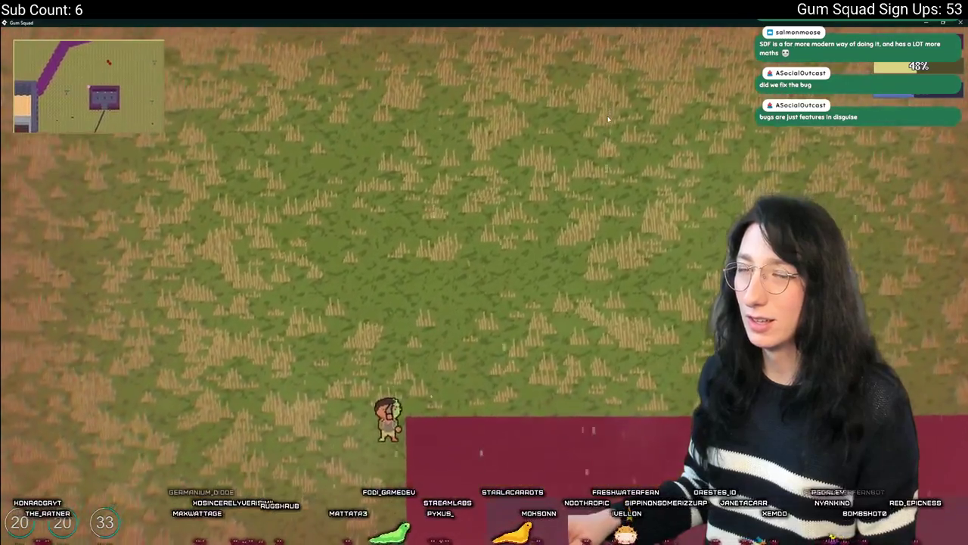
pyautogui.press('w')
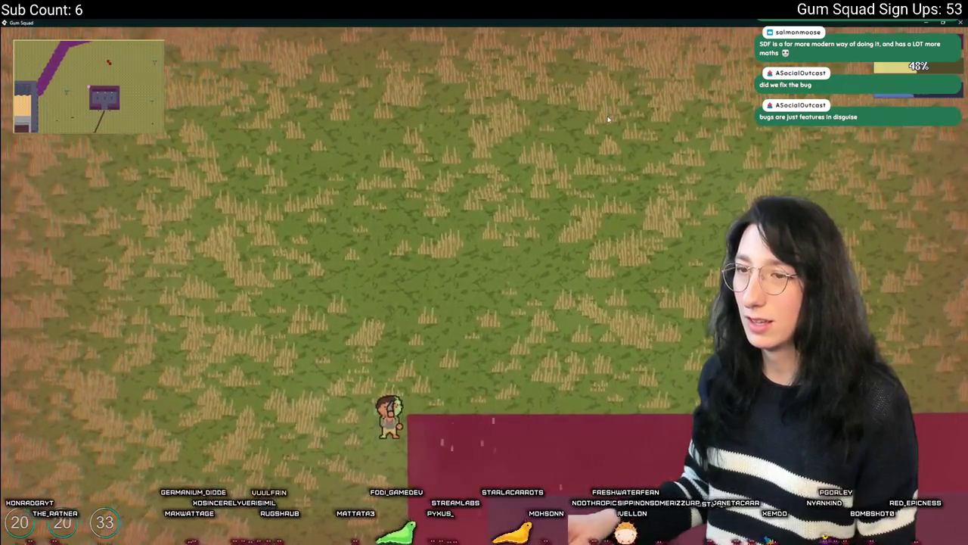
pyautogui.press('w')
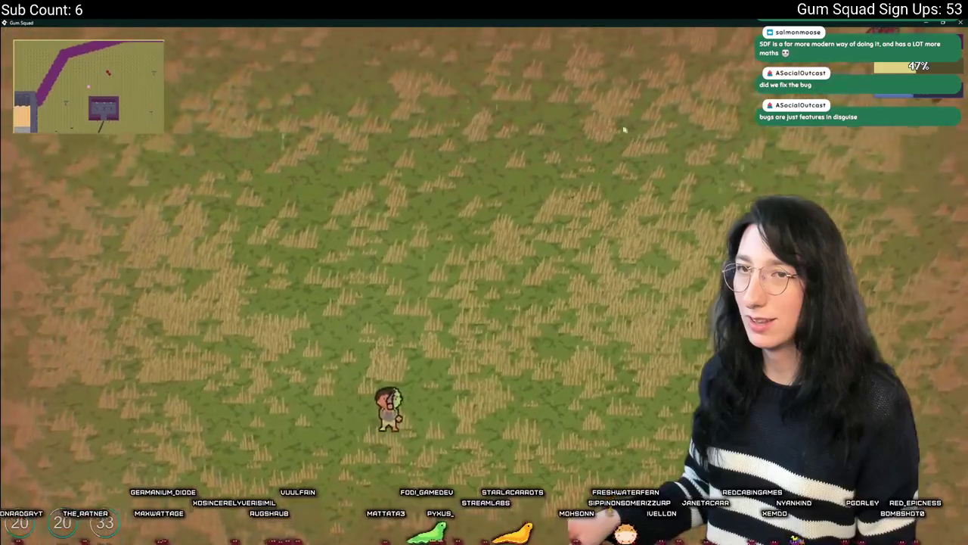
pyautogui.press('a')
pyautogui.press('w')
pyautogui.press('d')
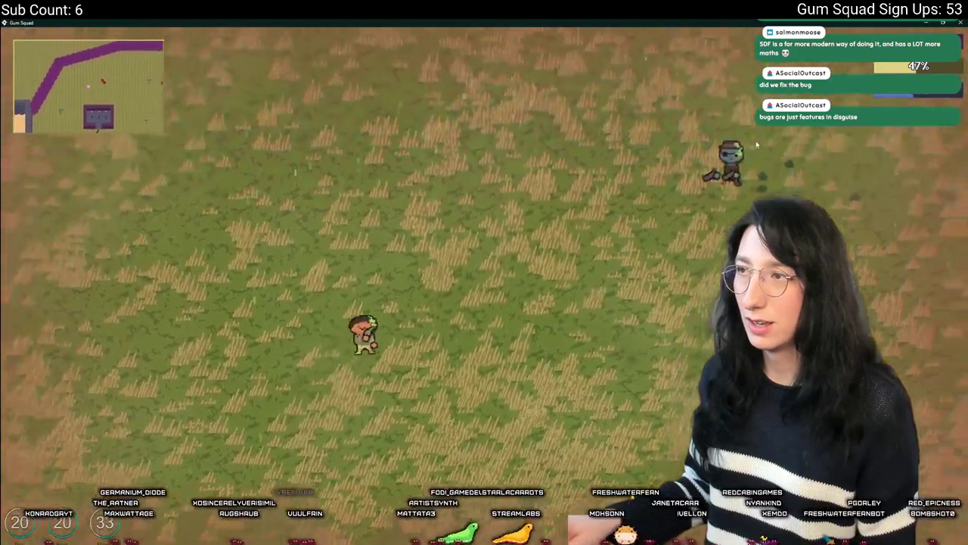
pyautogui.press('d')
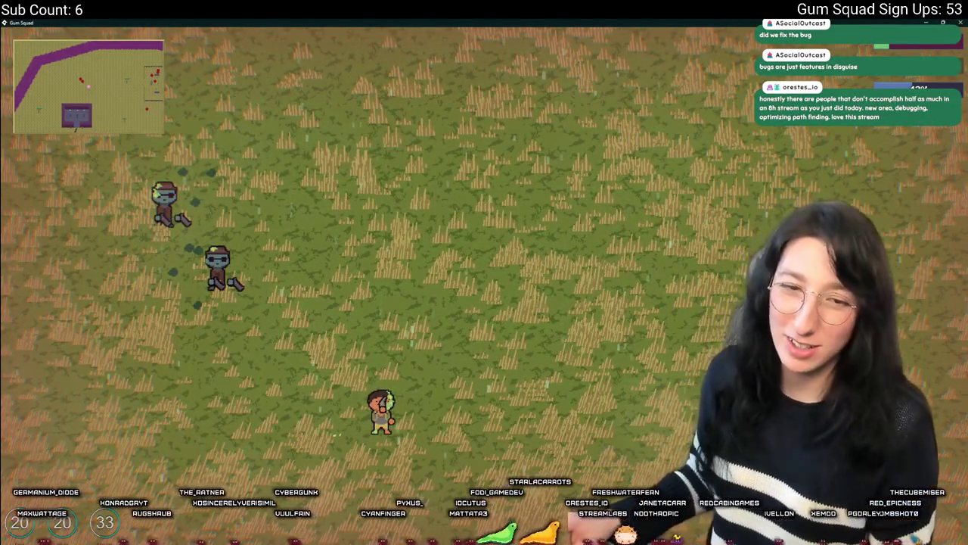
pyautogui.press('Escape')
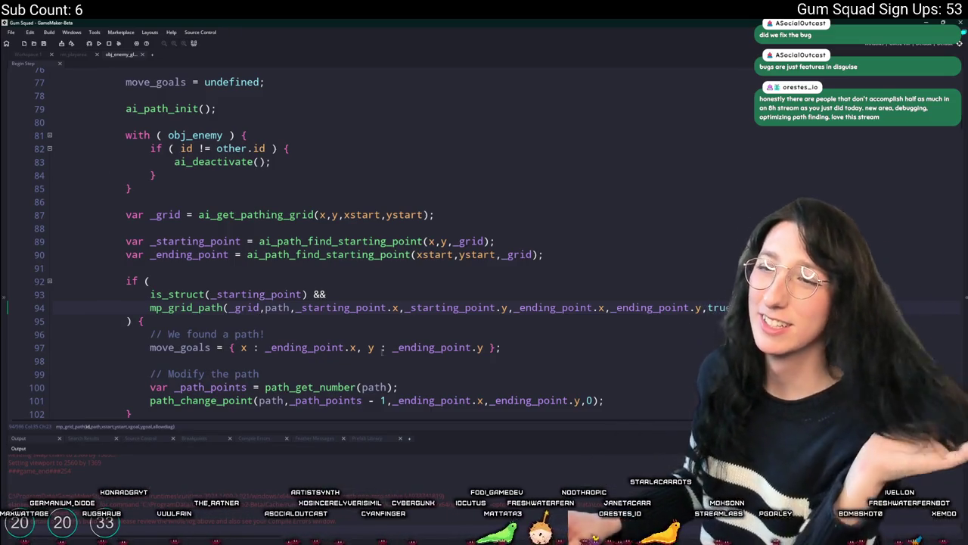
# Step: Add log("WE FOUND A PATH!"); inside the found-a-path block after line 101
pyautogui.click(495, 270)
pyautogui.scroll(-1, 436, 255)
pyautogui.click(455, 209)
pyautogui.scroll(4, 281, 262)
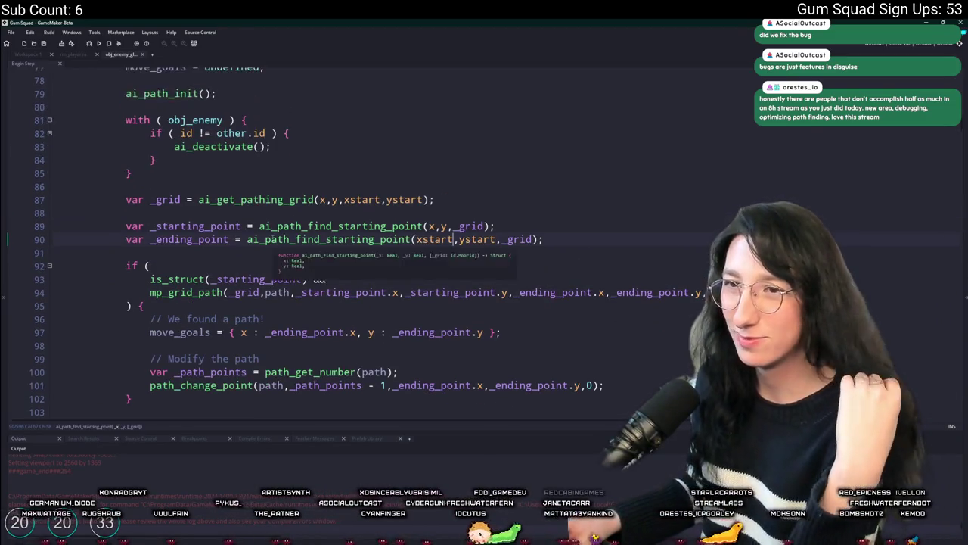
pyautogui.scroll(-4, 272, 238)
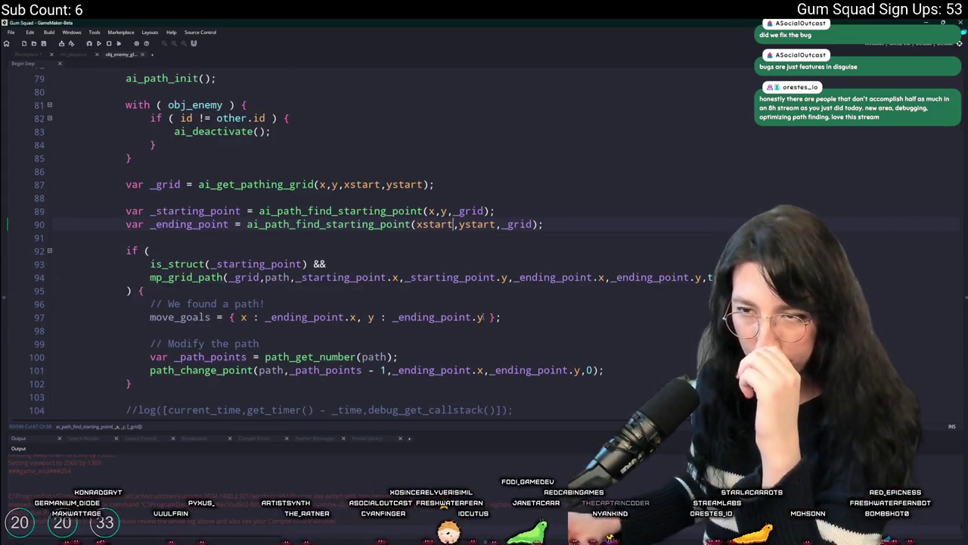
pyautogui.click(607, 291)
pyautogui.scroll(-1, 607, 290)
pyautogui.click(637, 309)
pyautogui.press('Return')
pyautogui.press('Return')
pyautogui.write('log("WE FOUND A PATH!");')
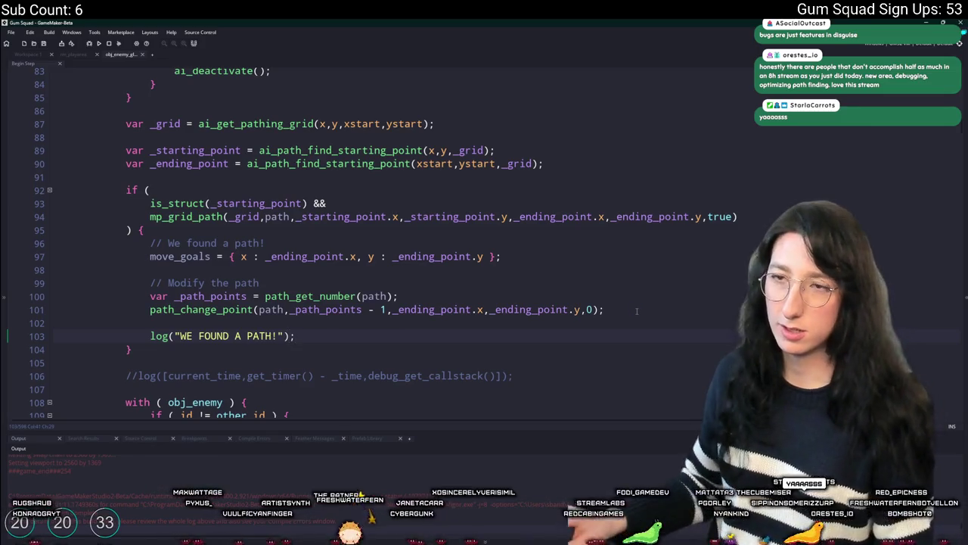
pyautogui.scroll(1, 622, 246)
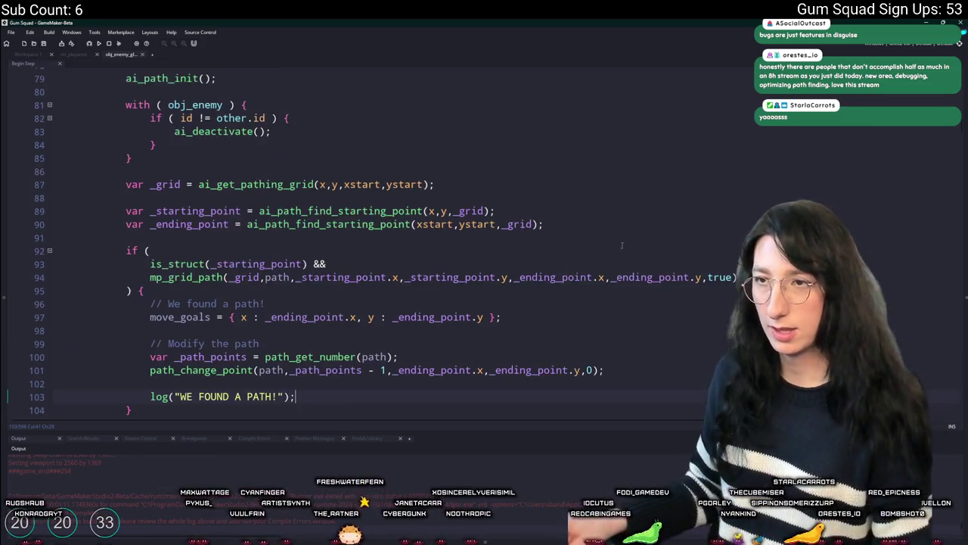
# Step: Review the ai_get_pathing_grid and ai_path_find_starting_point definitions in scr_ai_grid
pyautogui.middleClick(224, 184)
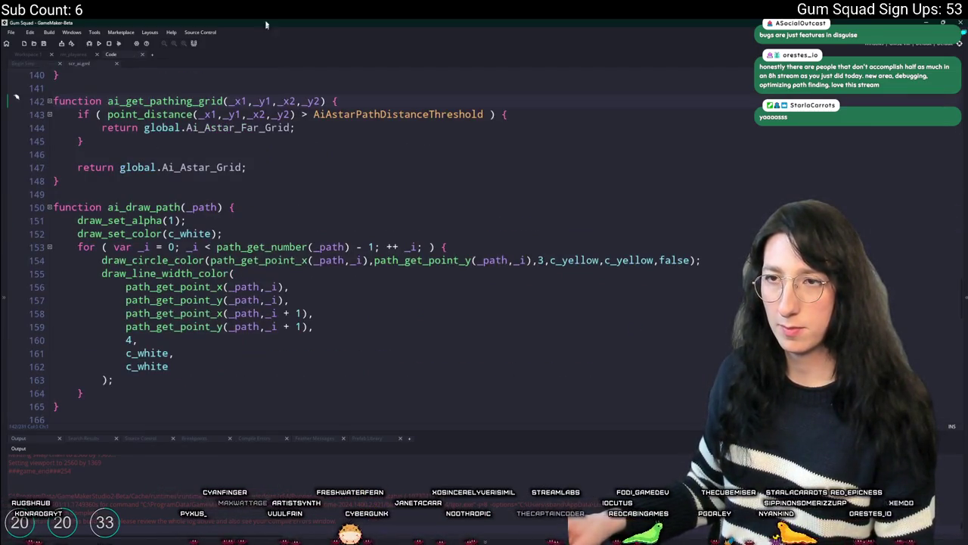
pyautogui.click(97, 64)
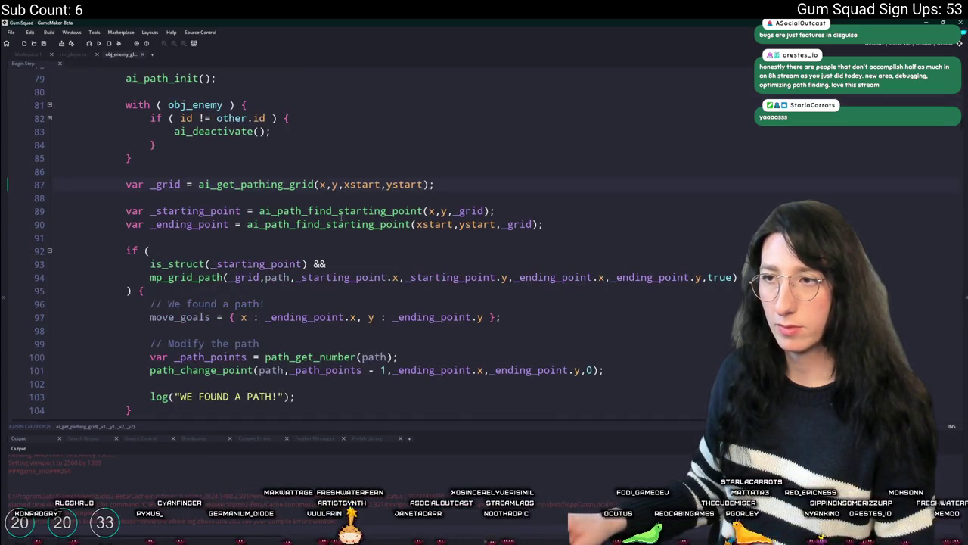
pyautogui.click(224, 211)
pyautogui.middleClick(309, 212)
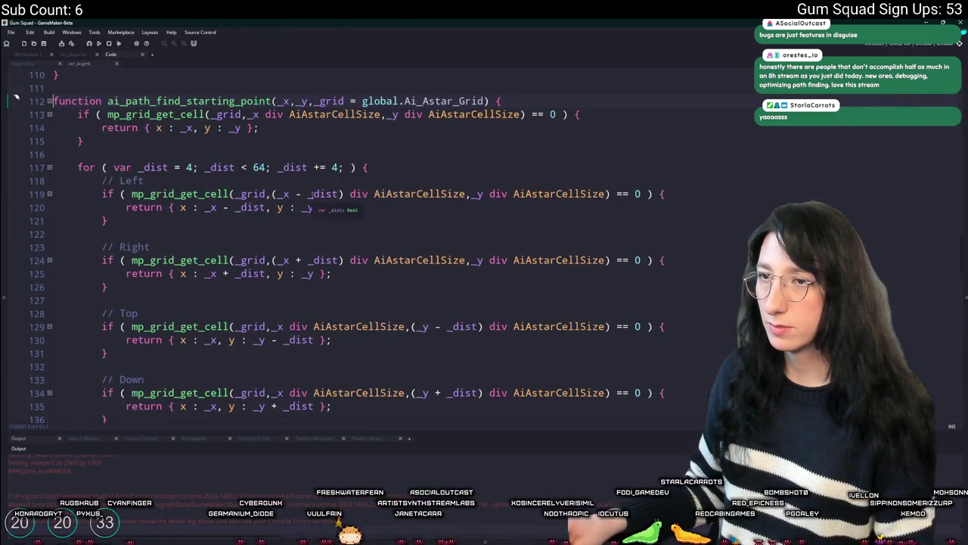
pyautogui.scroll(-2, 392, 312)
pyautogui.scroll(3, 230, 174)
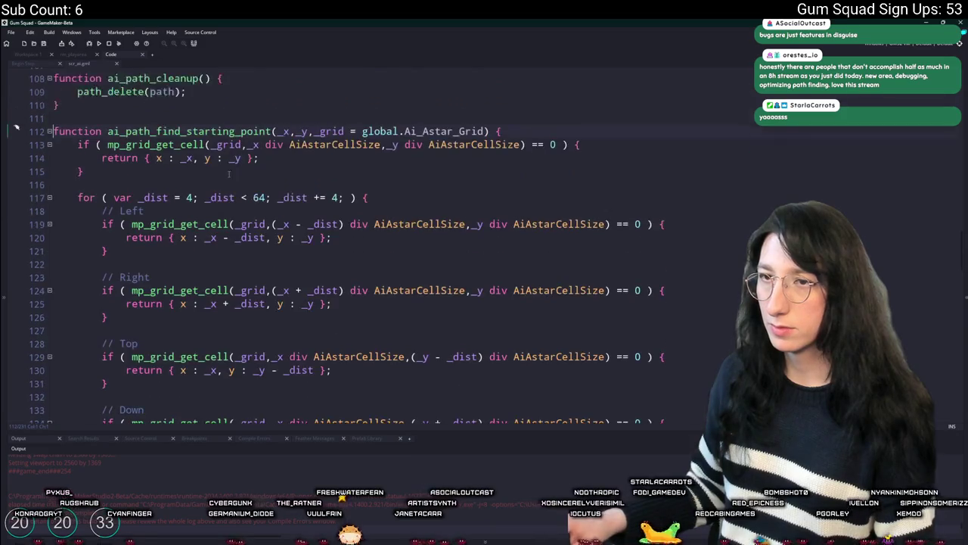
pyautogui.click(337, 197)
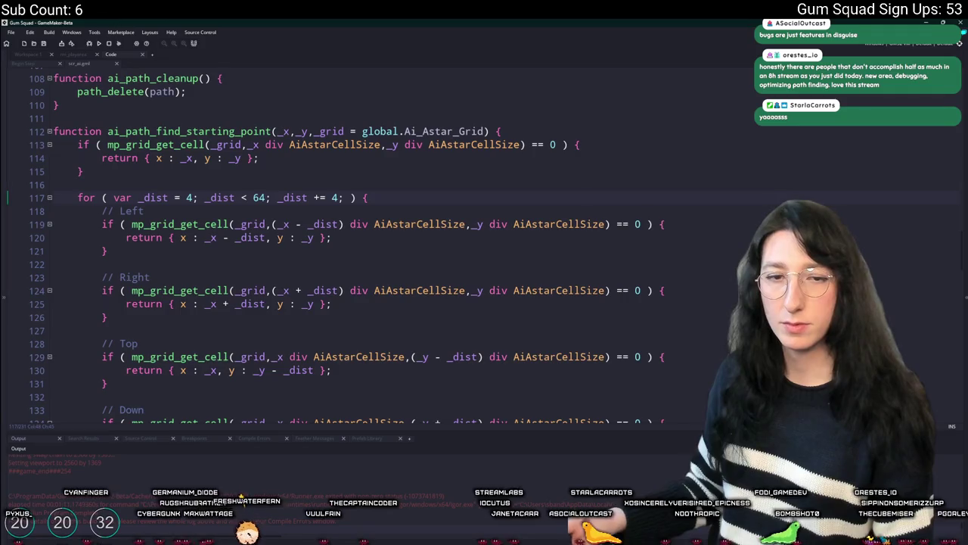
pyautogui.scroll(-5, 317, 207)
# Step: Close scr_ai_grid and scroll through the glummer's Begin Step pathfinding code
pyautogui.hotkey('ctrl', 'w')
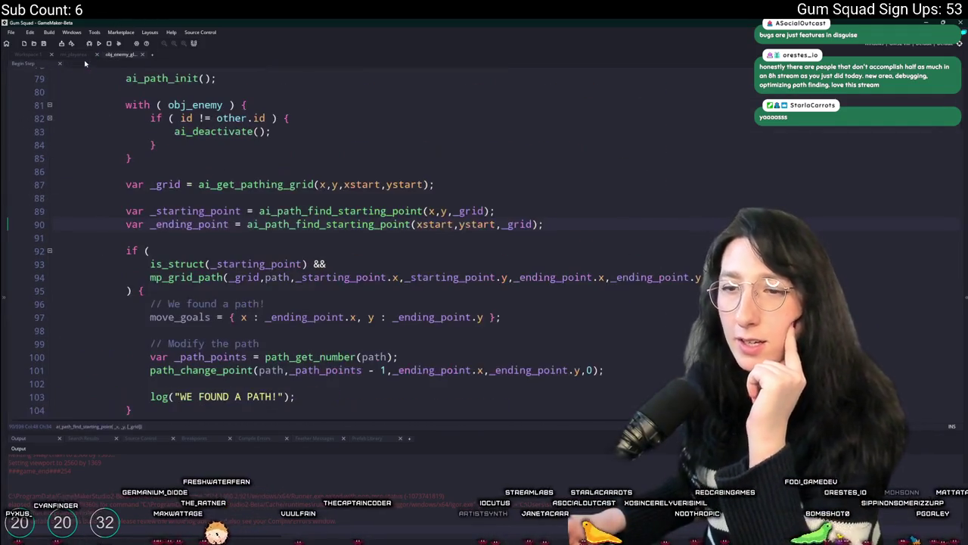
pyautogui.scroll(-4, 317, 206)
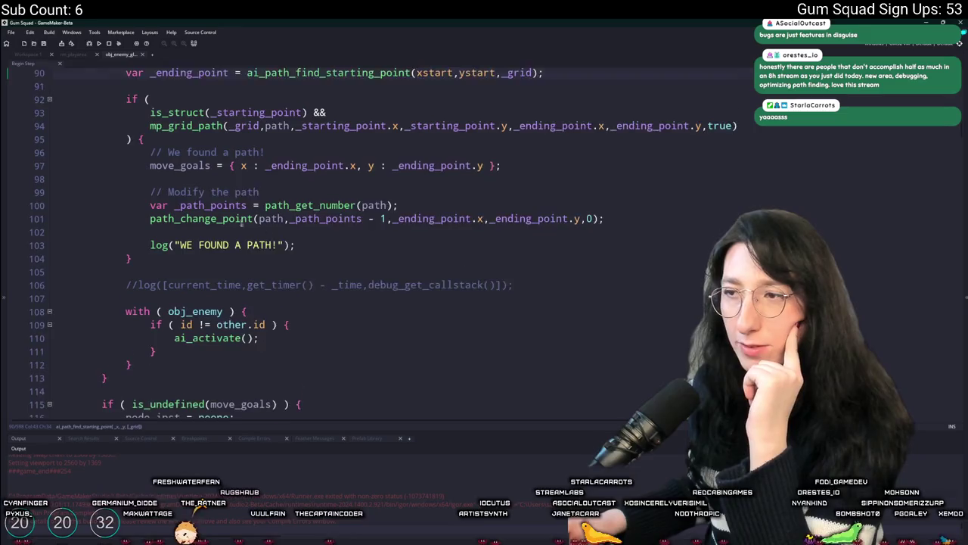
pyautogui.scroll(1, 312, 214)
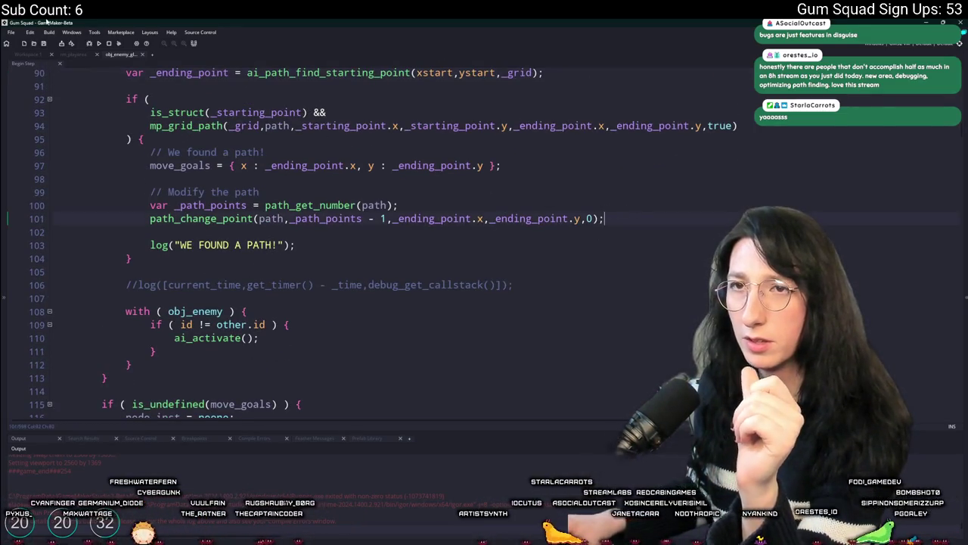
pyautogui.scroll(-2, 317, 227)
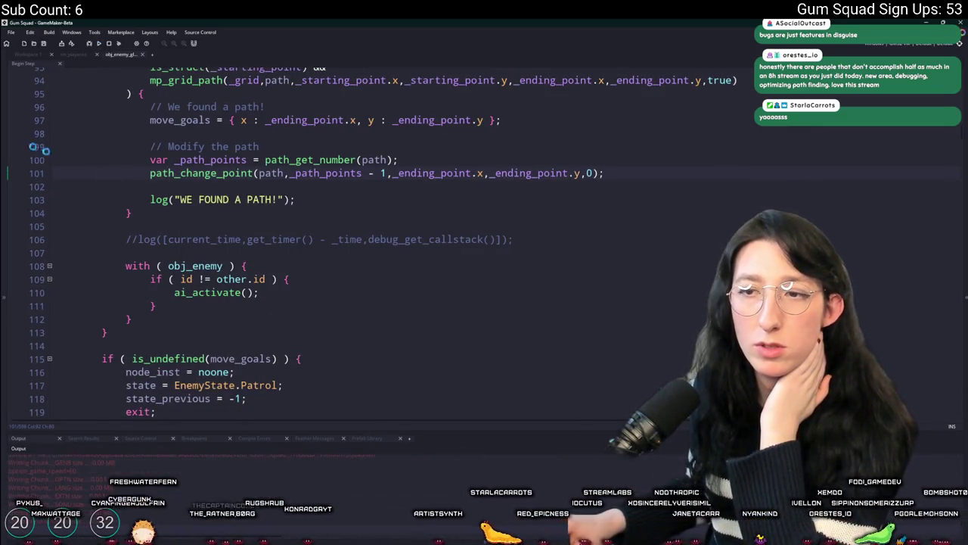
pyautogui.scroll(2, 302, 229)
pyautogui.scroll(-3, 323, 266)
pyautogui.scroll(6, 342, 261)
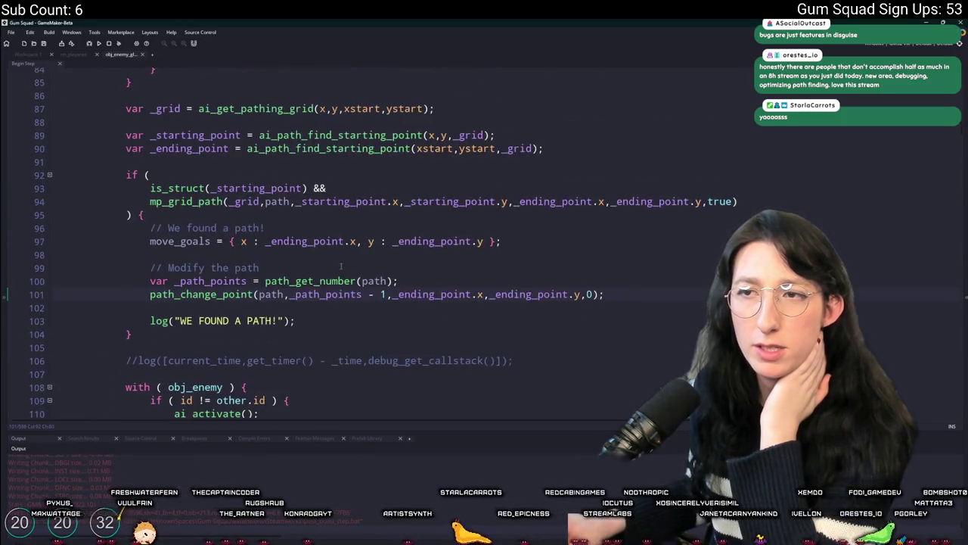
pyautogui.scroll(4, 342, 250)
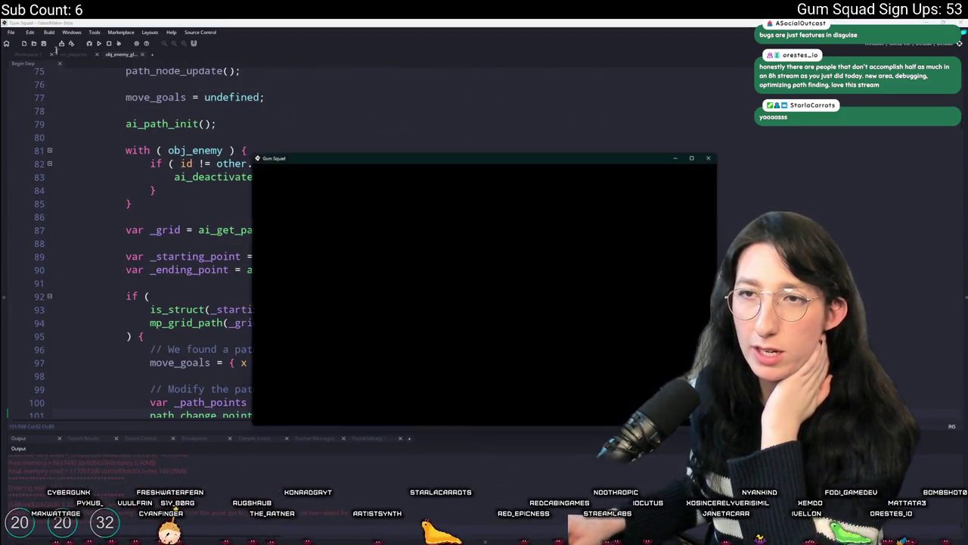
# Step: Close the game and delete the state = EnemyState.Patrol line from the no-goal branch
pyautogui.click(106, 43)
pyautogui.scroll(-2, 302, 243)
pyautogui.click(149, 382)
pyautogui.scroll(-7, 371, 284)
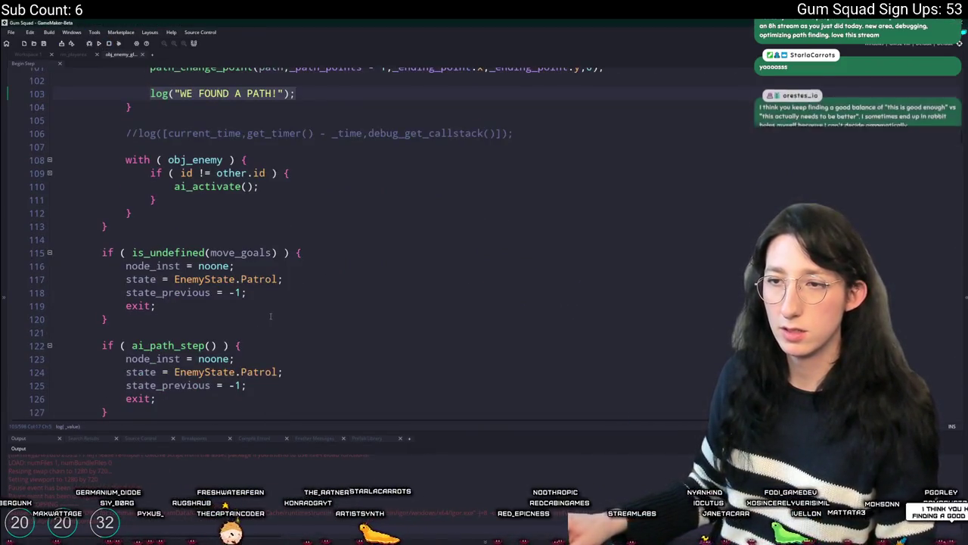
pyautogui.scroll(-1, 370, 284)
pyautogui.scroll(3, 274, 262)
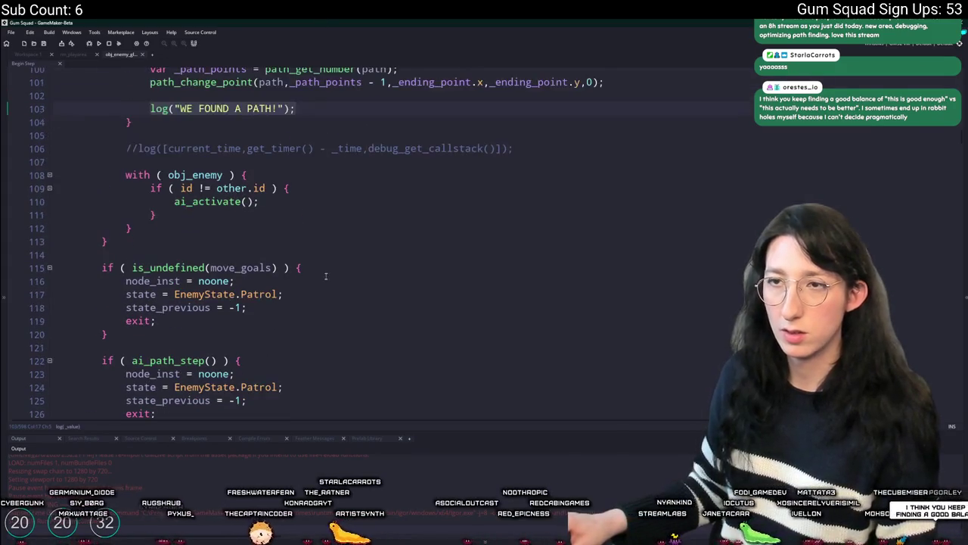
pyautogui.scroll(-1, 274, 261)
pyautogui.click(248, 307)
pyautogui.moveTo(248, 308); pyautogui.dragTo(125, 308)
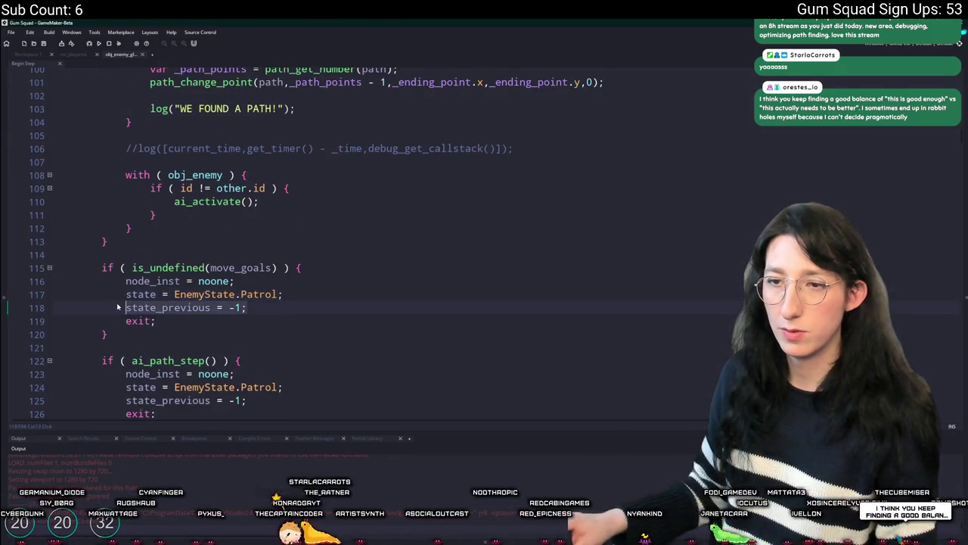
pyautogui.scroll(-1, 252, 141)
pyautogui.click(282, 239)
pyautogui.hotkey('ctrl', 'd')
pyautogui.scroll(2, 283, 273)
pyautogui.scroll(-2, 284, 313)
pyautogui.scroll(3, 284, 313)
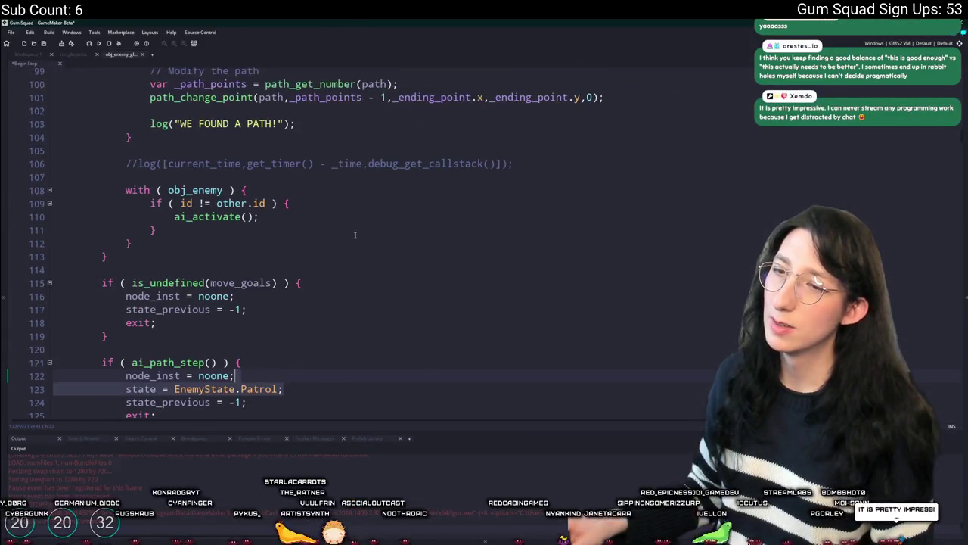
# Step: Toggle the // comment on the timing log line
pyautogui.press('BackSpace')
pyautogui.press('BackSpace')
pyautogui.scroll(4, 288, 268)
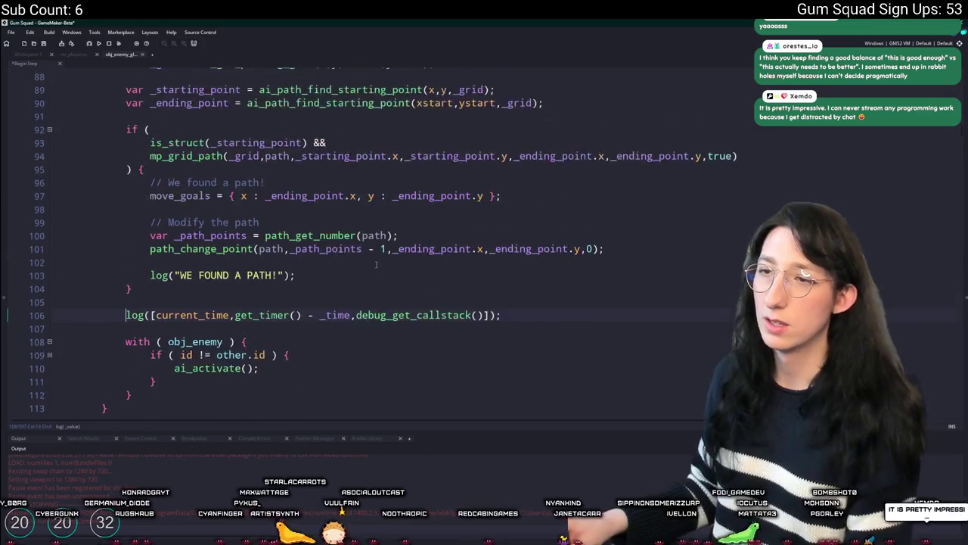
pyautogui.scroll(-1, 227, 355)
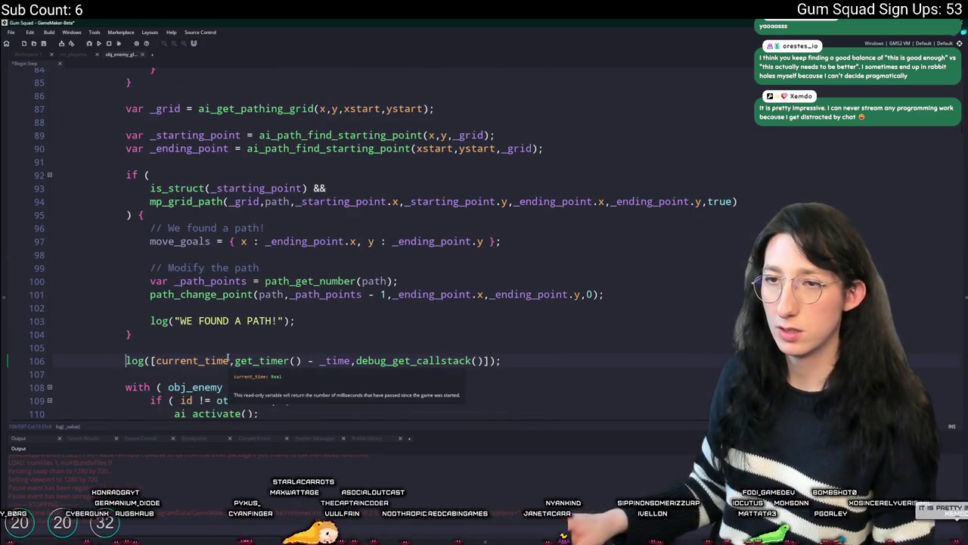
pyautogui.scroll(3, 242, 317)
pyautogui.scroll(-3, 329, 173)
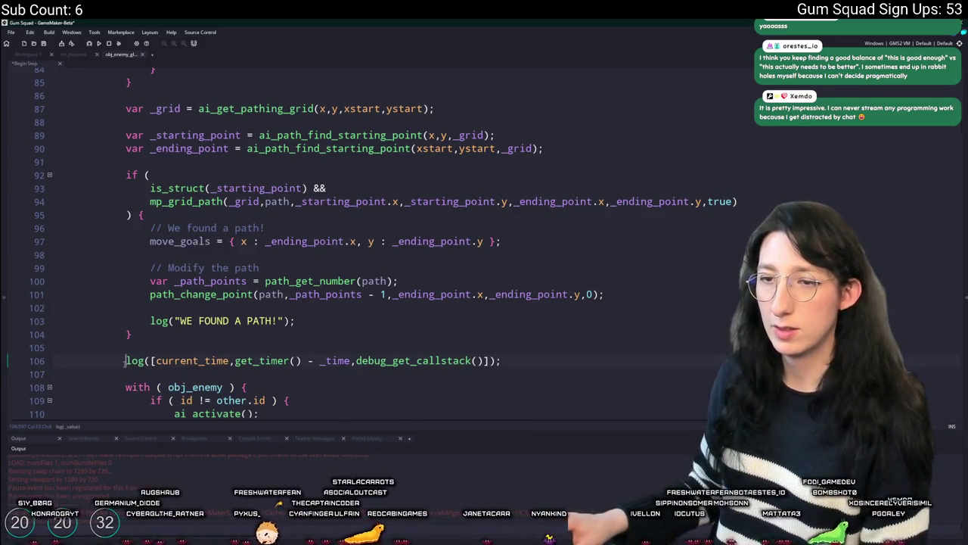
pyautogui.write('//')
# Step: Add log("Trying to find a path"); after the ending-point line and run the game
pyautogui.click(550, 149)
pyautogui.press('Return')
pyautogui.press('Return')
pyautogui.write('log("Trying to find a path");')
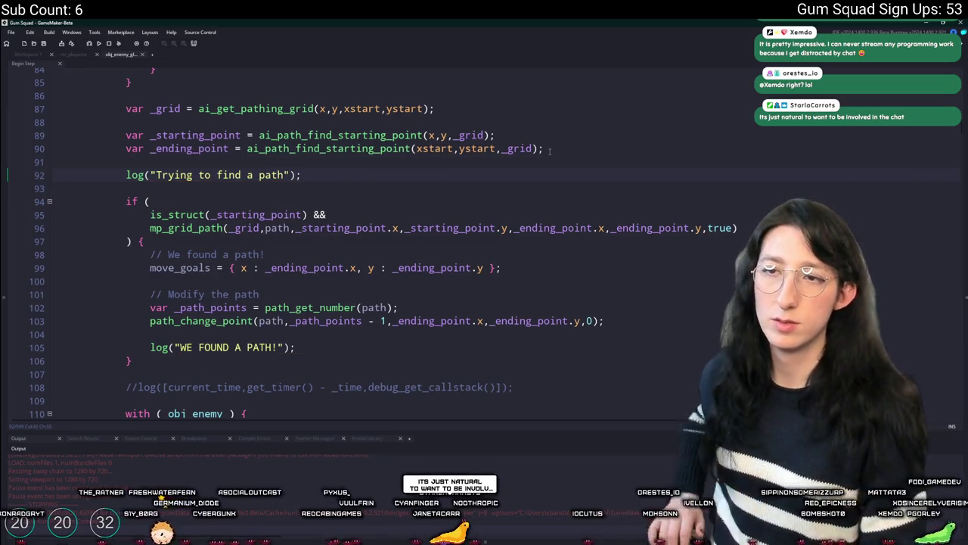
pyautogui.press('F5')
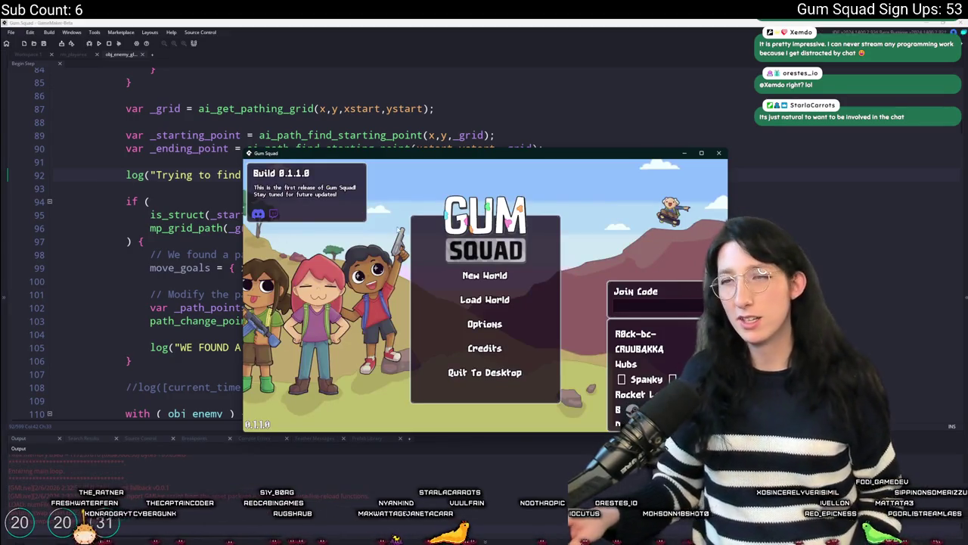
# Step: Start a new world, move the game window up, and equip the Pea Shooter
pyautogui.click(484, 275)
pyautogui.click(484, 355)
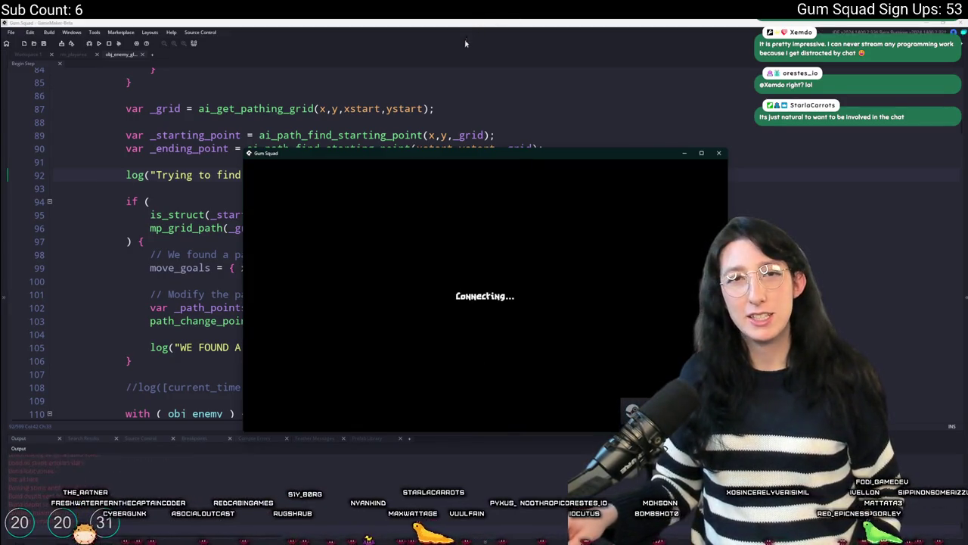
pyautogui.moveTo(464, 151); pyautogui.dragTo(452, 28)
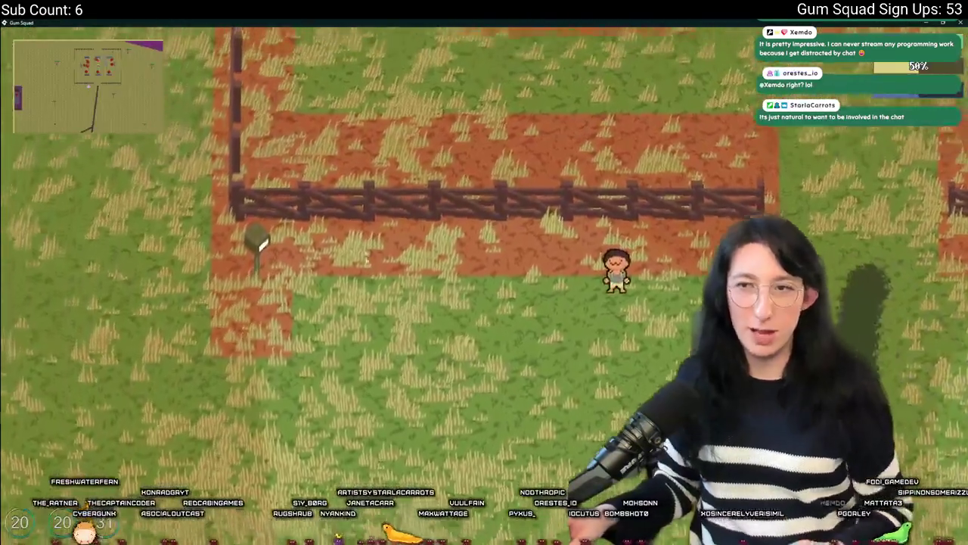
pyautogui.press('Tab')
pyautogui.press('Tab')
pyautogui.press('a')
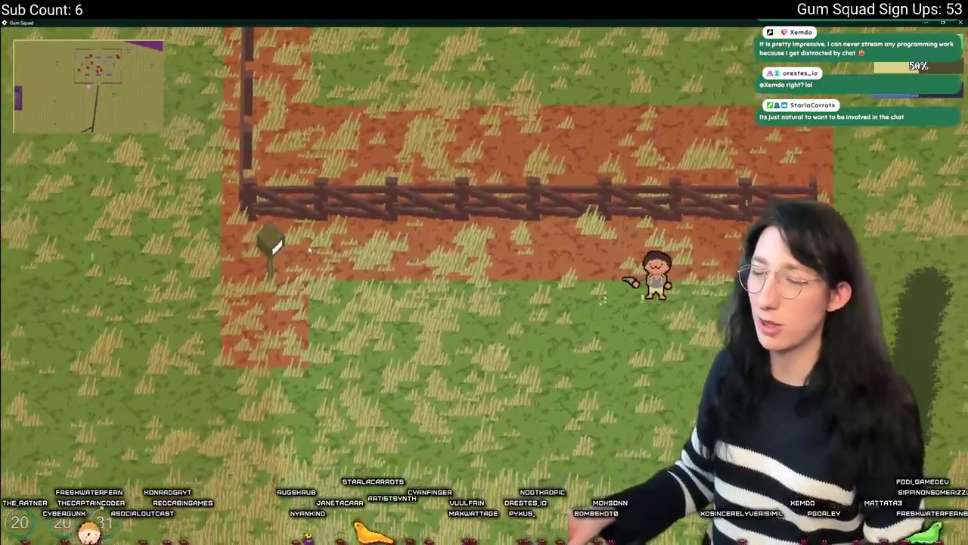
# Step: Walk the character up and left across the field, then save and quit
pyautogui.press('w')
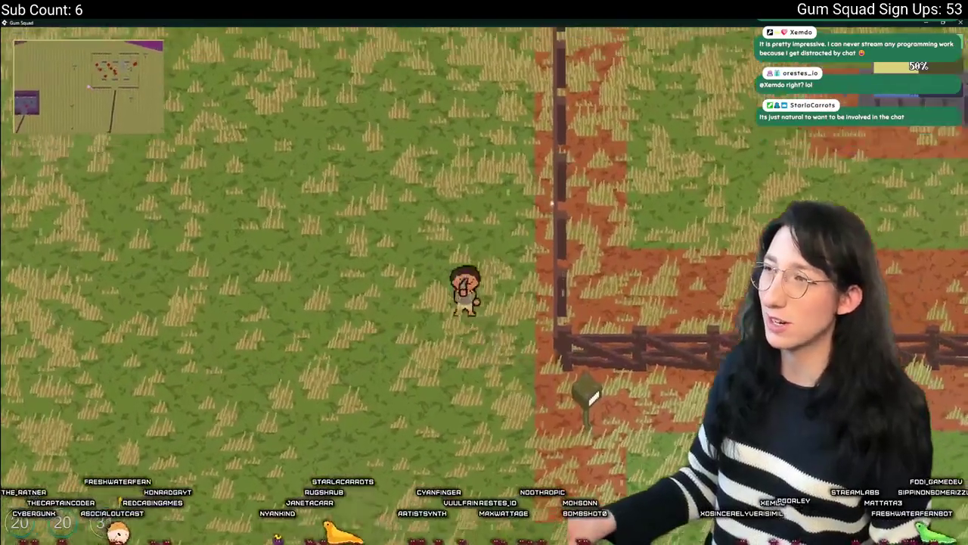
pyautogui.press('a')
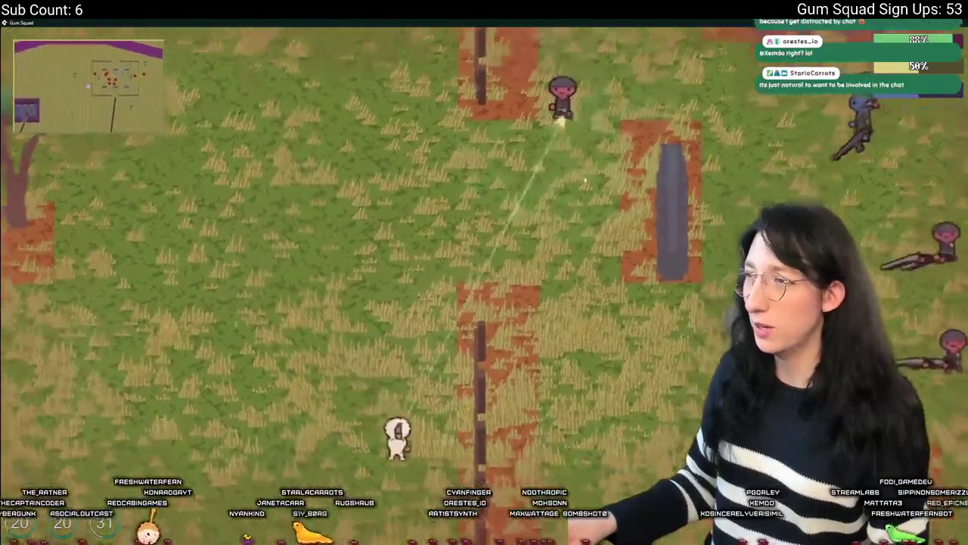
pyautogui.press('a')
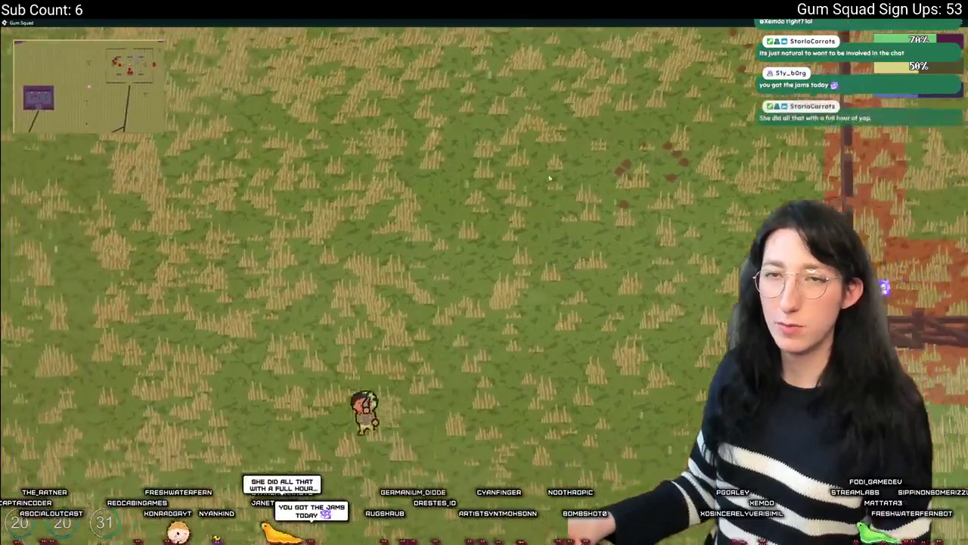
pyautogui.press('a')
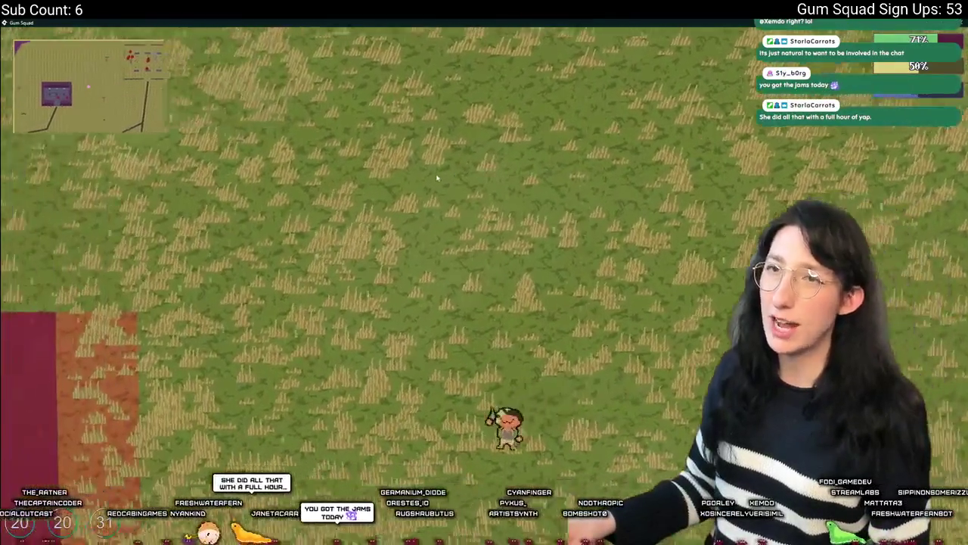
pyautogui.press('Escape')
pyautogui.press('Return')
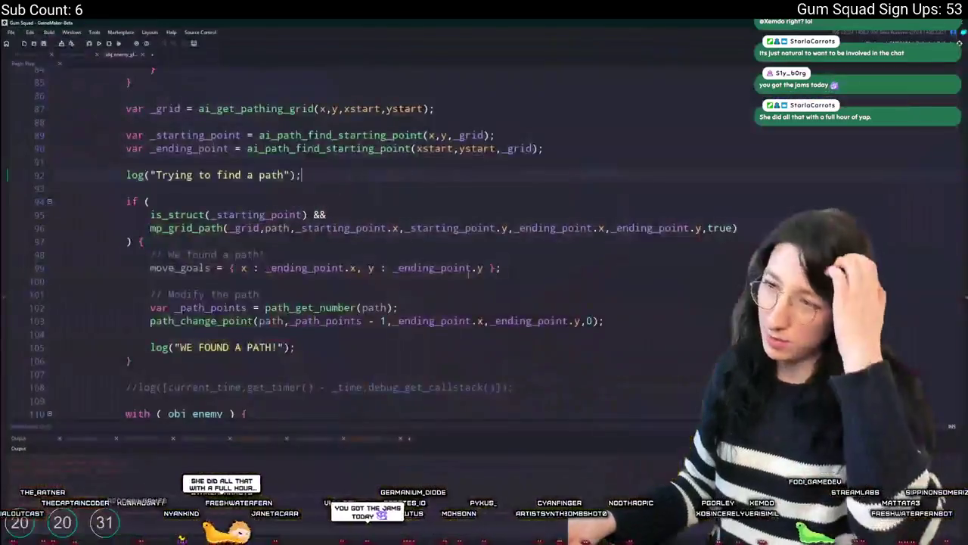
# Step: In rm_playarea's Instances layer, drag obj_player onto the grass beside the purple building
pyautogui.click(81, 55)
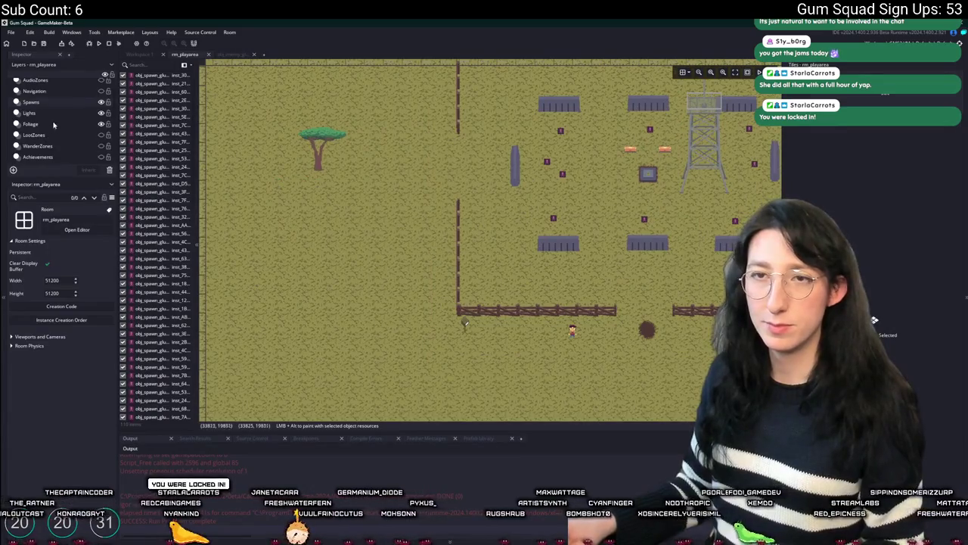
pyautogui.click(38, 104)
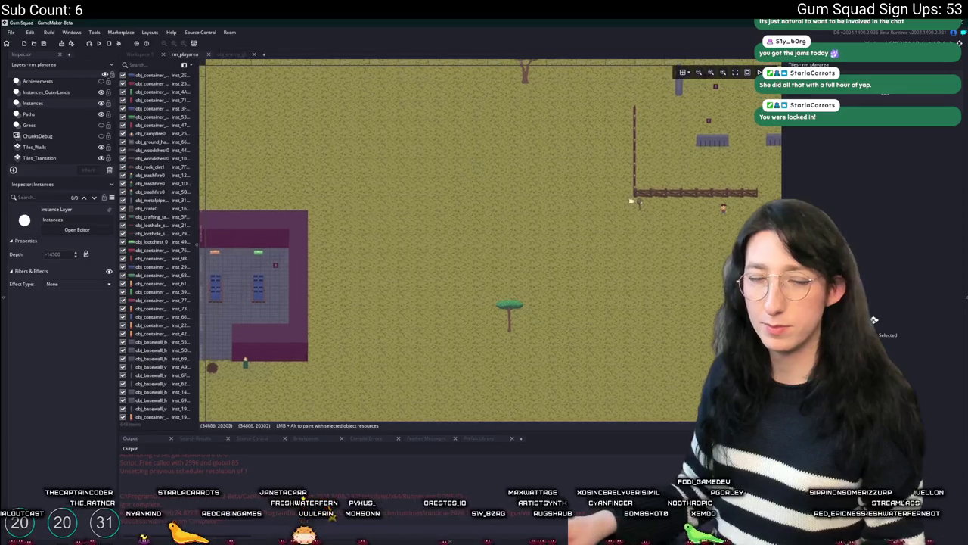
pyautogui.moveTo(715, 211); pyautogui.dragTo(624, 237)
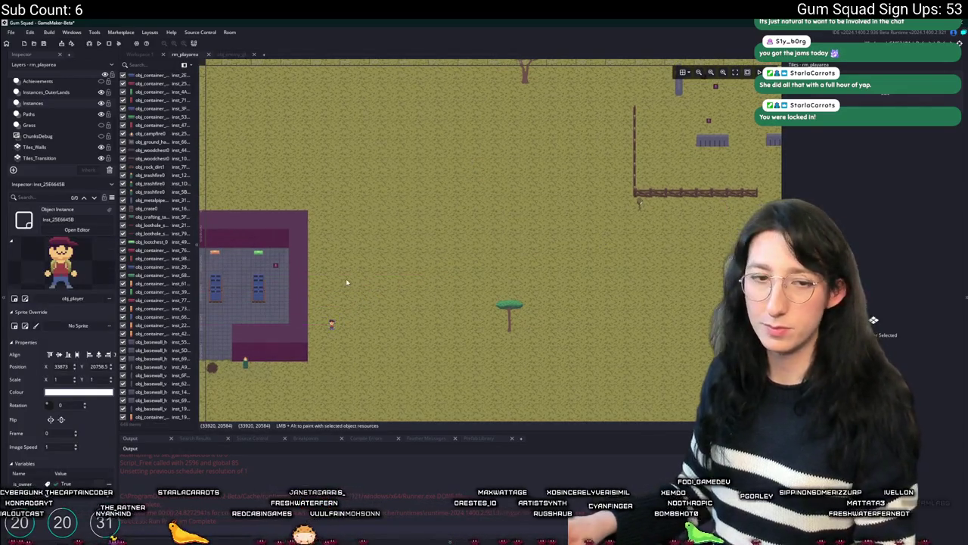
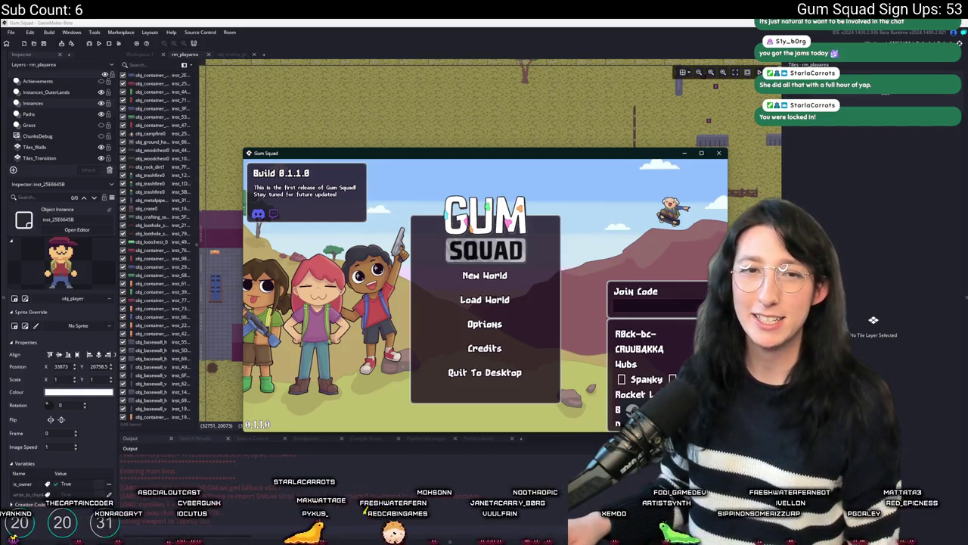
# Step: Start a New World via Create Lobby and glance at the inventory screen
pyautogui.click(495, 274)
pyautogui.click(476, 362)
pyautogui.doubleClick(510, 98)
pyautogui.press('Tab')
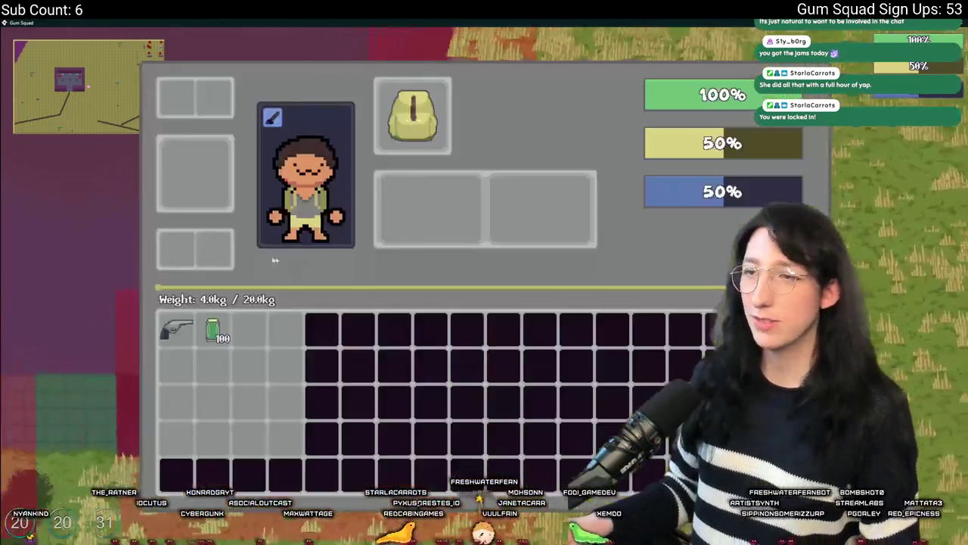
pyautogui.press('Tab')
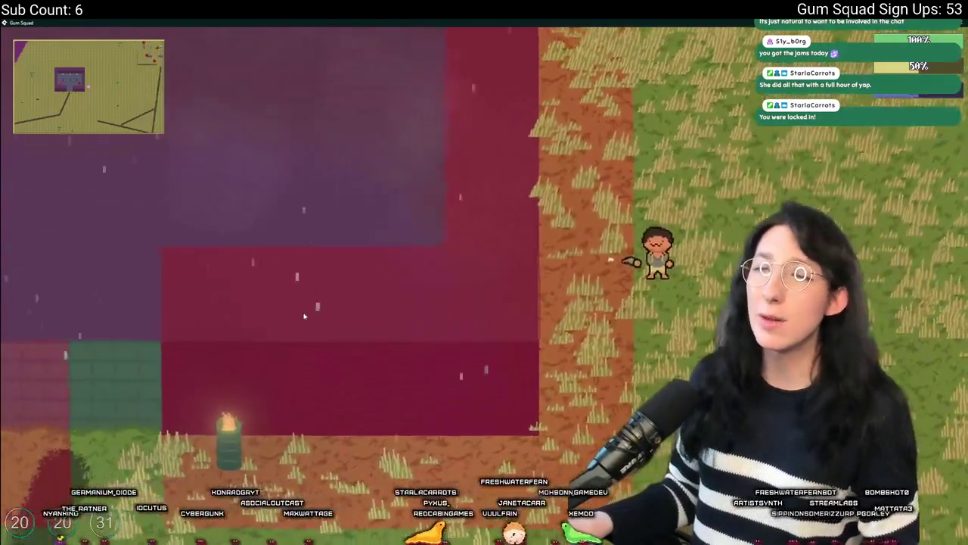
# Step: Walk the character north across the grass, shooting ahead until gummed up, then quit the game
pyautogui.press('a')
pyautogui.press('w')
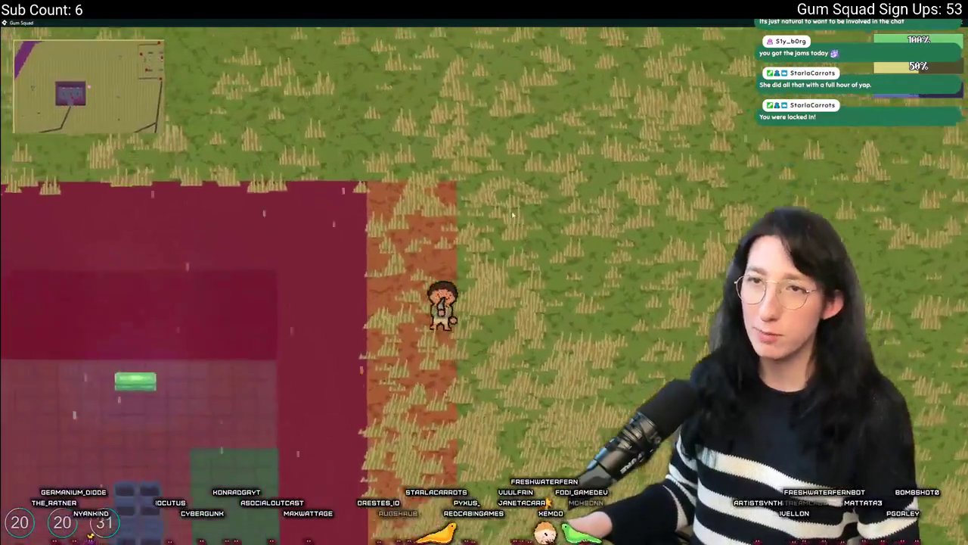
pyautogui.press('w')
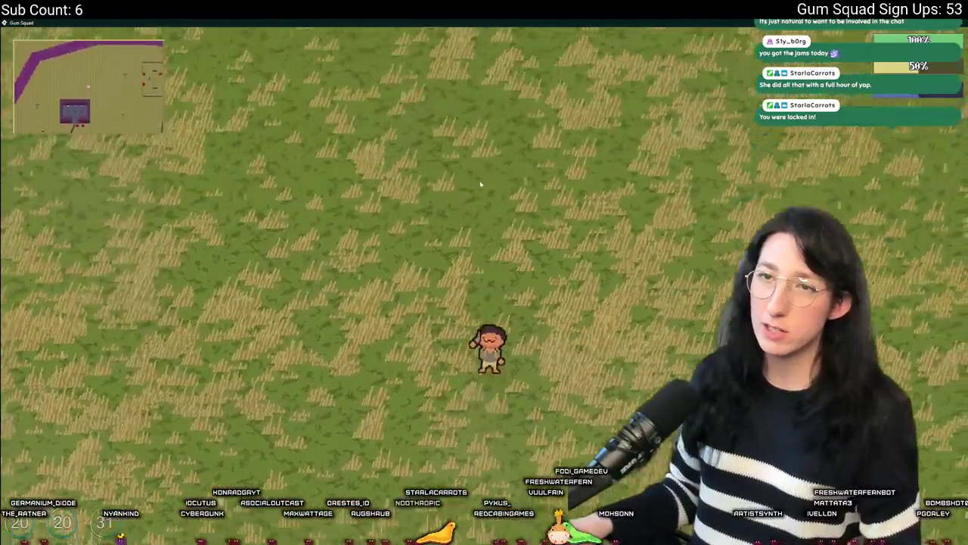
pyautogui.press('w')
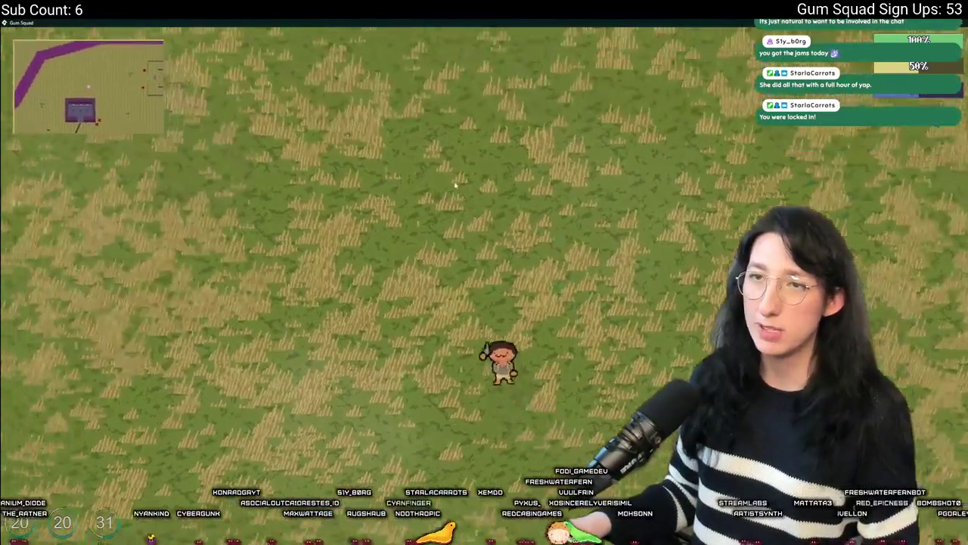
pyautogui.press('w')
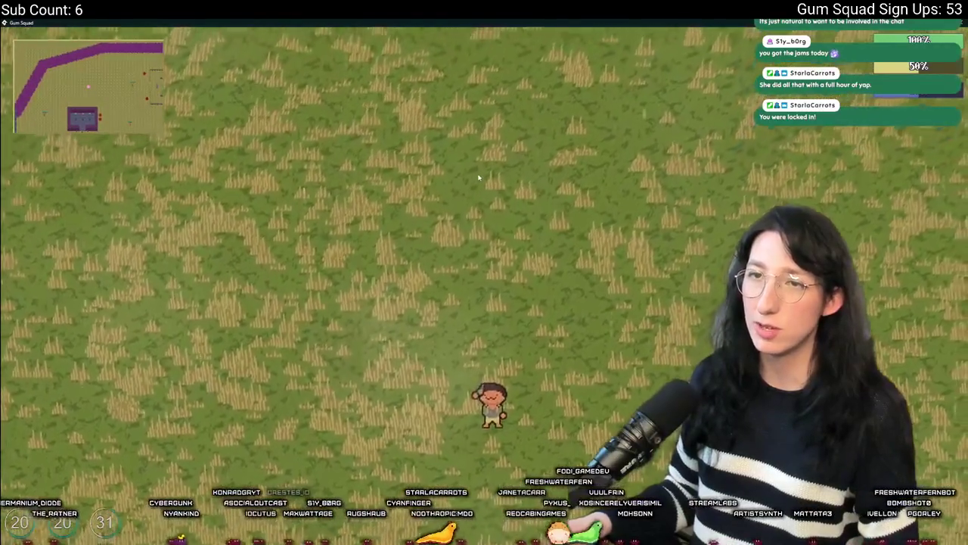
pyautogui.press('w')
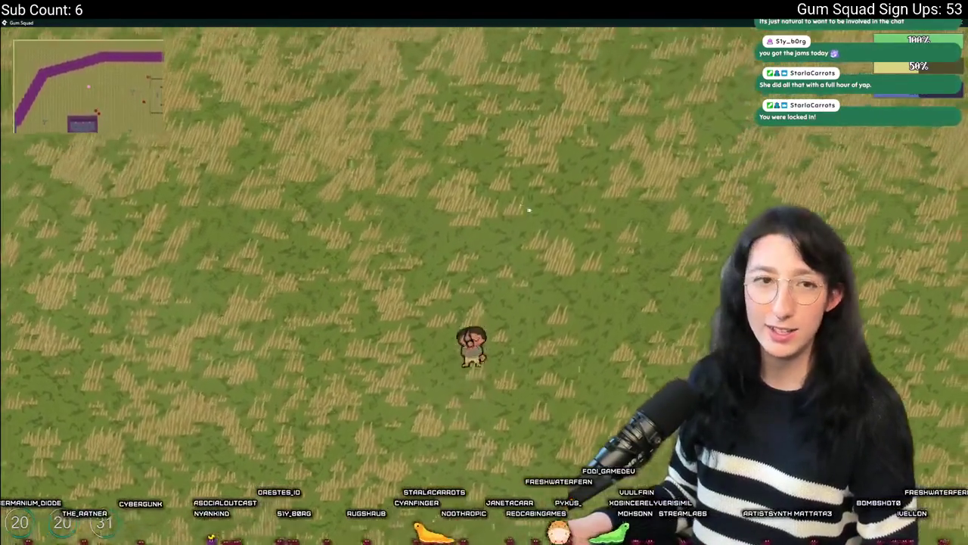
pyautogui.click(499, 195)
pyautogui.press('w')
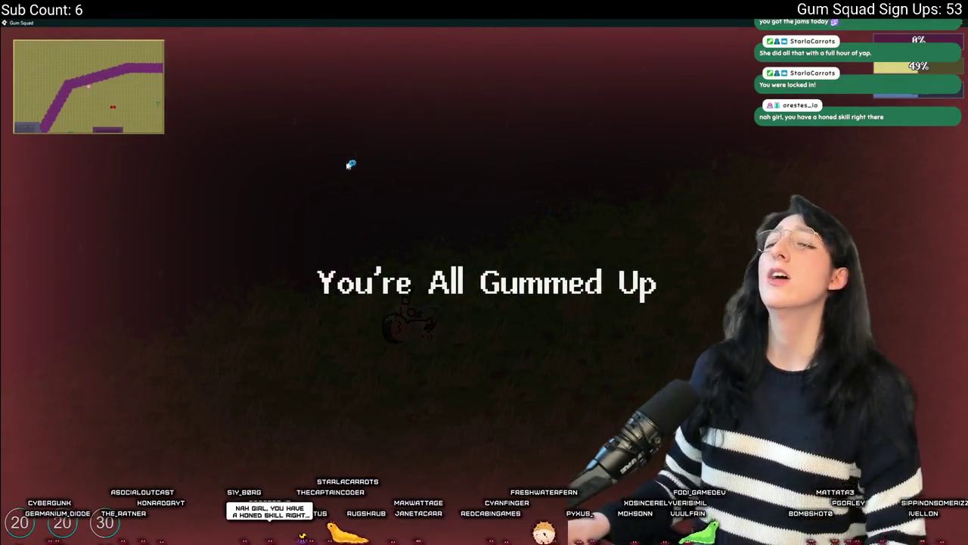
pyautogui.press('Escape')
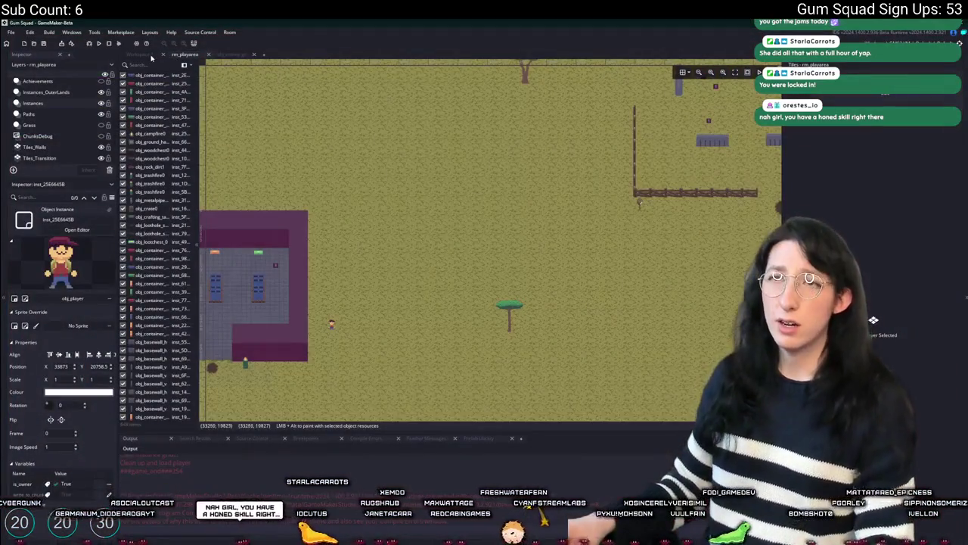
# Step: Open obj_player's Create event in Workspace 1 and search its code for 'remove'
pyautogui.click(152, 56)
pyautogui.scroll(10, 330, 156)
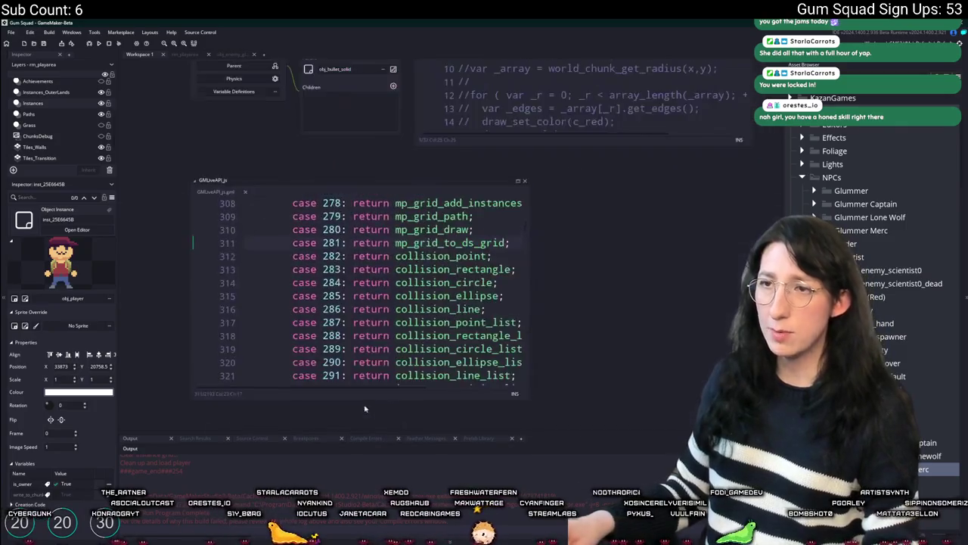
pyautogui.click(318, 267)
pyautogui.scroll(-2, 484, 302)
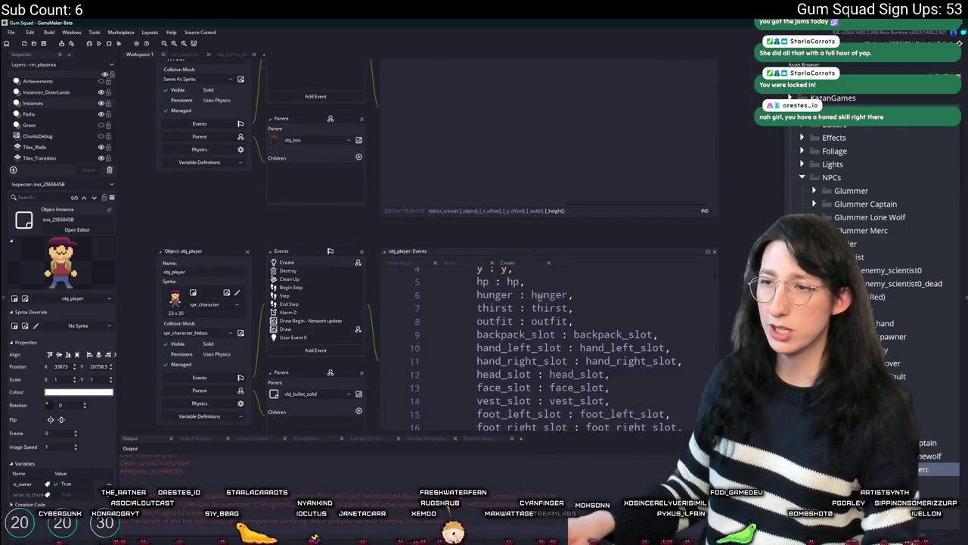
pyautogui.hotkey('ctrl', 'g')
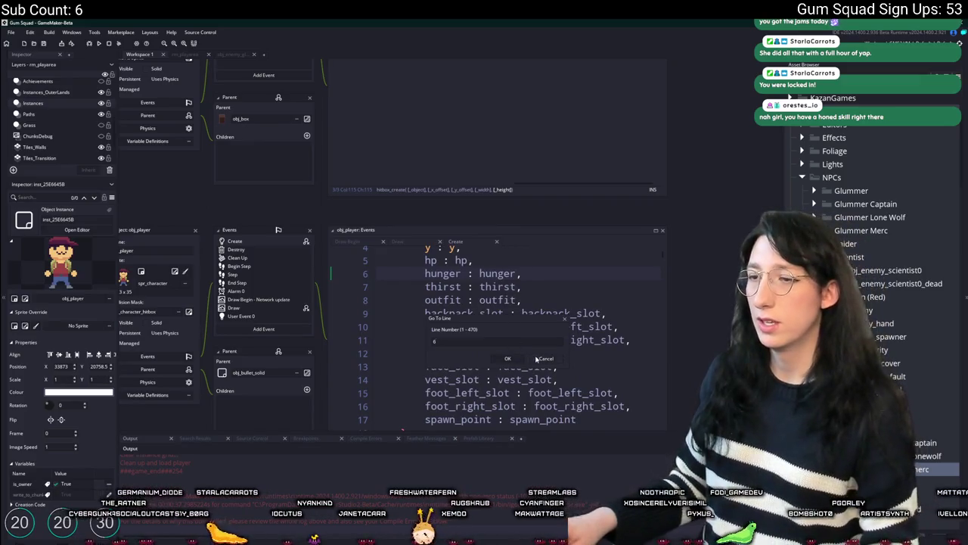
pyautogui.hotkey('ctrl', 'f')
pyautogui.write('remove')
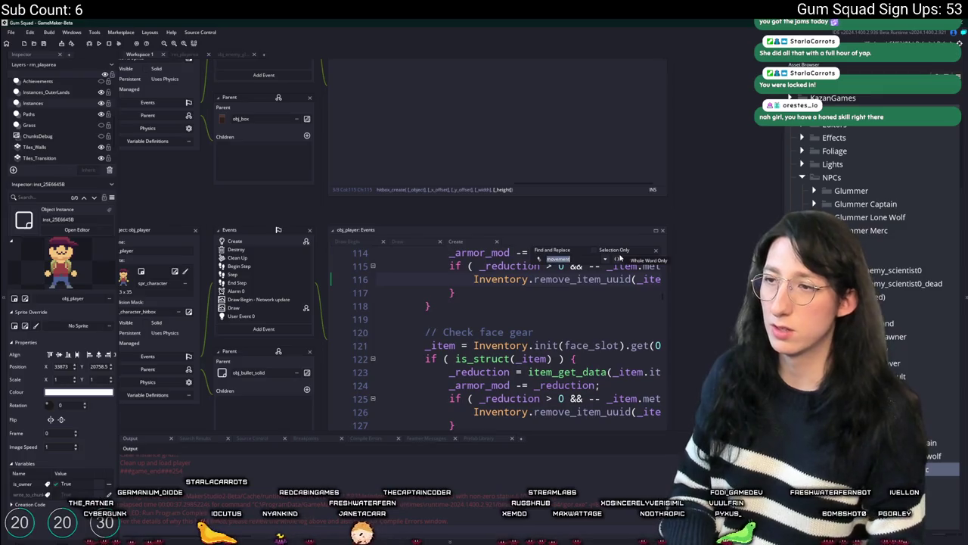
pyautogui.write('3.5')
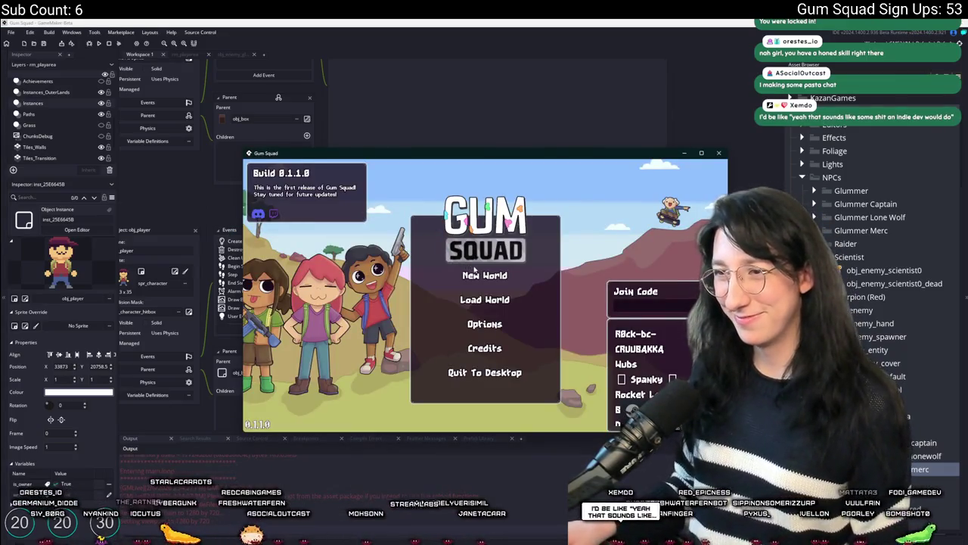
# Step: Start a New World lobby and equip the gun into the weapon slot
pyautogui.click(476, 273)
pyautogui.click(480, 352)
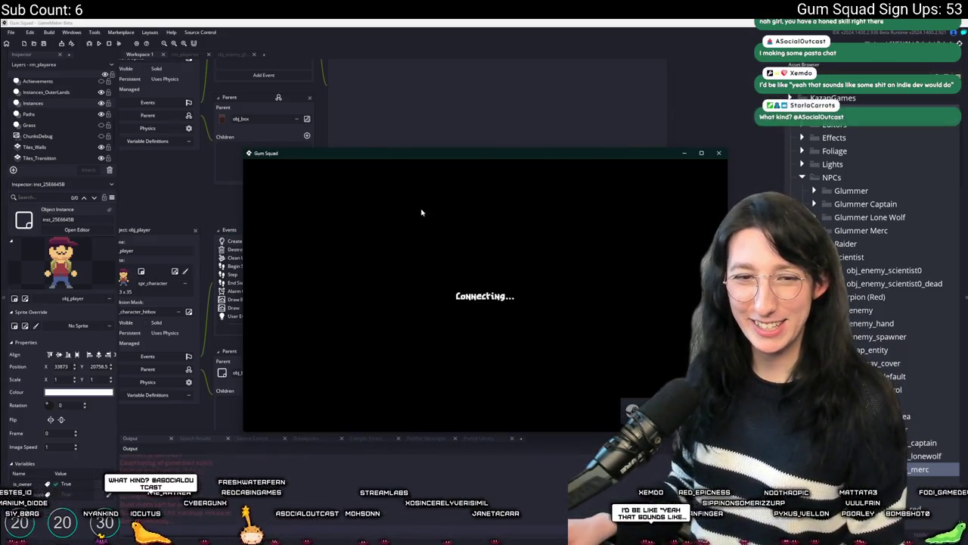
pyautogui.moveTo(467, 154); pyautogui.dragTo(474, 2)
pyautogui.press('Tab')
pyautogui.moveTo(168, 335); pyautogui.dragTo(432, 210)
pyautogui.press('Tab')
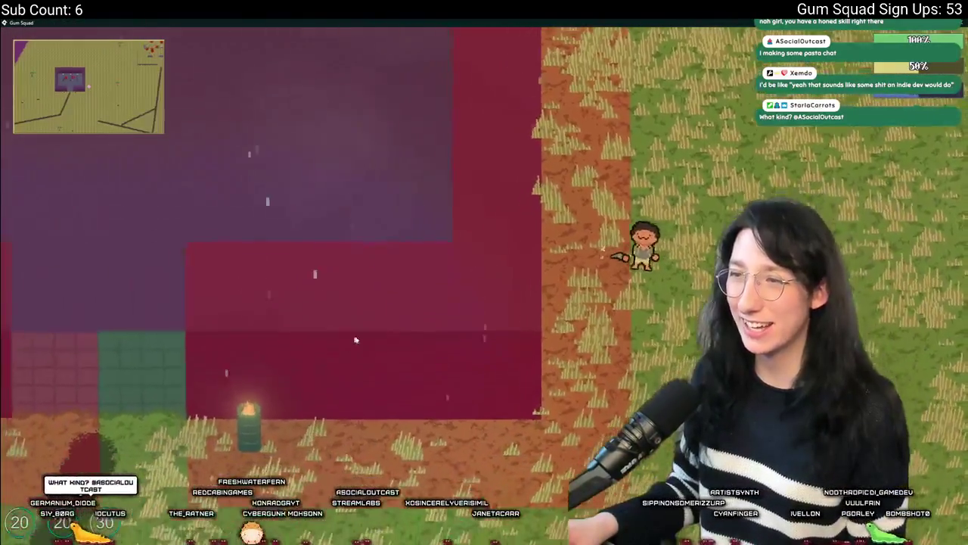
# Step: Walk the character north across the grass into the dark area, resizing the game window
pyautogui.press('w')
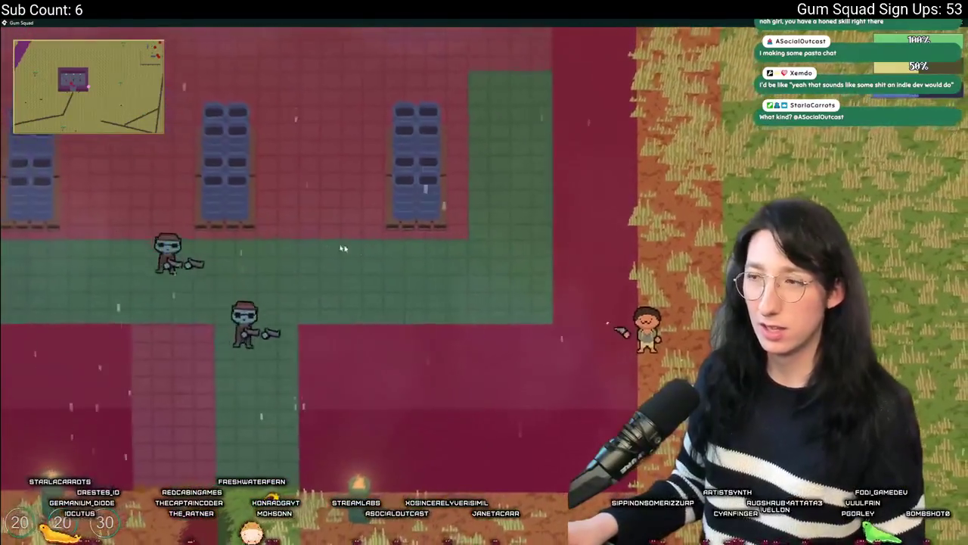
pyautogui.press('w')
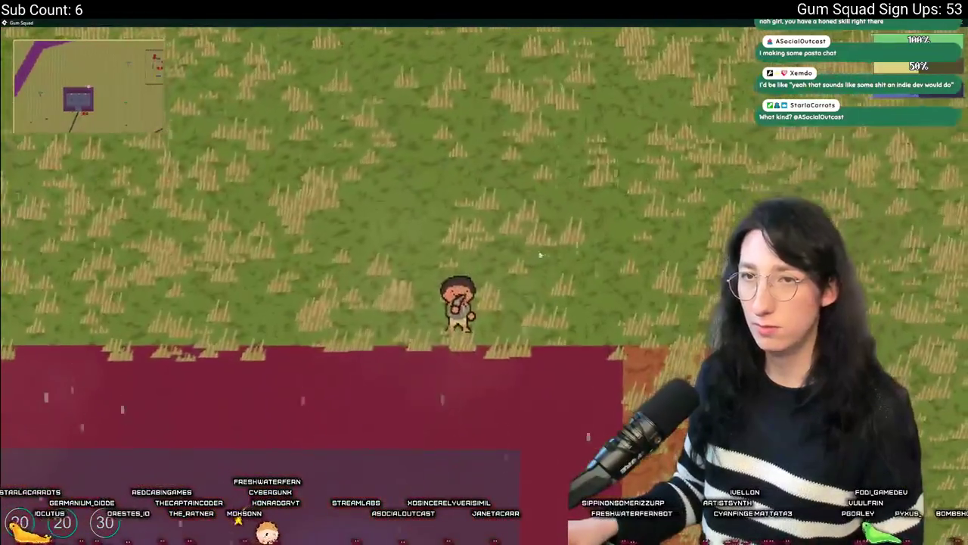
pyautogui.press('super+Down')
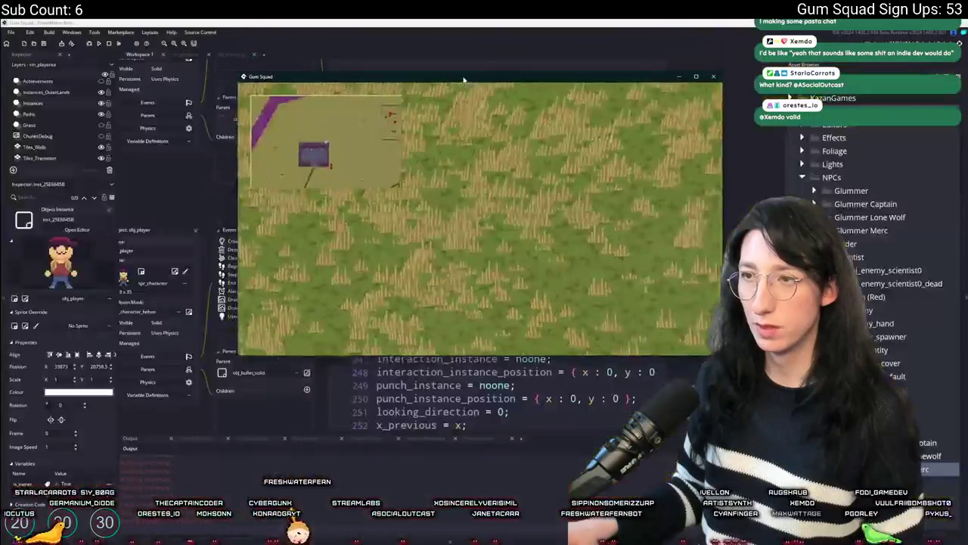
pyautogui.press('w')
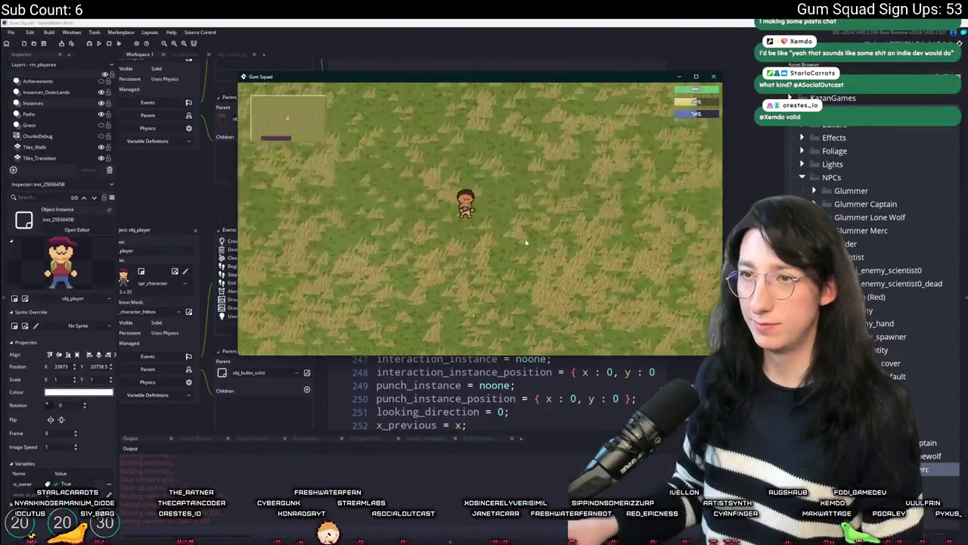
pyautogui.press('w')
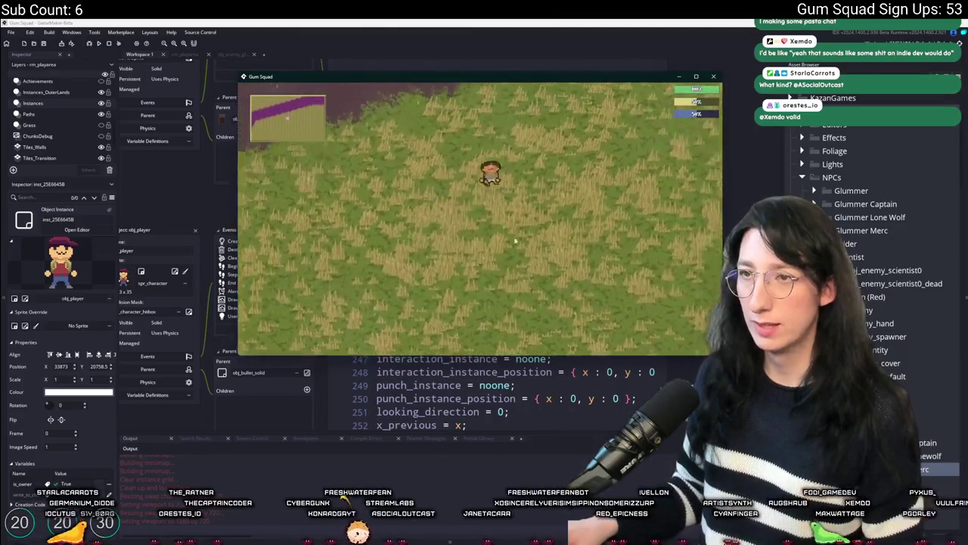
pyautogui.press('w')
pyautogui.press('super+Up')
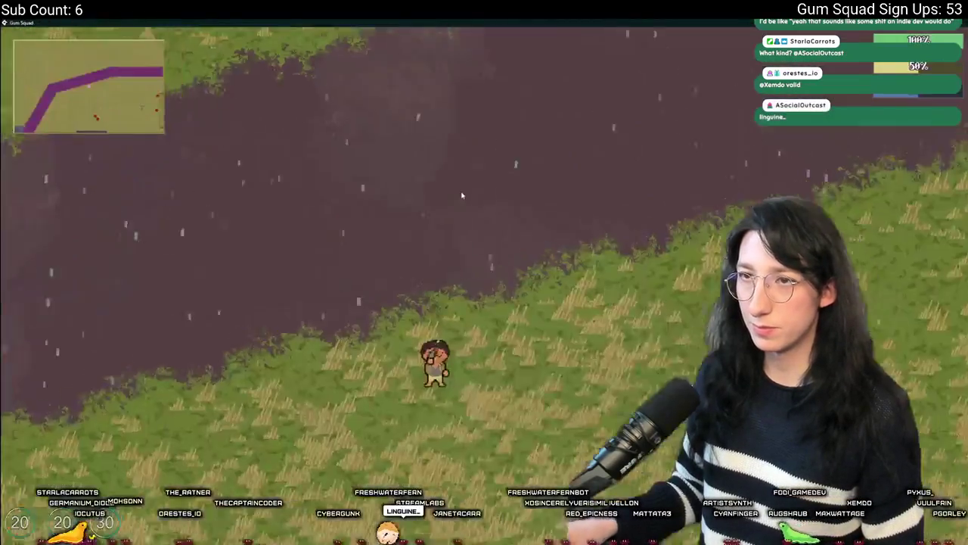
pyautogui.press('d')
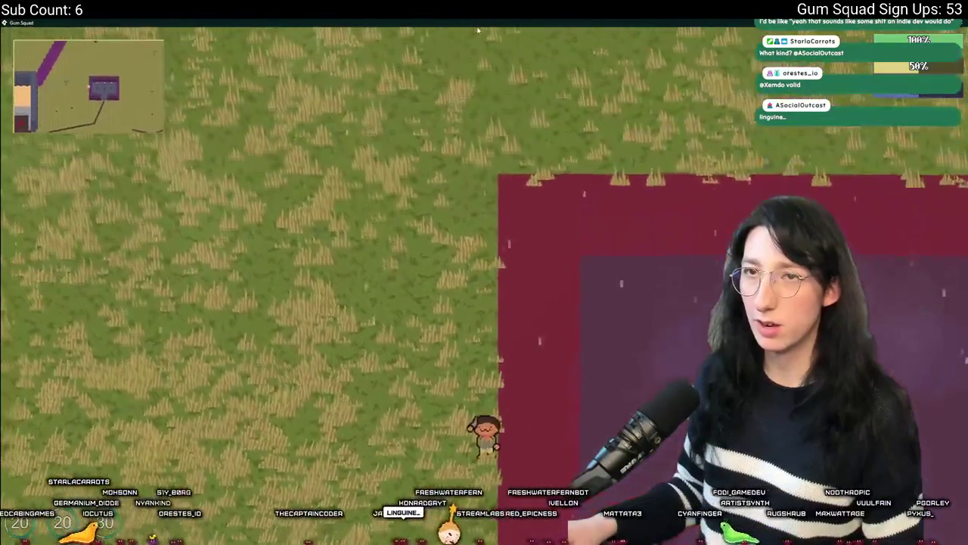
pyautogui.hotkey('alt', 'Tab')
pyautogui.hotkey('alt', 'Tab')
pyautogui.press('super+Down')
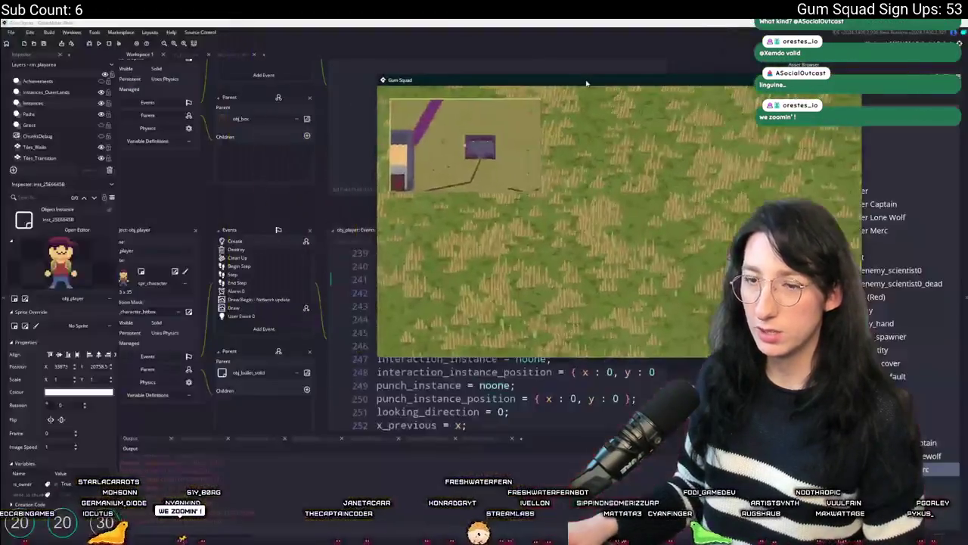
# Step: Maneuver around the two enemies, then stop the test and return to the obj_enemy code
pyautogui.press('a')
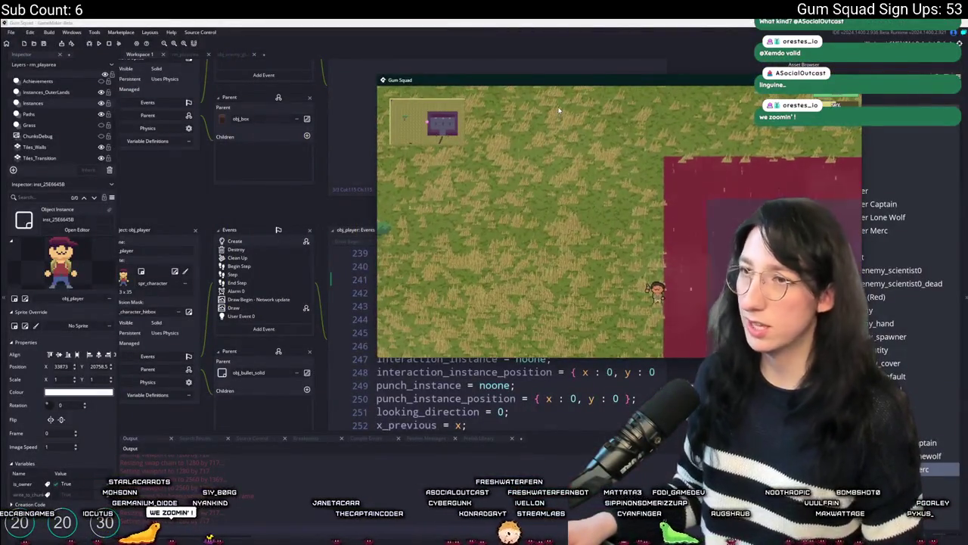
pyautogui.press('w')
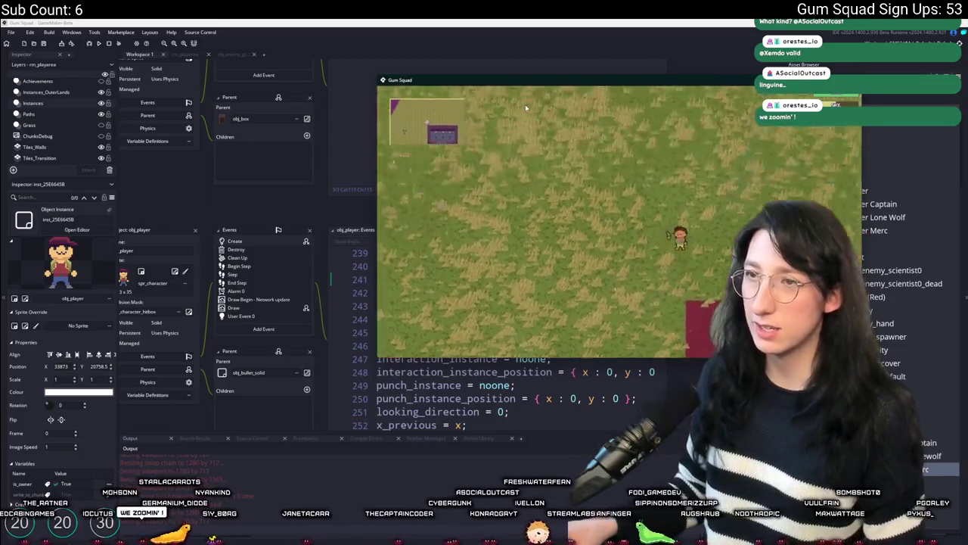
pyautogui.press('s')
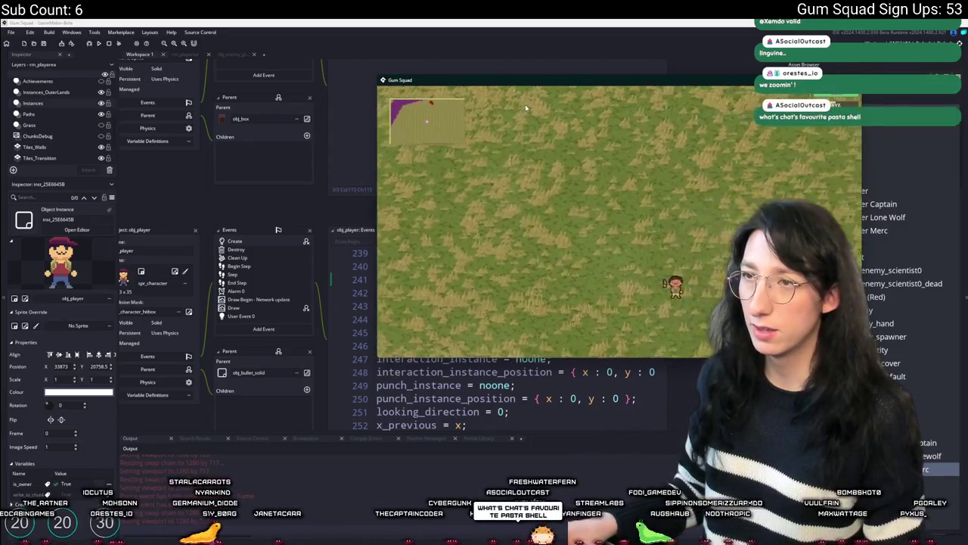
pyautogui.press('a')
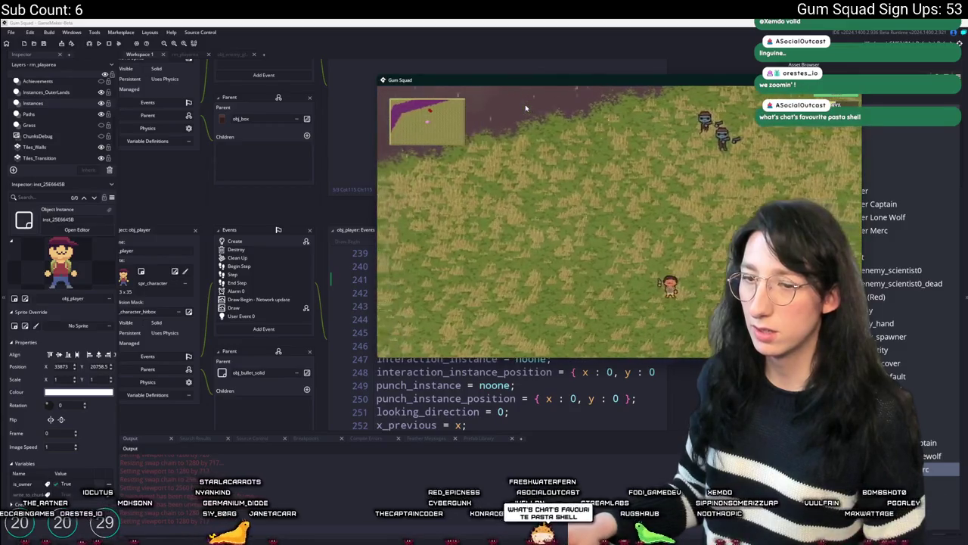
pyautogui.press('w')
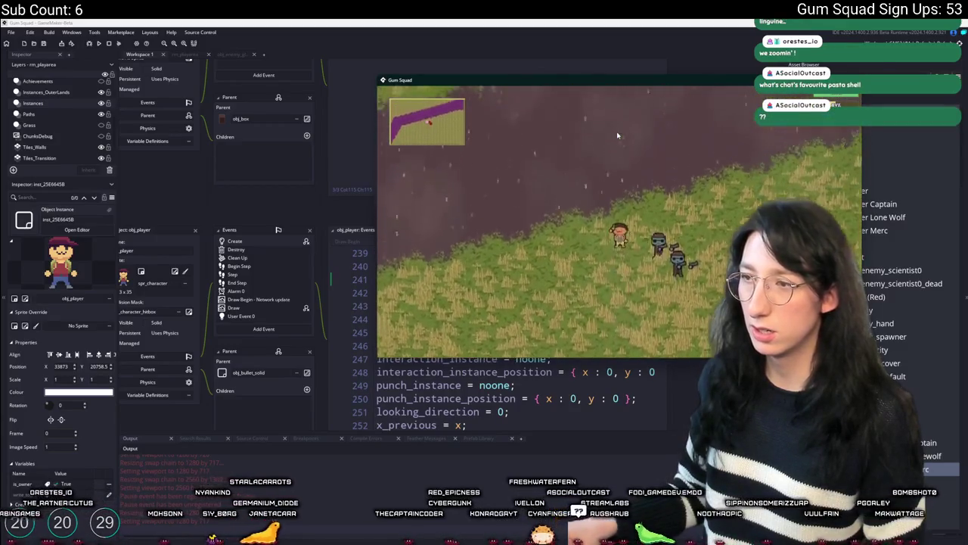
pyautogui.press('s')
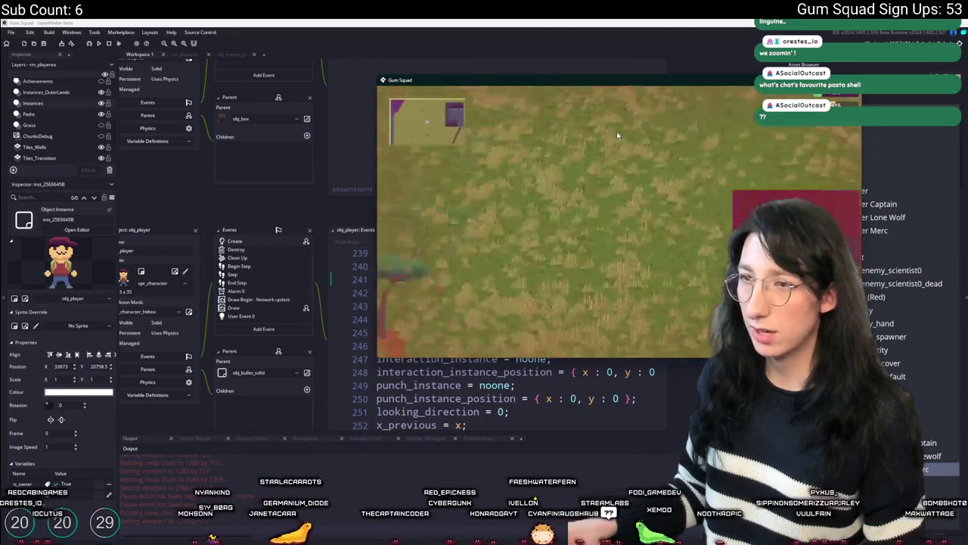
pyautogui.press('w')
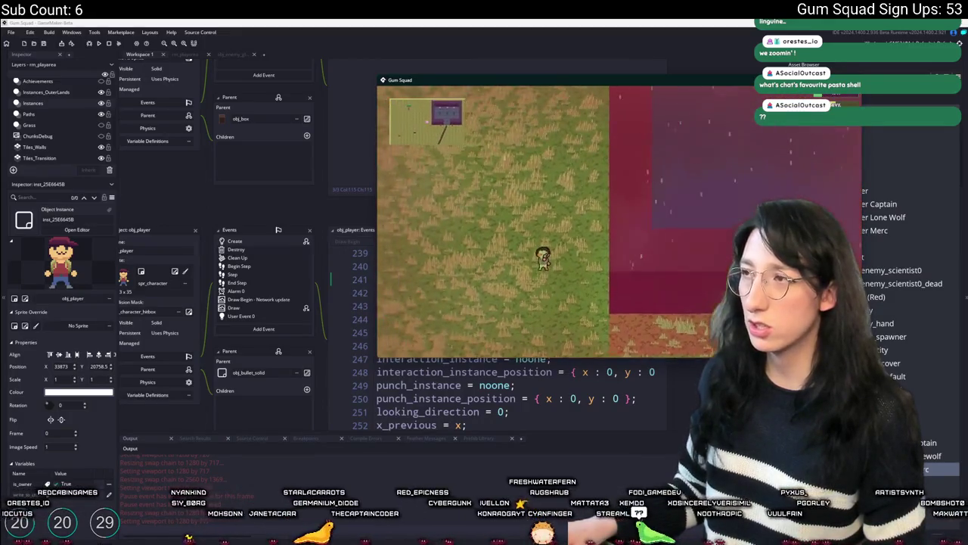
pyautogui.press('Escape')
pyautogui.click(447, 167)
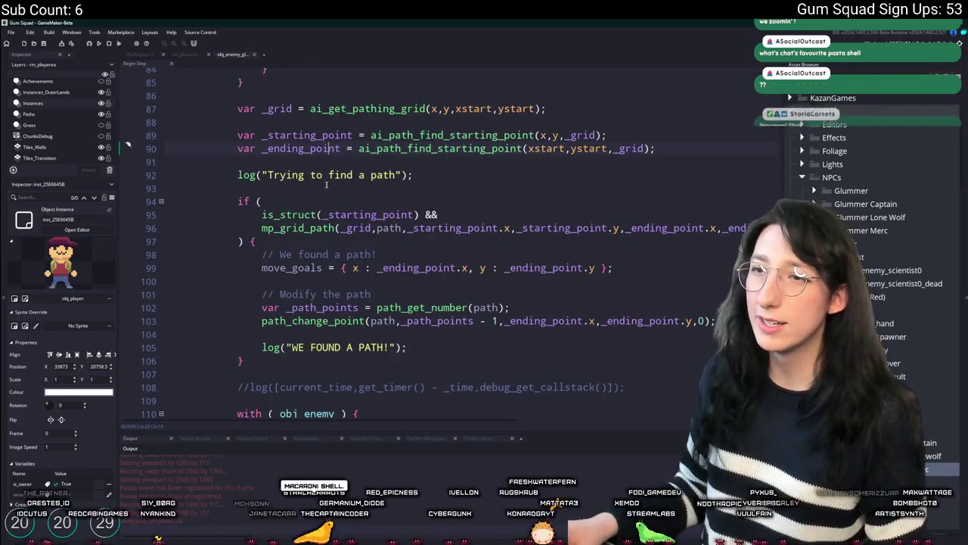
# Step: Scroll to the Investigate case's timer code, hiding side panels to widen the editor
pyautogui.scroll(2, 447, 166)
pyautogui.scroll(-20, 469, 182)
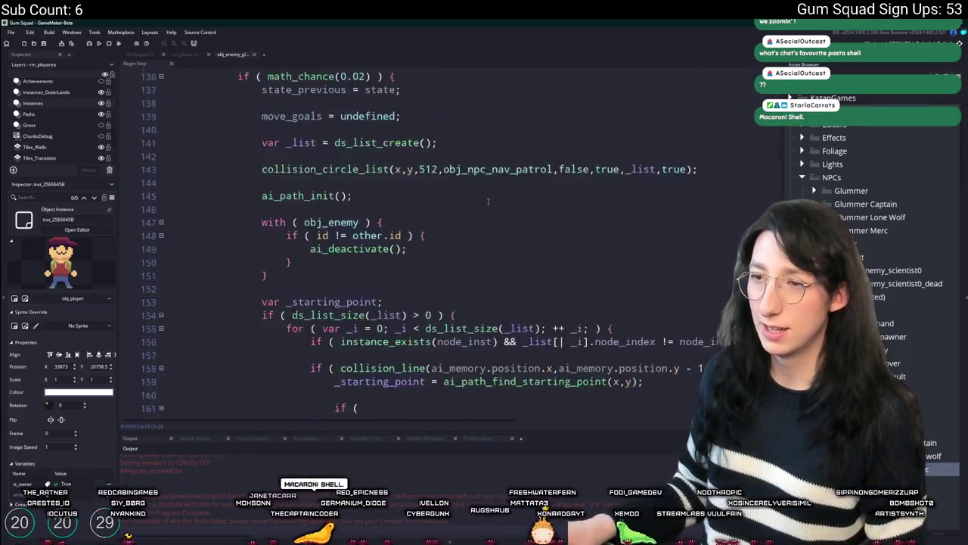
pyautogui.scroll(-20, 492, 204)
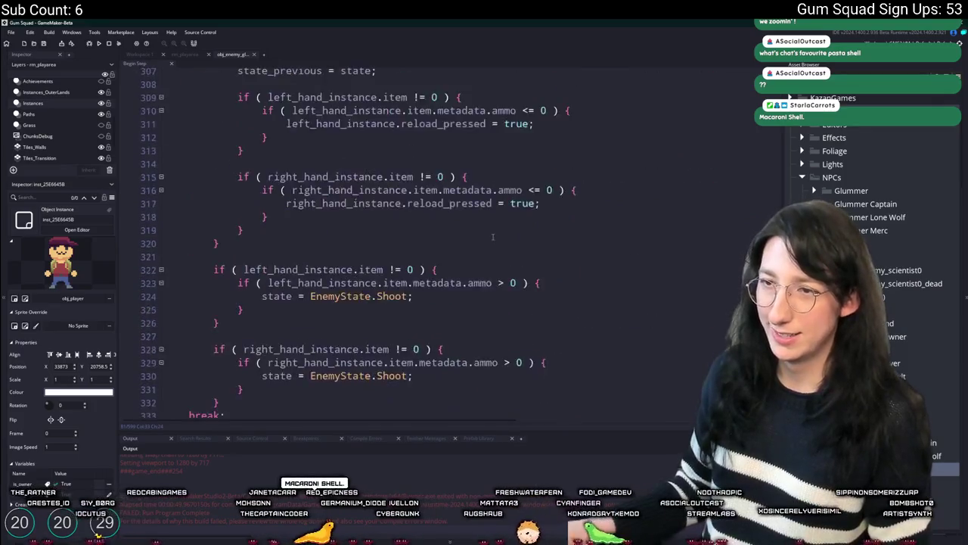
pyautogui.scroll(-20, 492, 265)
pyautogui.scroll(20, 477, 280)
pyautogui.scroll(-20, 461, 300)
pyautogui.scroll(-15, 461, 300)
pyautogui.scroll(3, 472, 280)
pyautogui.scroll(-1, 484, 256)
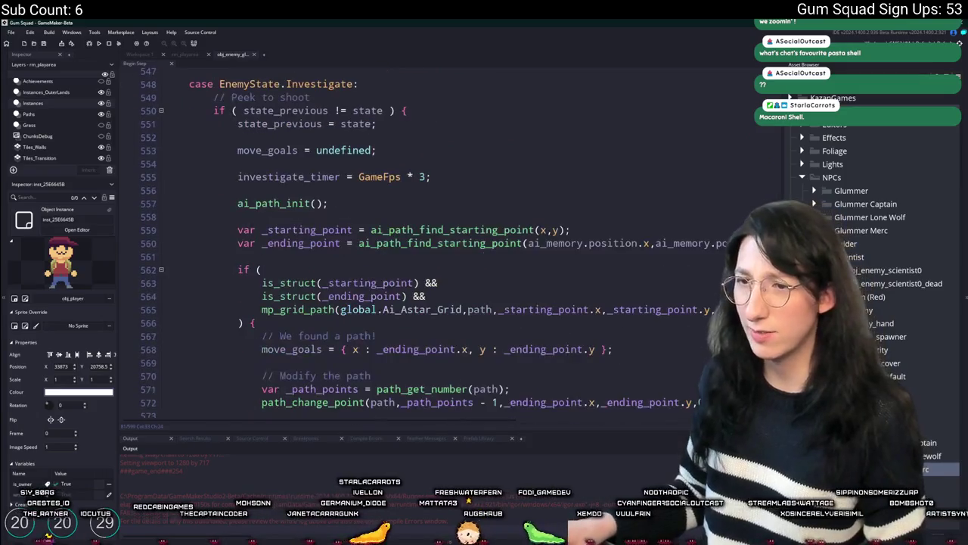
pyautogui.press('F12')
pyautogui.scroll(-3, 500, 217)
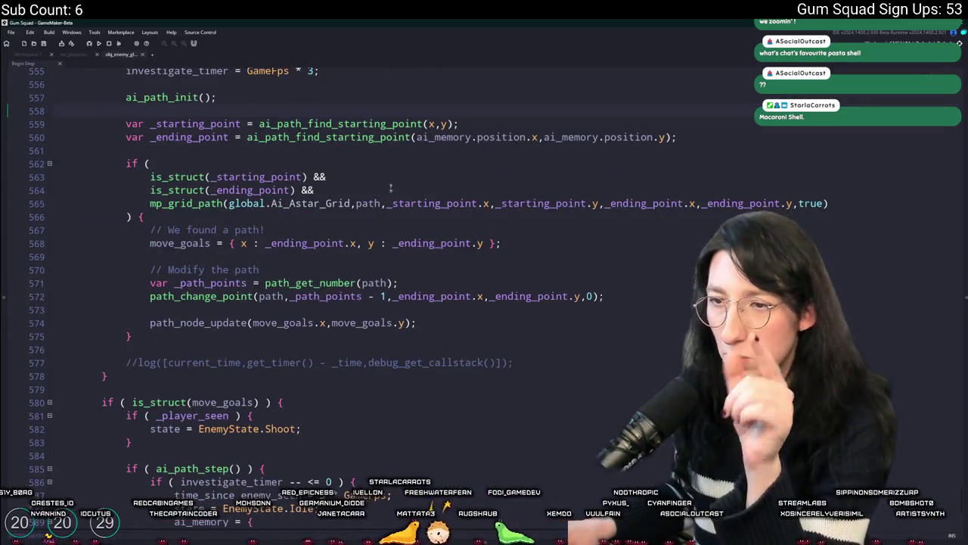
pyautogui.scroll(2, 390, 191)
pyautogui.scroll(-5, 303, 265)
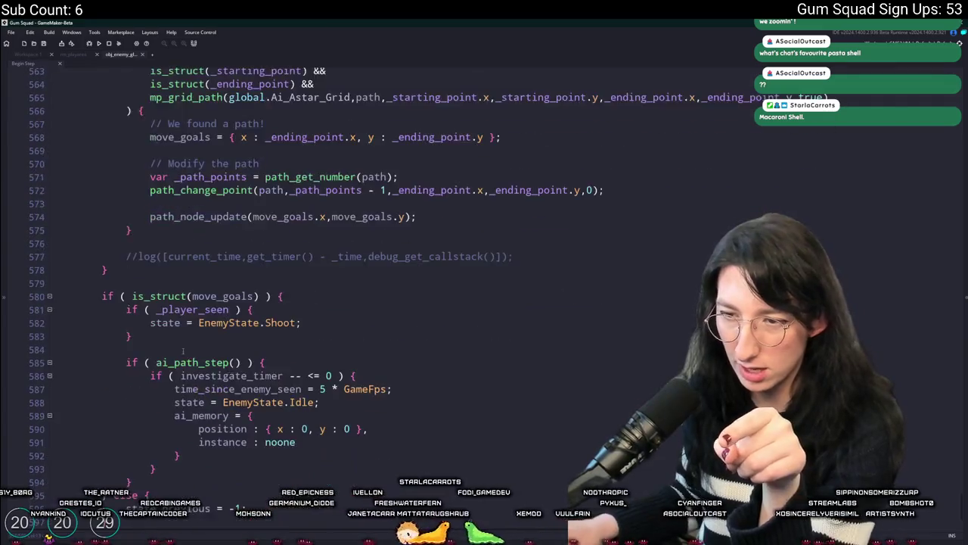
pyautogui.scroll(-2, 183, 350)
pyautogui.click(282, 305)
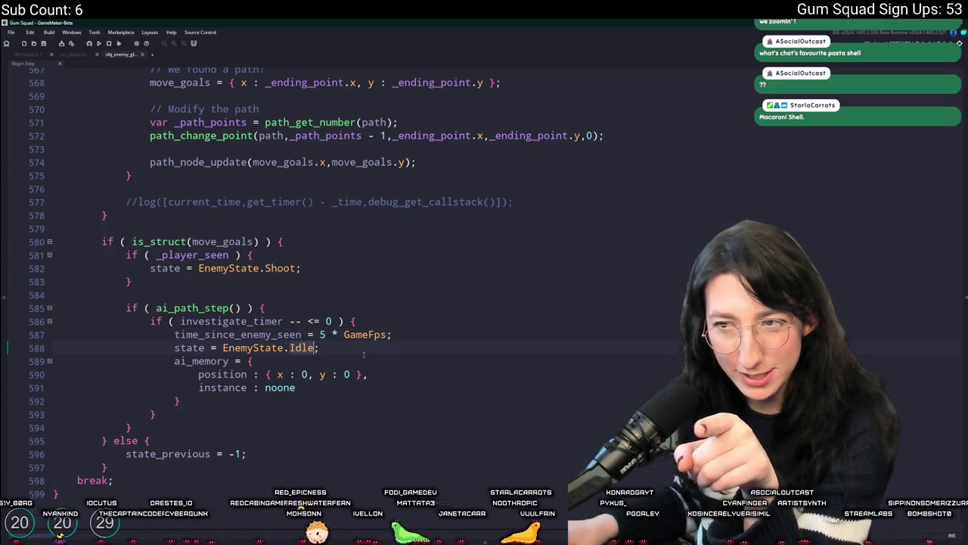
# Step: Replace EnemyState.Idle with EnemyState.ReturnToStart on timer expiry, then start a New World lobby
pyautogui.scroll(1, 364, 355)
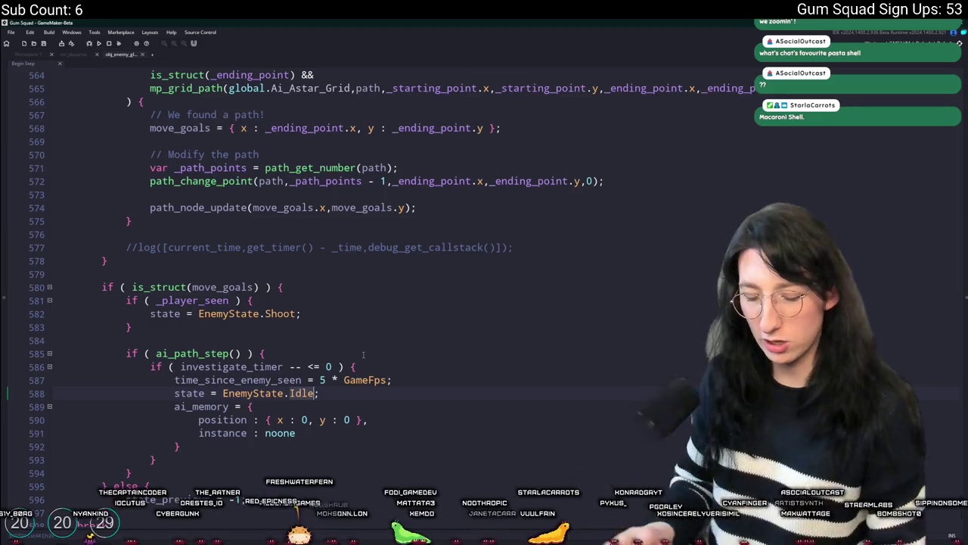
pyautogui.write('Return')
pyautogui.press('Return')
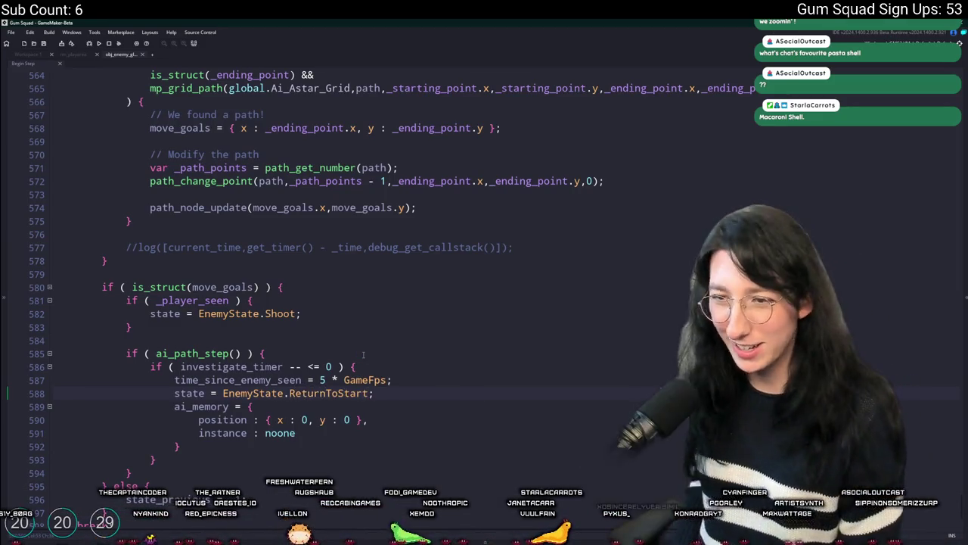
pyautogui.scroll(-4, 363, 353)
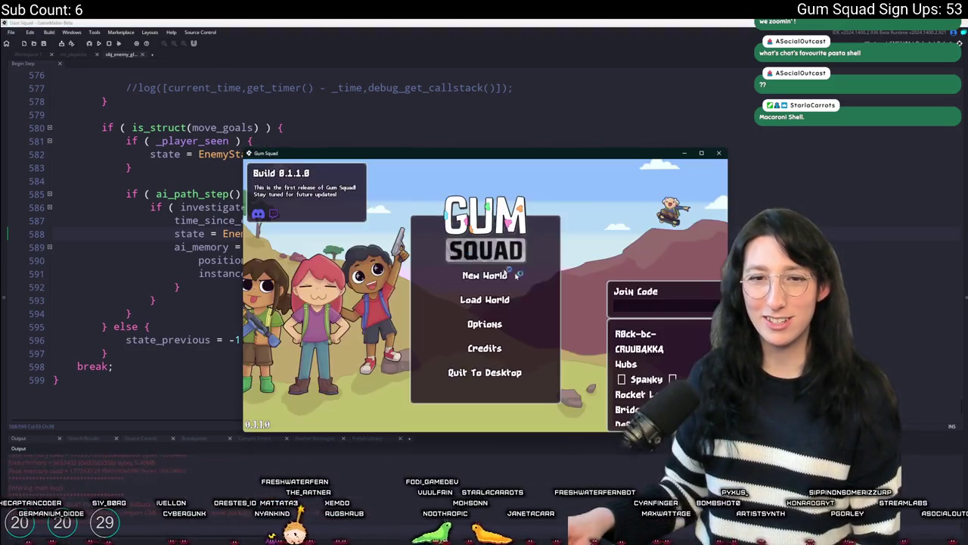
pyautogui.click(515, 279)
pyautogui.click(522, 352)
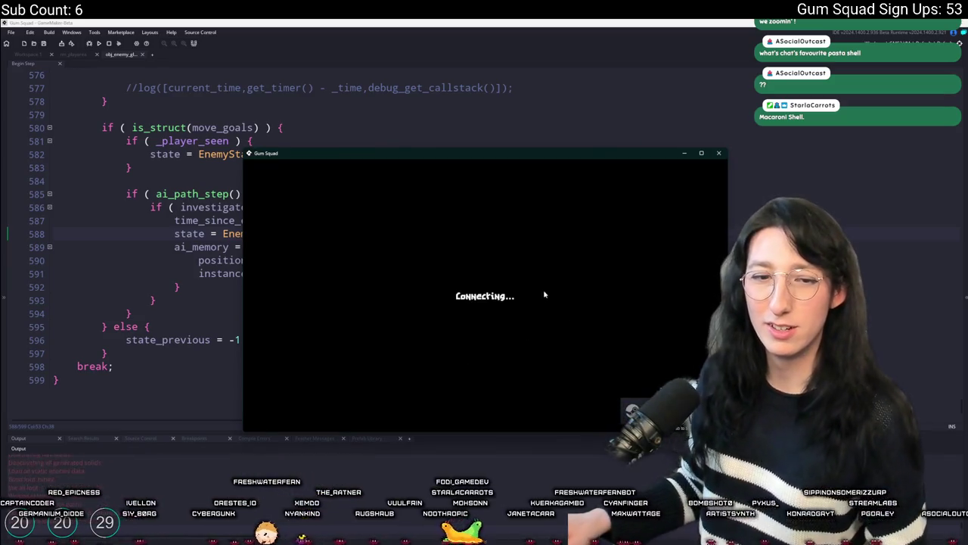
# Step: Roam north onto the purple area and east to the red-walled area, toggling fullscreen
pyautogui.press('e')
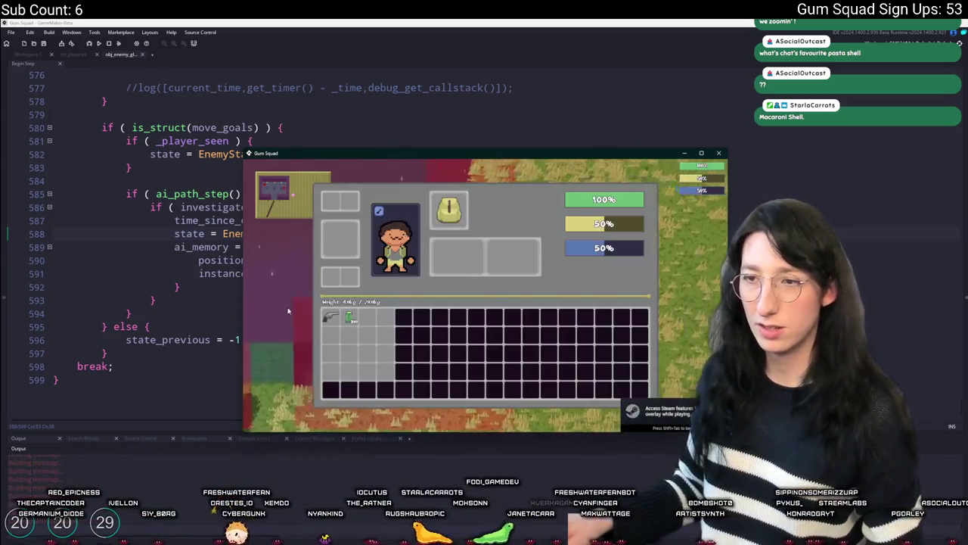
pyautogui.press('e')
pyautogui.press('w')
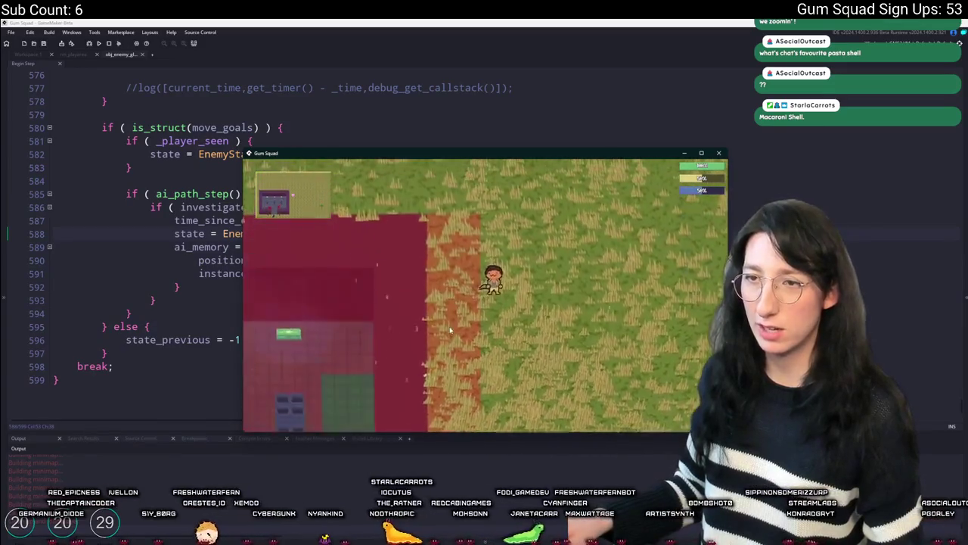
pyautogui.press('a')
pyautogui.press('d')
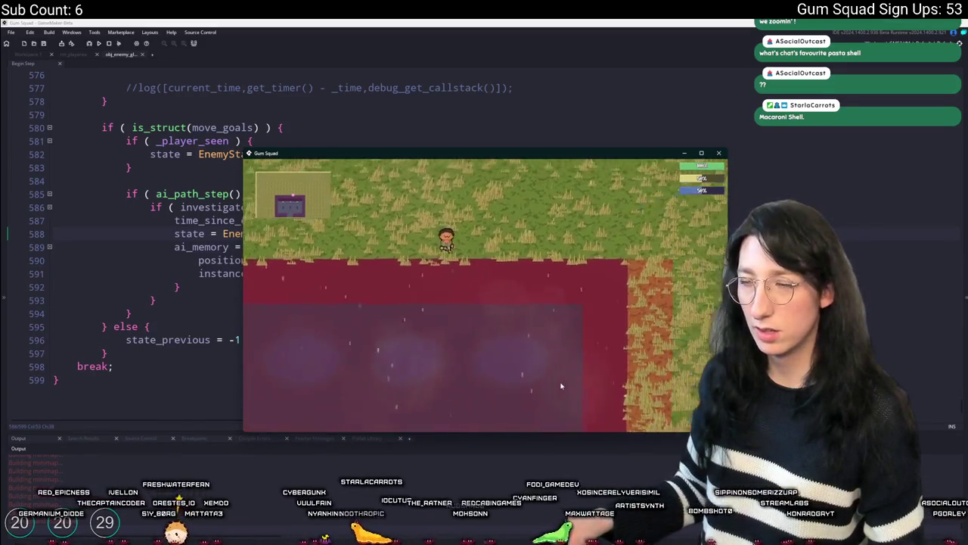
pyautogui.press('a')
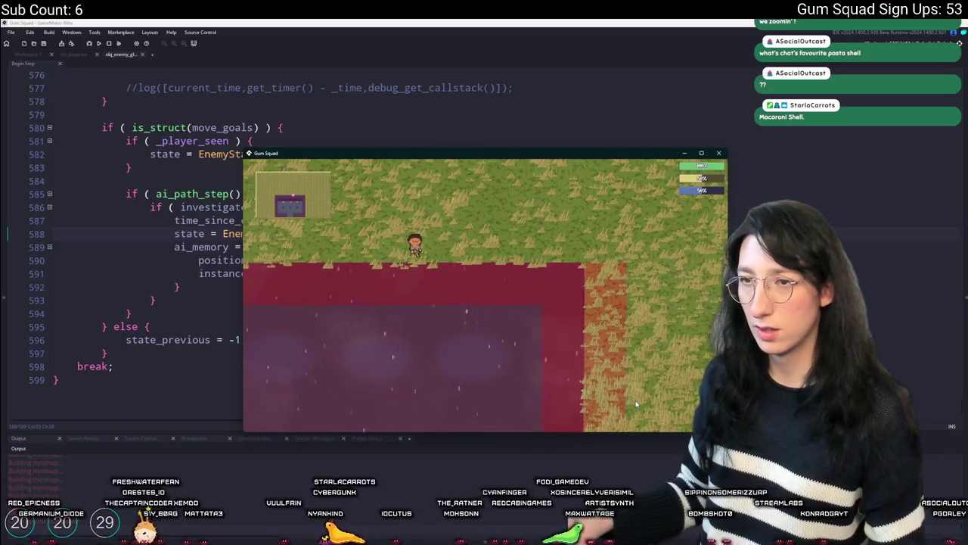
pyautogui.press('w')
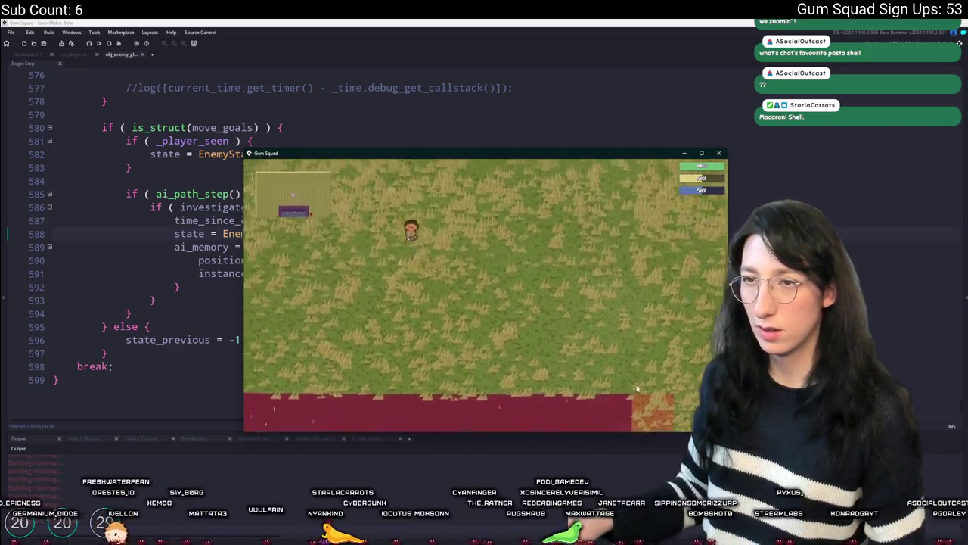
pyautogui.press('F11')
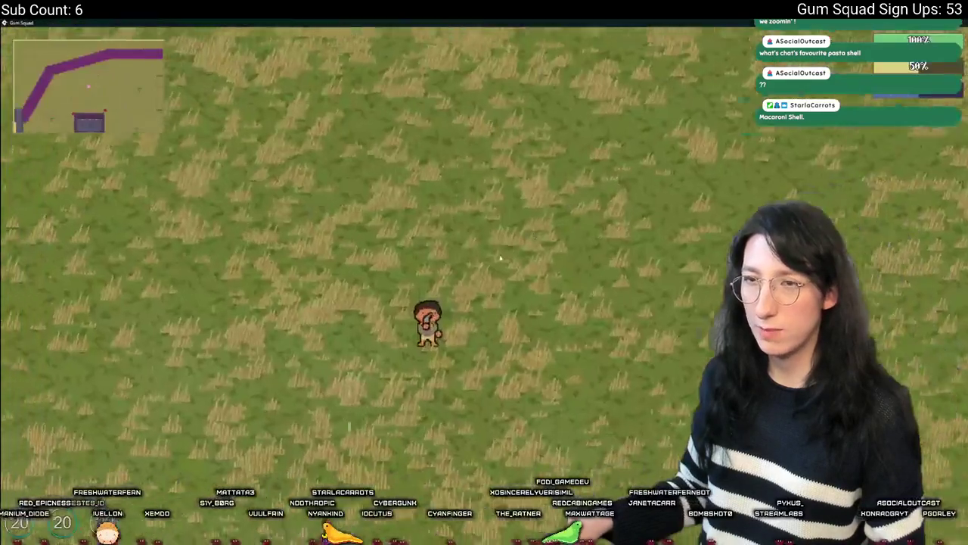
pyautogui.press('w')
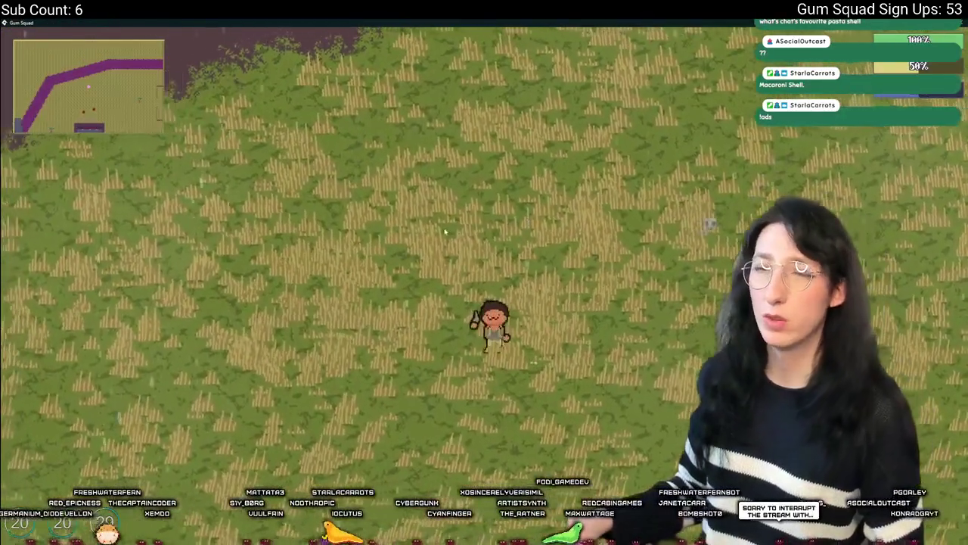
pyautogui.press('w')
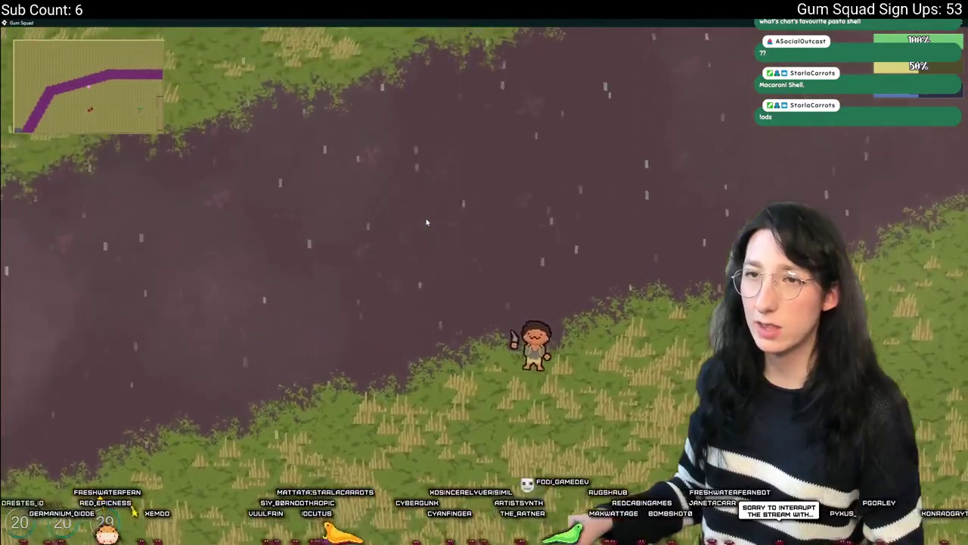
pyautogui.press('d')
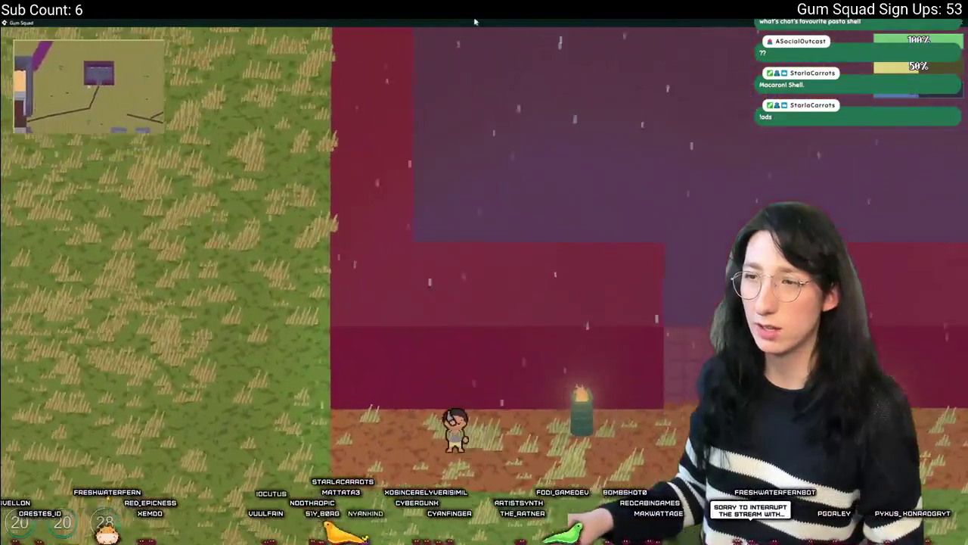
pyautogui.doubleClick(475, 21)
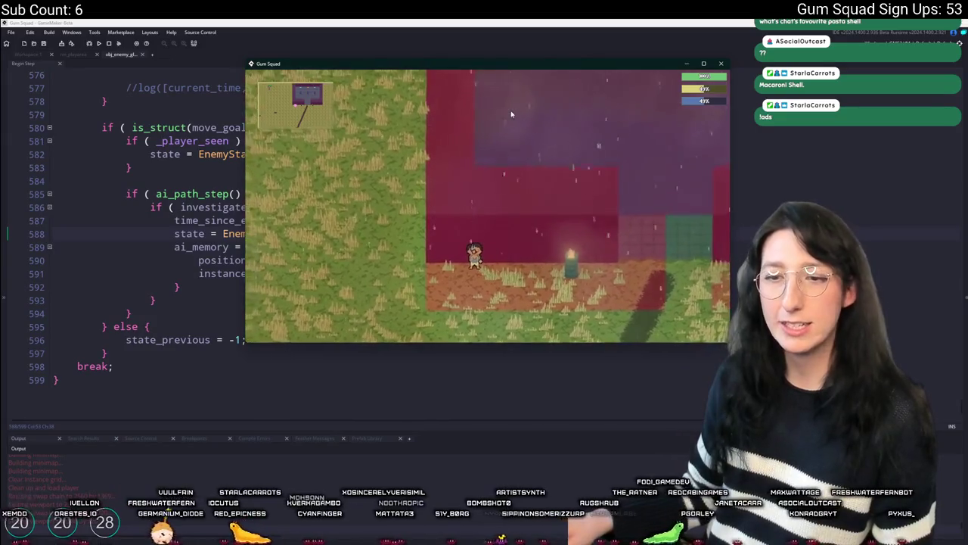
# Step: Shoot at the two approaching enemies in the grass, then close the game
pyautogui.press('a')
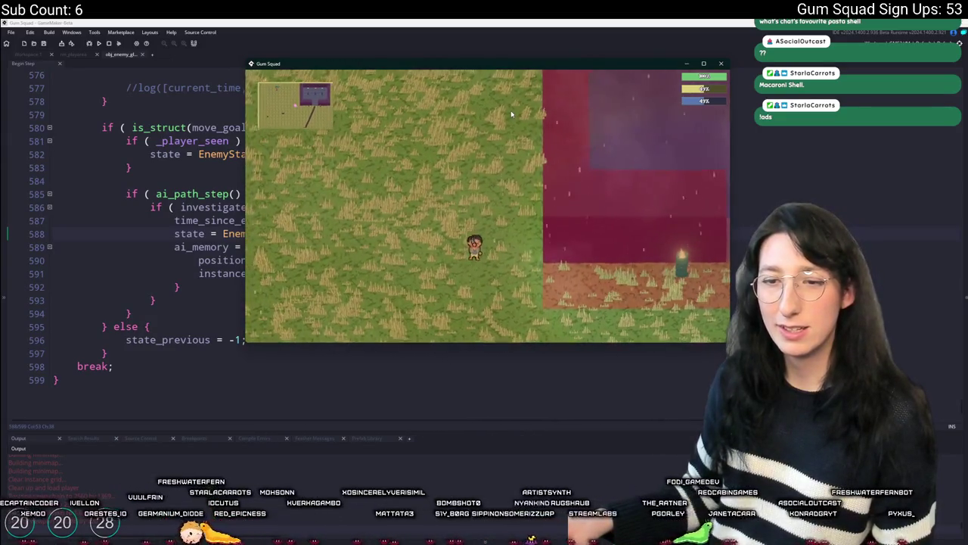
pyautogui.press('d')
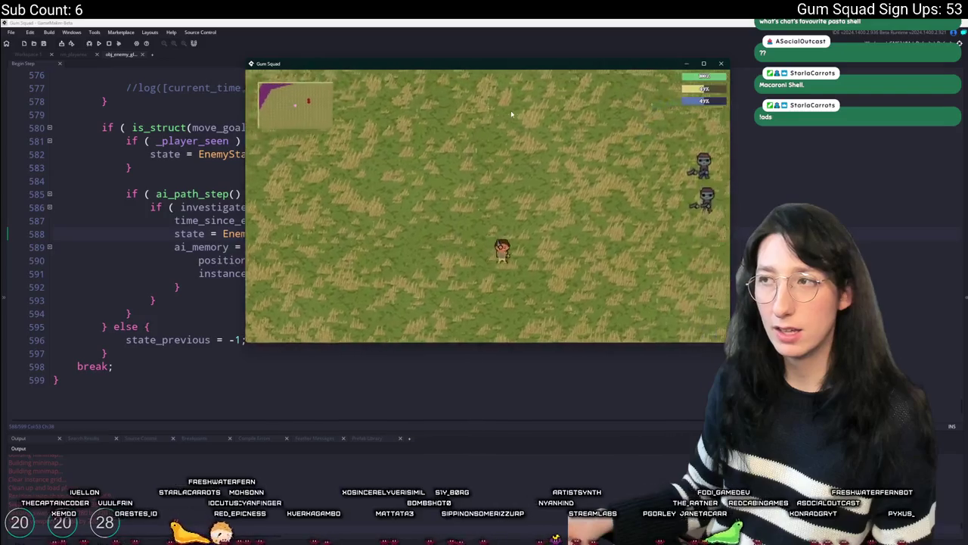
pyautogui.press('w')
pyautogui.press('a')
pyautogui.click(563, 198)
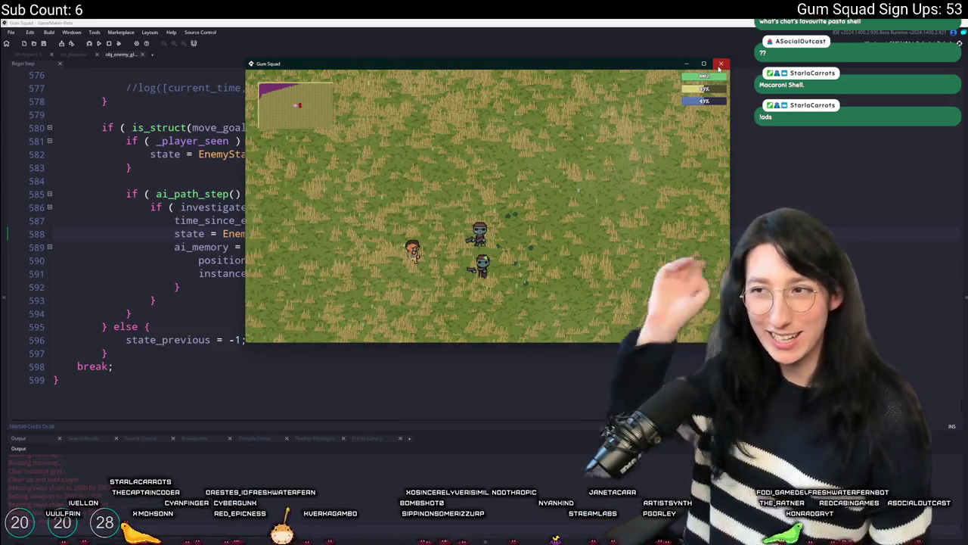
pyautogui.click(719, 65)
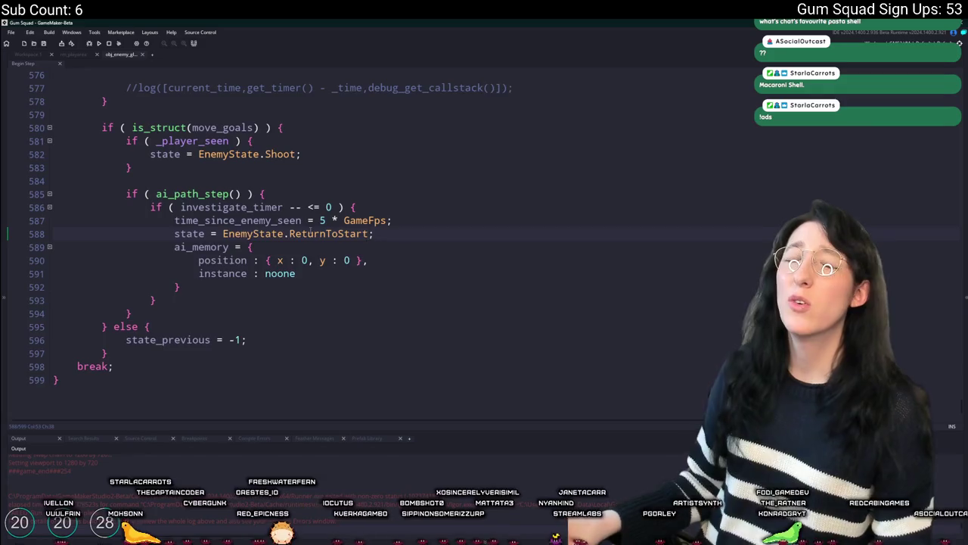
# Step: In Workspace 1, open obj_enemy_glummer through the asset search
pyautogui.scroll(10, 282, 263)
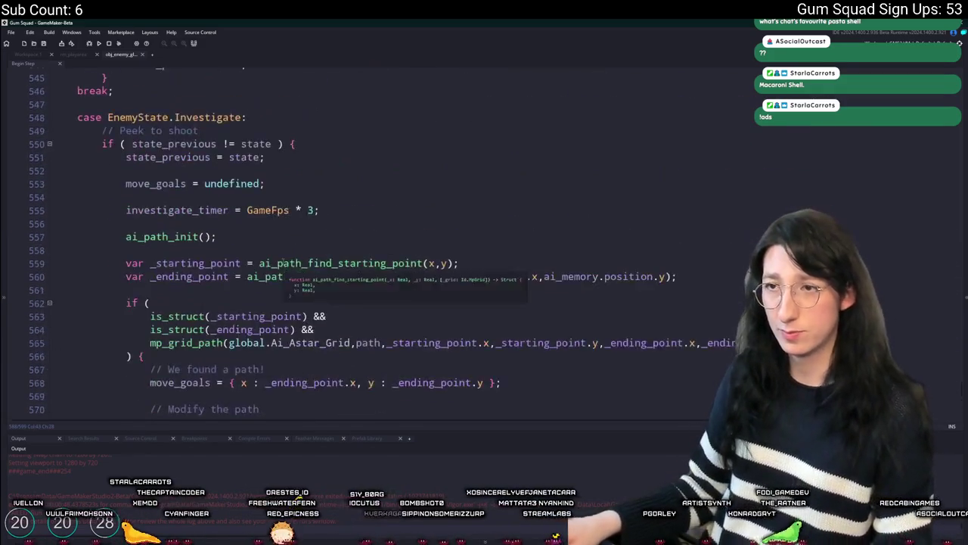
pyautogui.scroll(3, 222, 196)
pyautogui.click(34, 55)
pyautogui.scroll(-10, 256, 239)
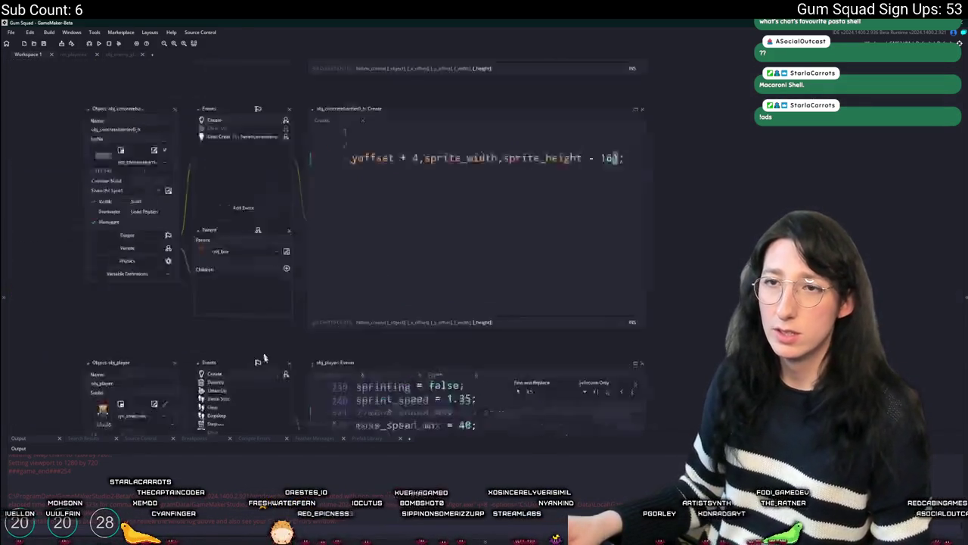
pyautogui.scroll(5, 256, 240)
pyautogui.hotkey('ctrl', 't')
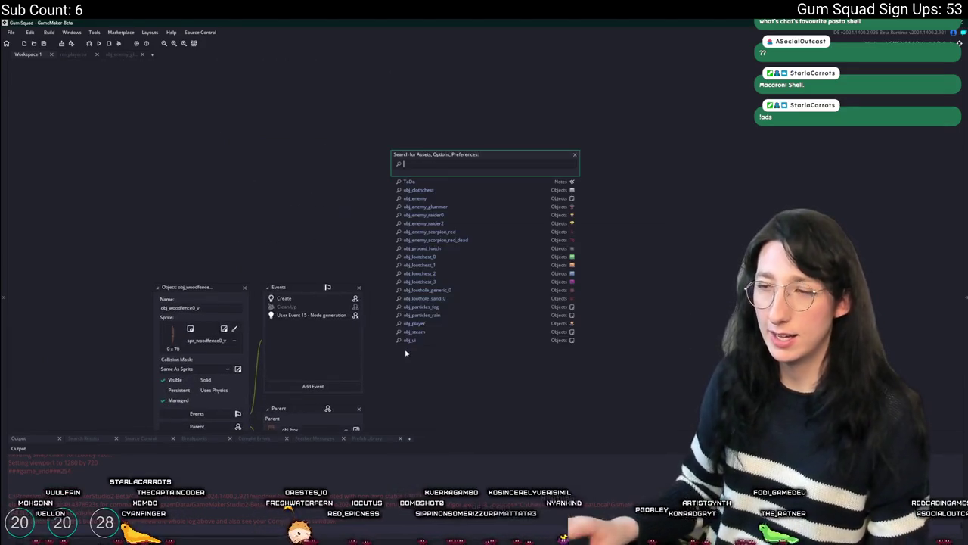
pyautogui.write('glummer')
pyautogui.press('Return')
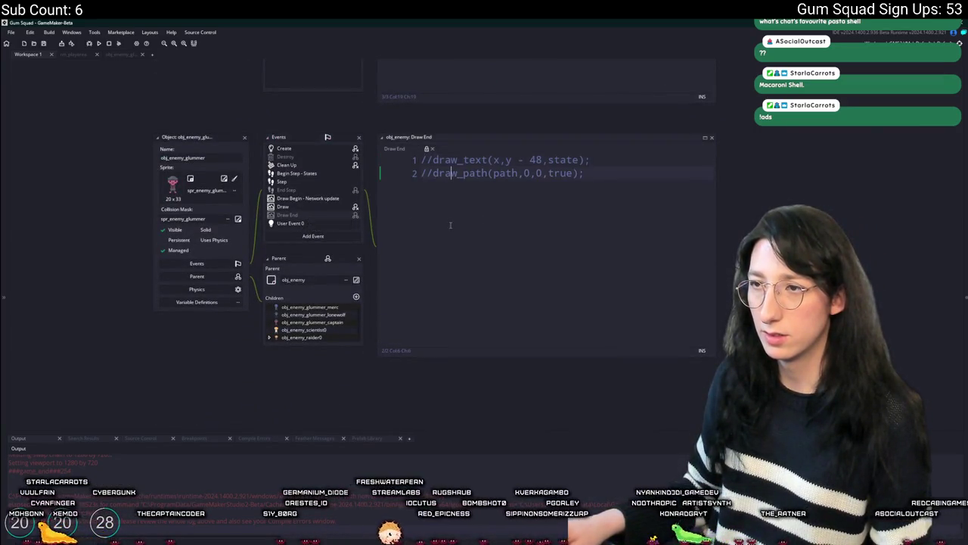
# Step: Uncomment the draw_text and draw_path lines in obj_enemy's Draw End event and run the game
pyautogui.hotkey('ctrl', 't')
pyautogui.write('obj_ene')
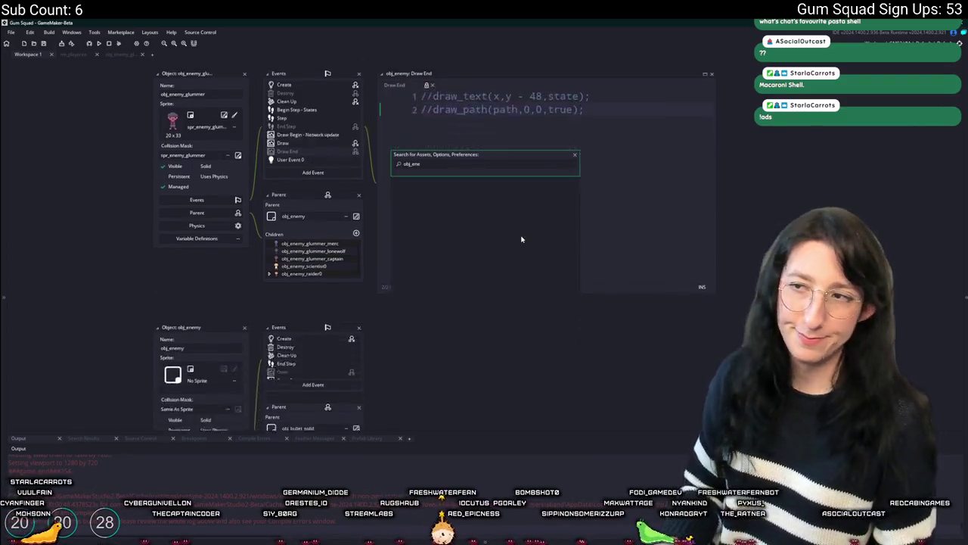
pyautogui.press('Return')
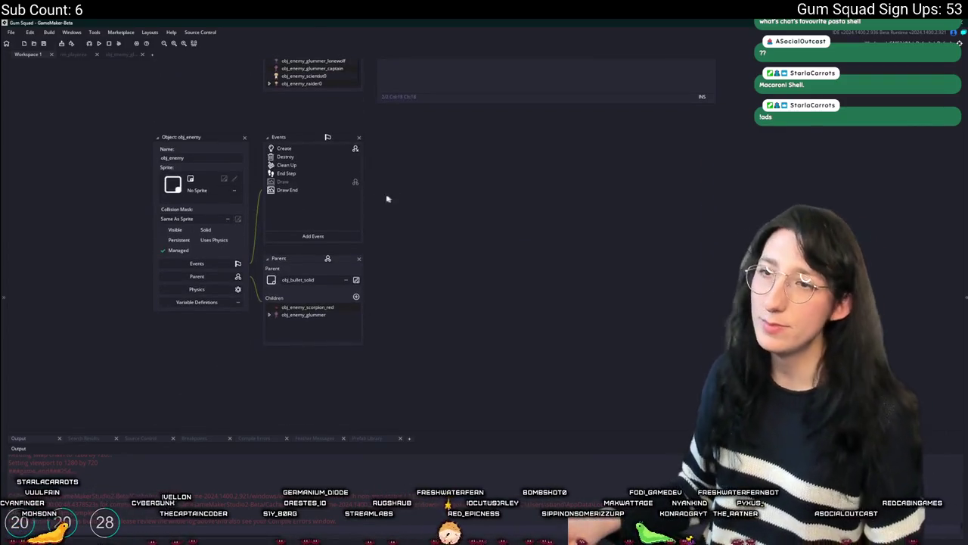
pyautogui.click(308, 194)
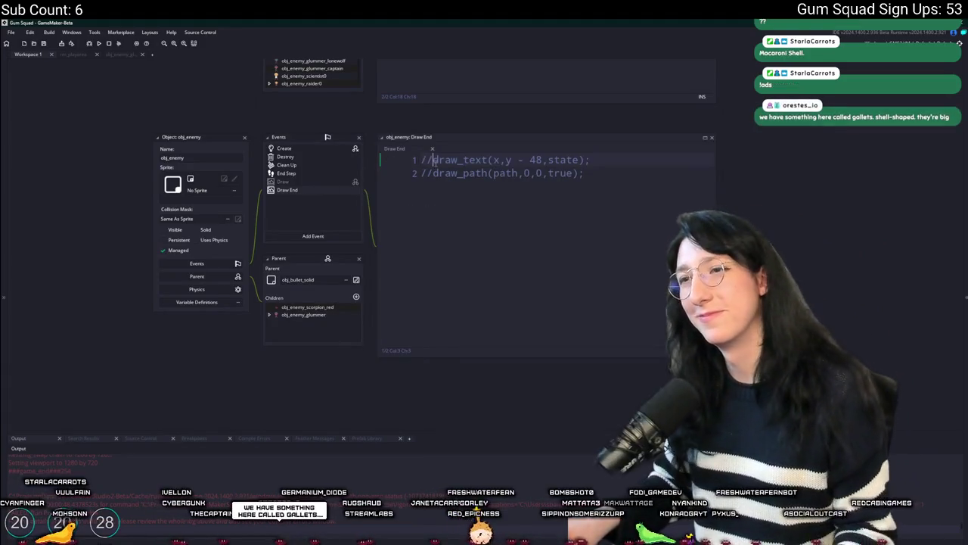
pyautogui.hotkey('ctrl', 'shift', 'k')
pyautogui.press('F5')
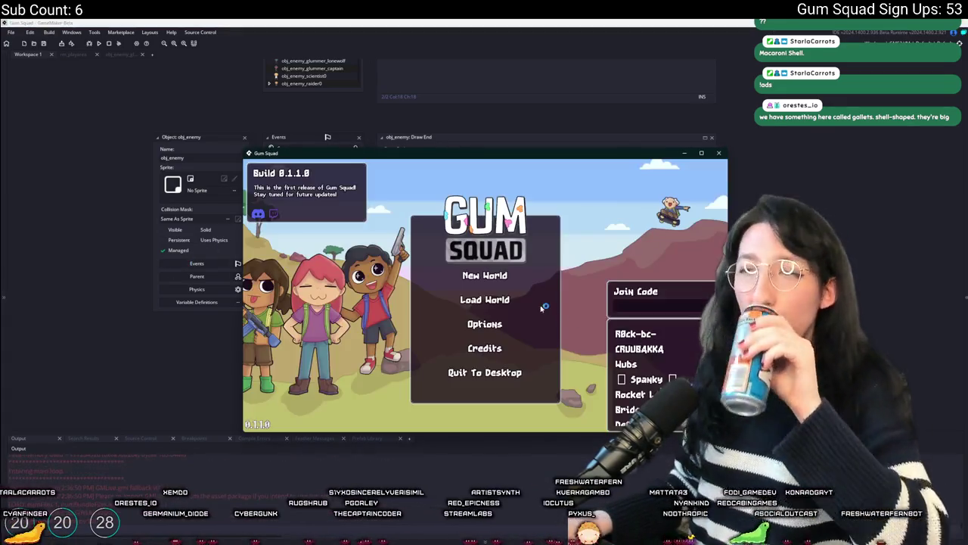
# Step: Create a New World lobby and maximize the game window
pyautogui.click(495, 277)
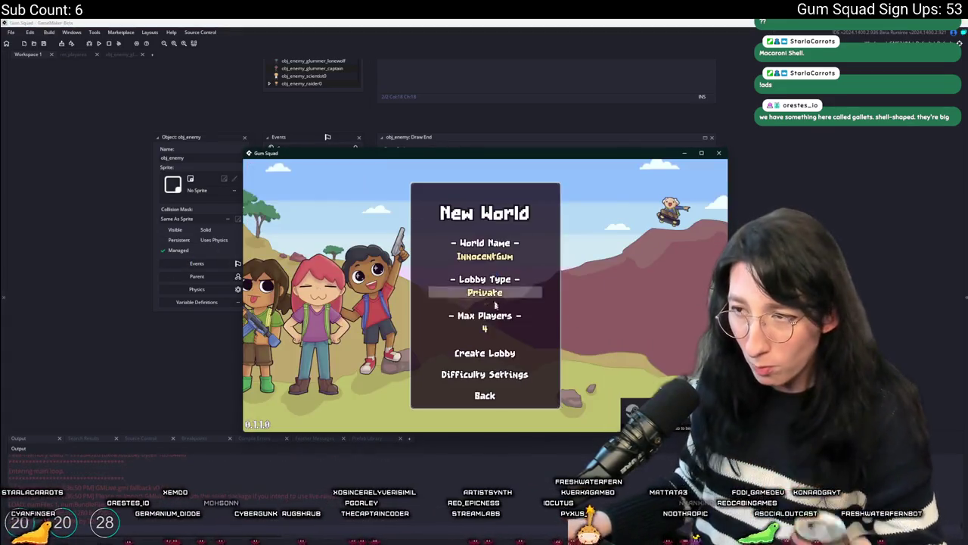
pyautogui.click(495, 352)
pyautogui.click(449, 540)
pyautogui.press('F5')
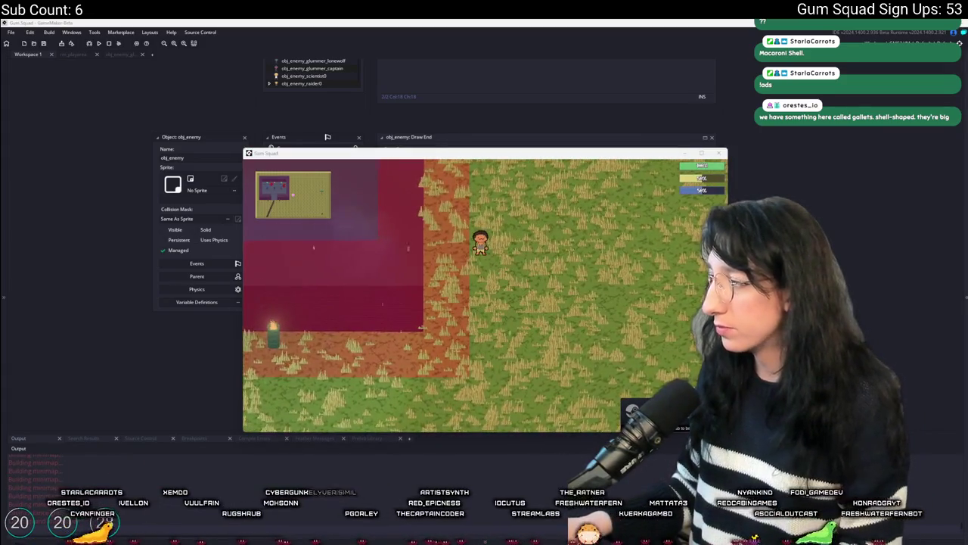
pyautogui.moveTo(592, 151); pyautogui.dragTo(595, 141)
pyautogui.doubleClick(595, 142)
# Step: Walk the player down and left through the grass, then restore the window and quit
pyautogui.press('i')
pyautogui.press('i')
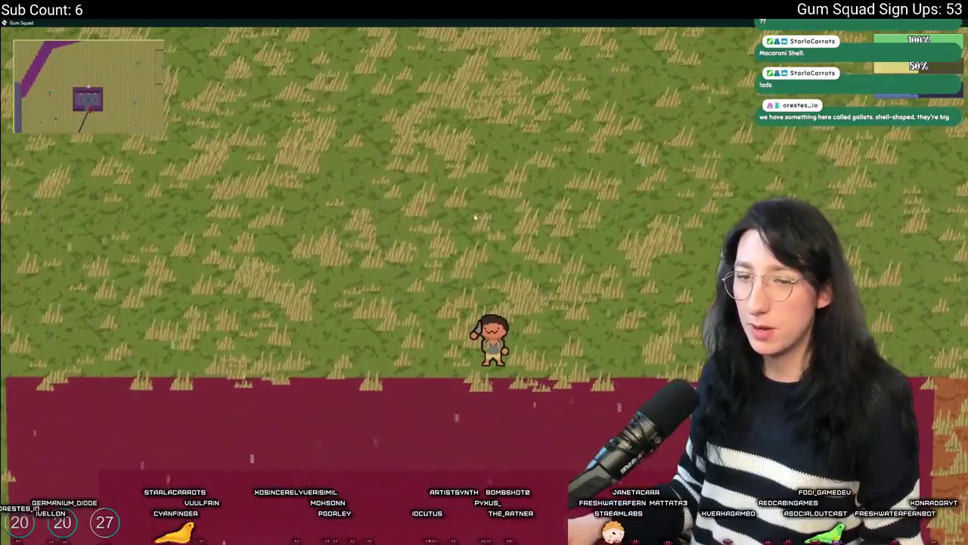
pyautogui.moveTo(495, 23); pyautogui.dragTo(496, 72)
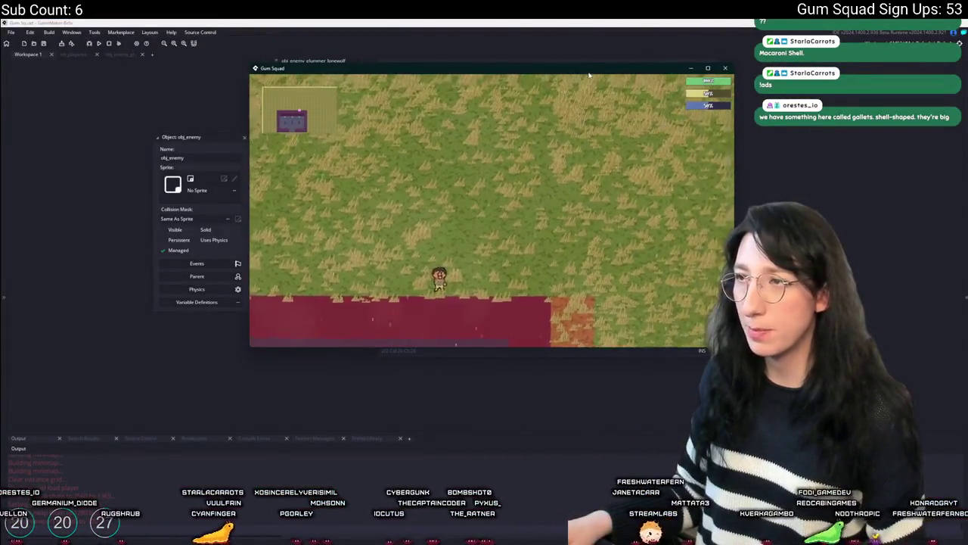
pyautogui.doubleClick(589, 75)
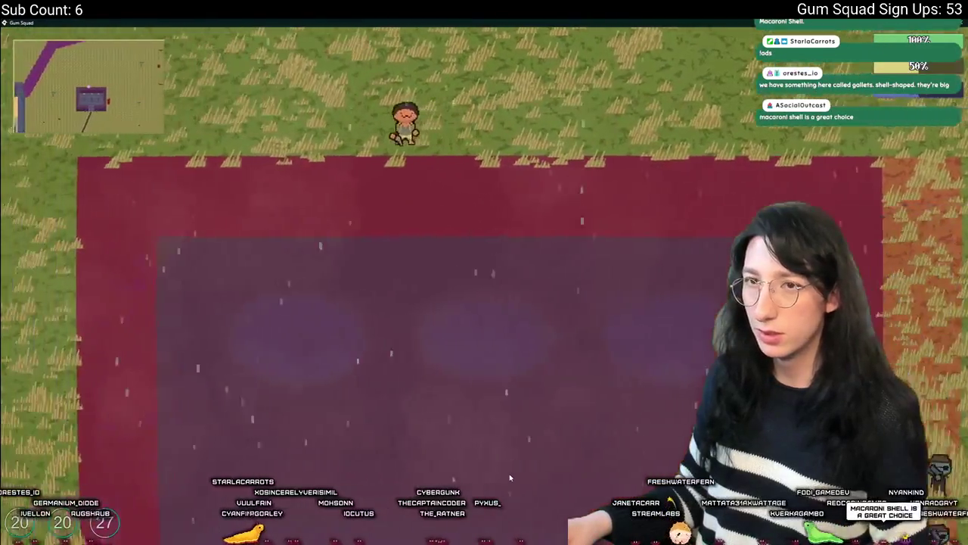
pyautogui.press('a')
pyautogui.press('s')
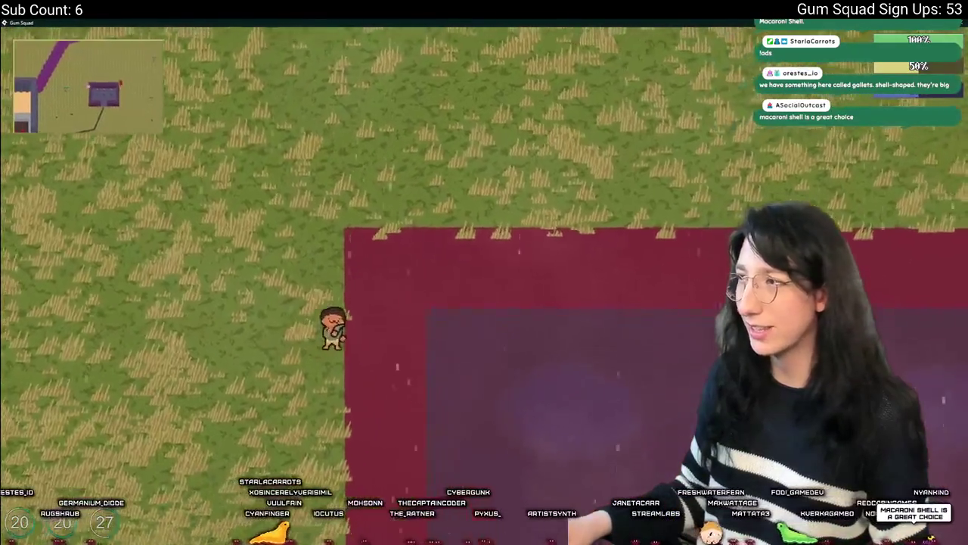
pyautogui.doubleClick(485, 23)
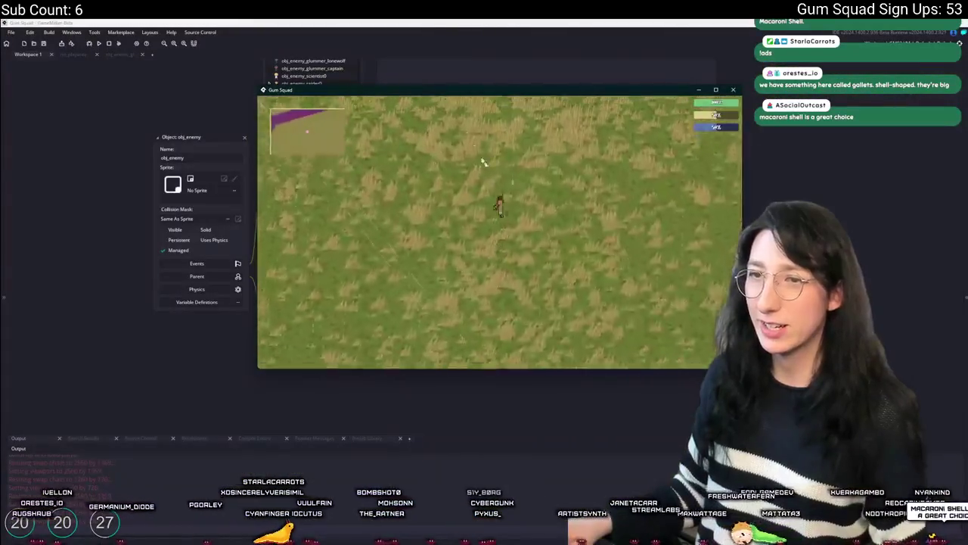
pyautogui.press('Escape')
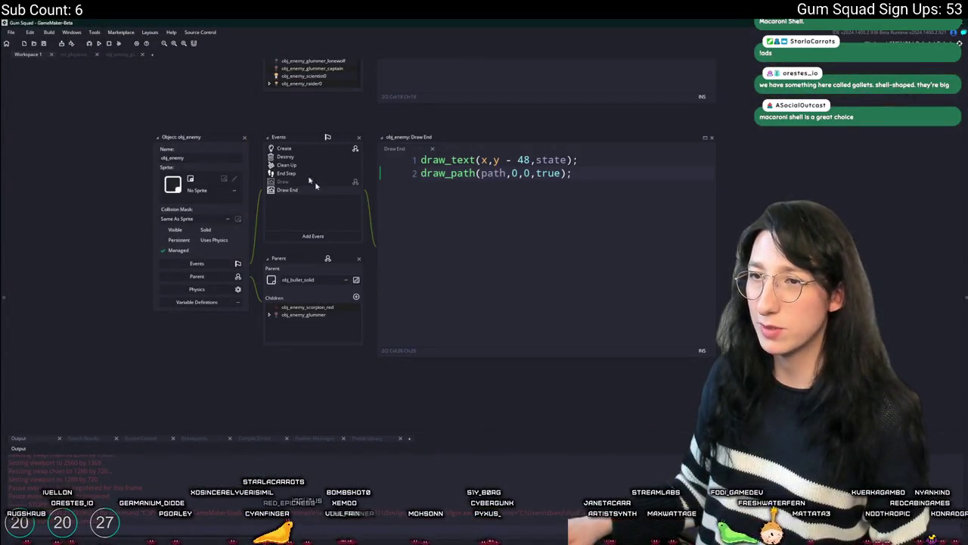
# Step: Open obj_enemy_glummer_lonewolf and jump to its inherited obj_enemy Draw End code
pyautogui.click(585, 190)
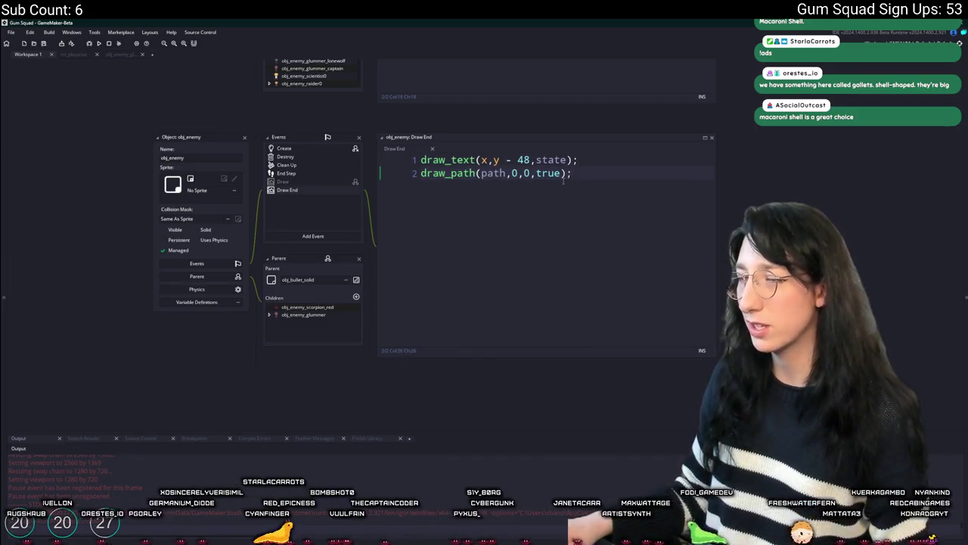
pyautogui.hotkey('ctrl', 't')
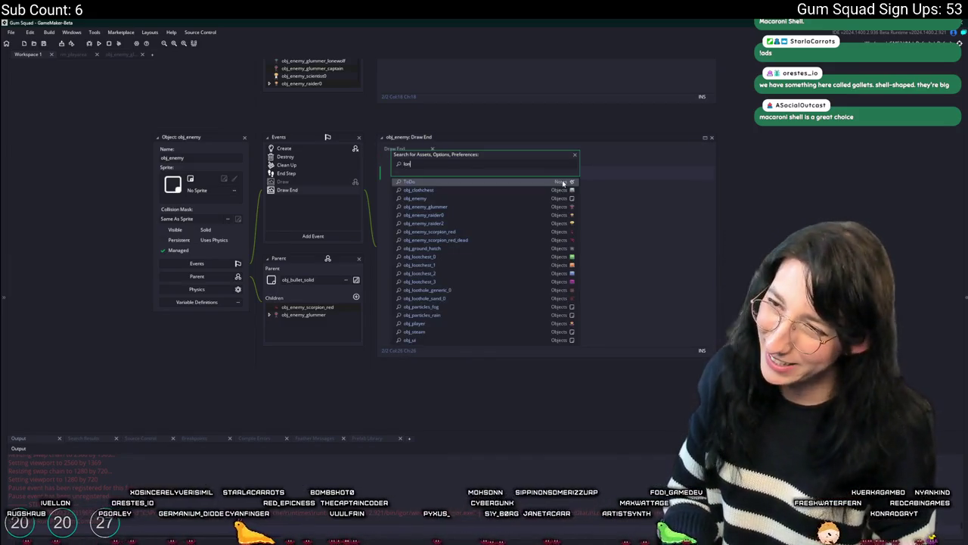
pyautogui.write('ewolf')
pyautogui.press('Down')
pyautogui.press('Return')
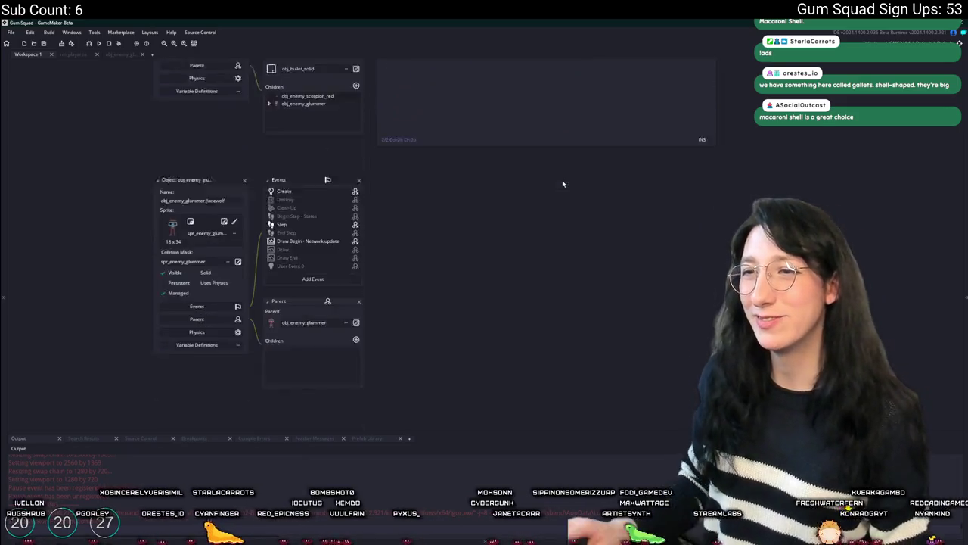
pyautogui.doubleClick(289, 214)
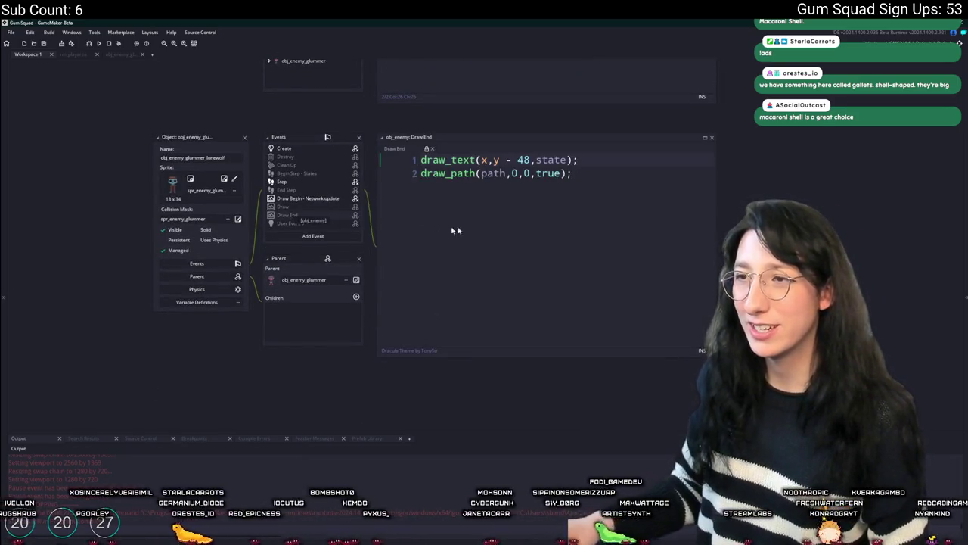
pyautogui.middleClick(493, 174)
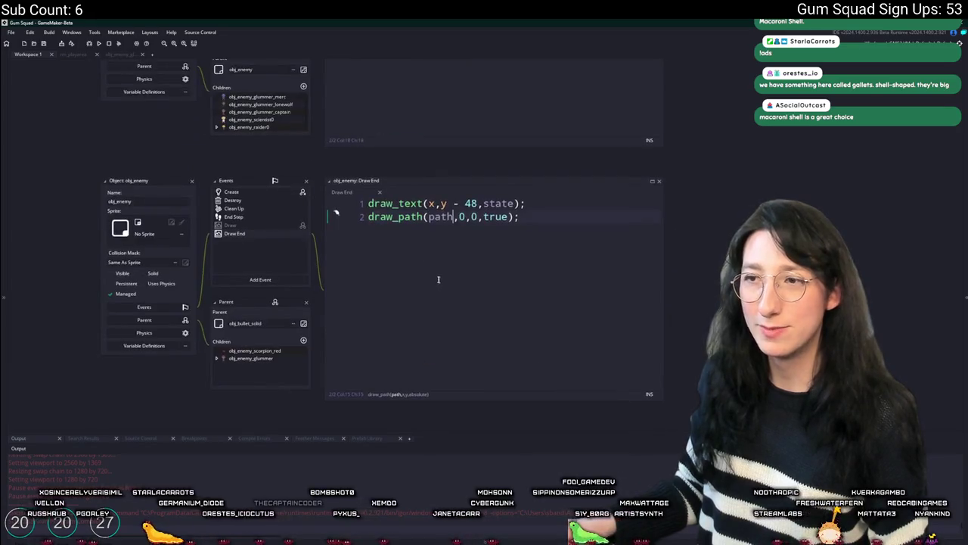
# Step: Search the project for mp_grid_draw and open obj_draw's Draw event
pyautogui.hotkey('ctrl', 'shift', 'f')
pyautogui.write('mp_grid')
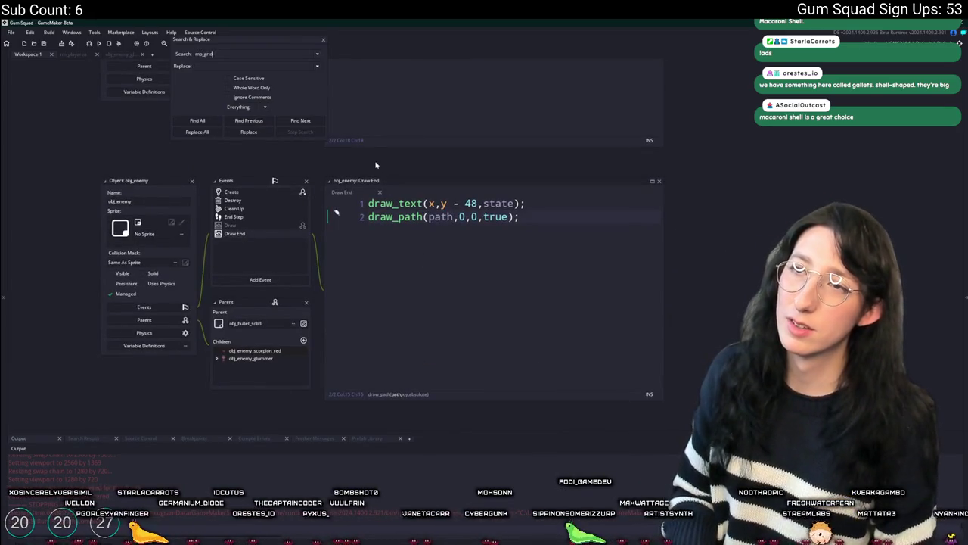
pyautogui.write('_path')
pyautogui.press('Return')
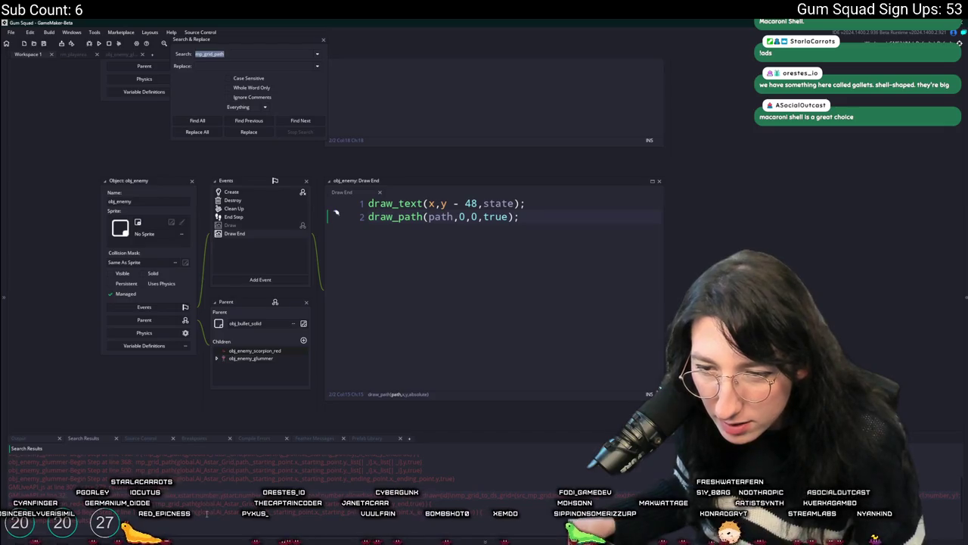
pyautogui.write('mp_grid_draw')
pyautogui.press('Return')
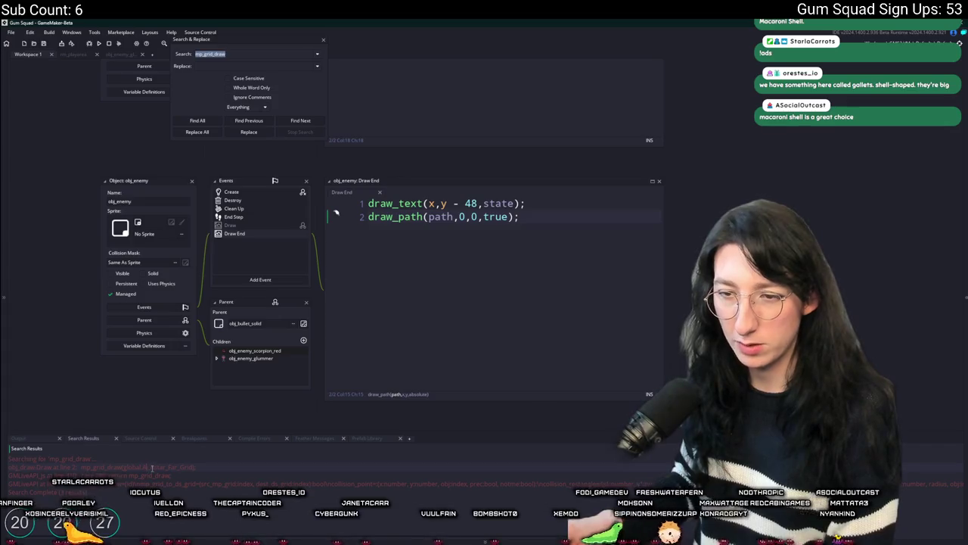
pyautogui.doubleClick(151, 467)
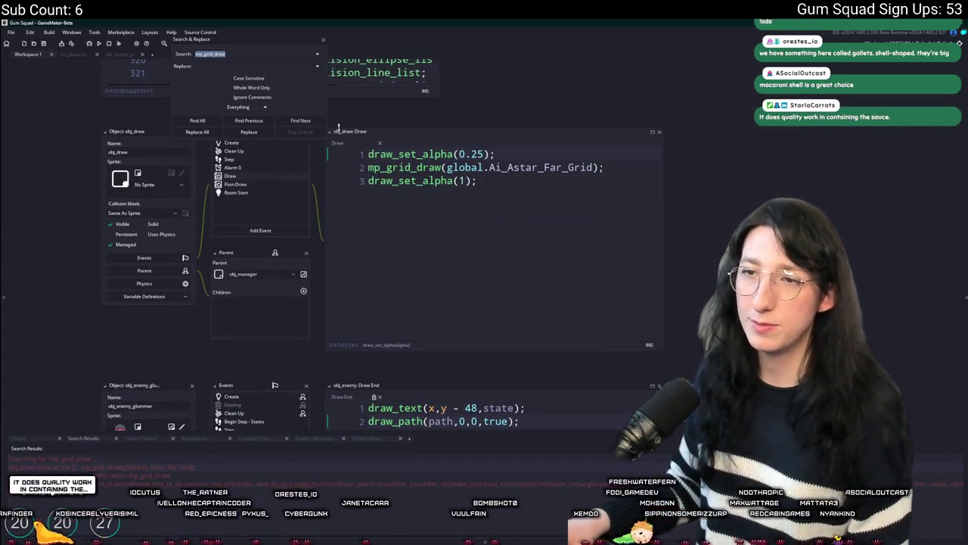
# Step: Comment out all of obj_draw's Draw event lines and run the game build
pyautogui.hotkey('ctrl', 'a')
pyautogui.hotkey('ctrl', 'k')
pyautogui.press('F5')
pyautogui.press('Escape')
pyautogui.scroll(-4, 525, 347)
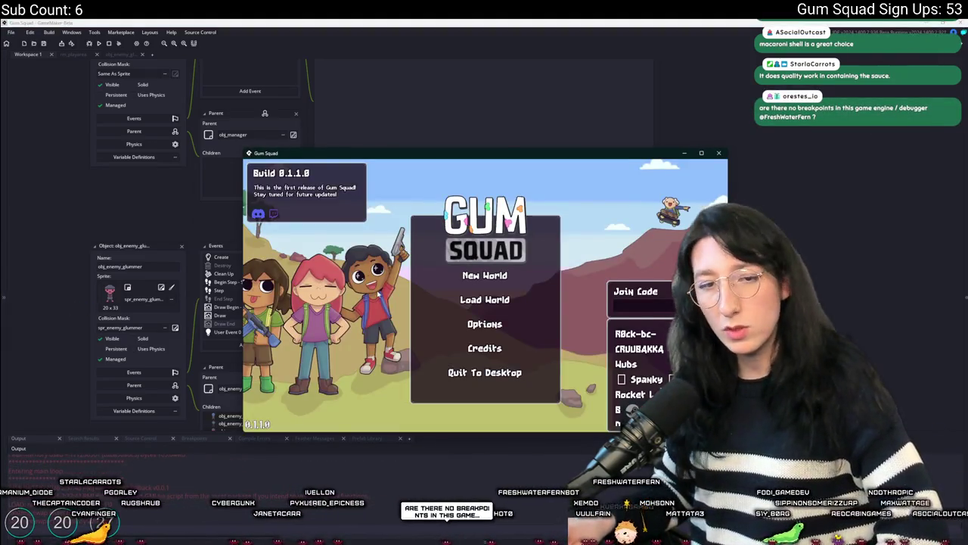
# Step: Create a new world lobby in the test game, then shrink and close the game window
pyautogui.click(478, 277)
pyautogui.click(475, 349)
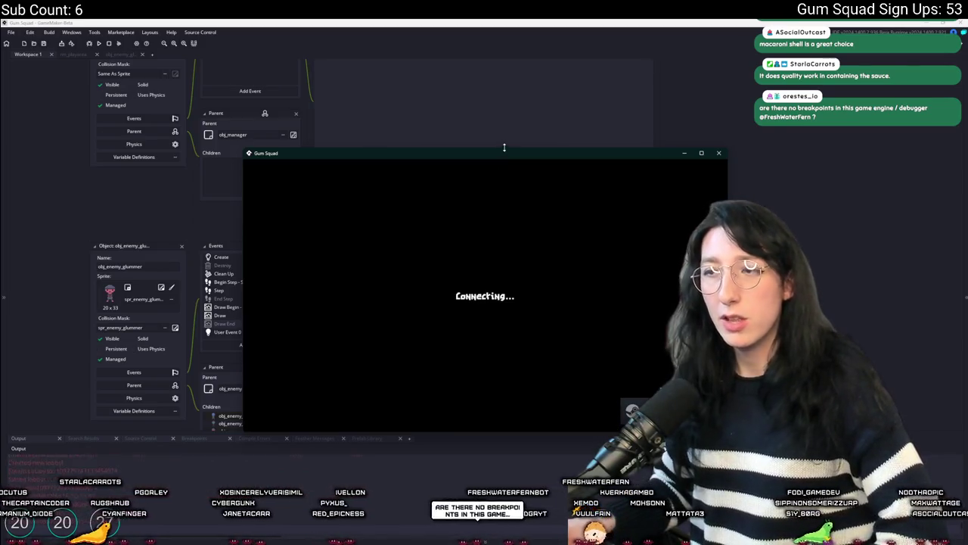
pyautogui.moveTo(506, 157); pyautogui.dragTo(497, 22)
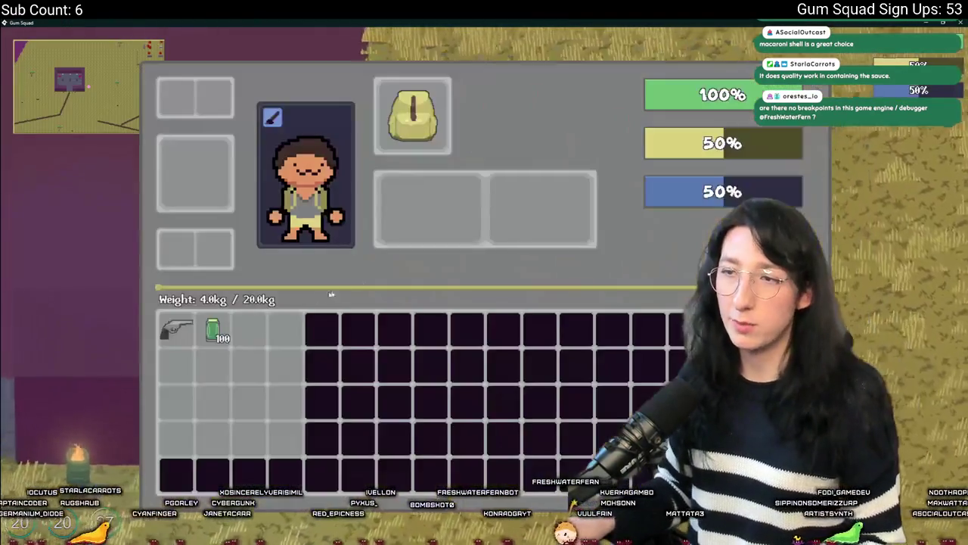
pyautogui.press('Tab')
pyautogui.press('super+Down')
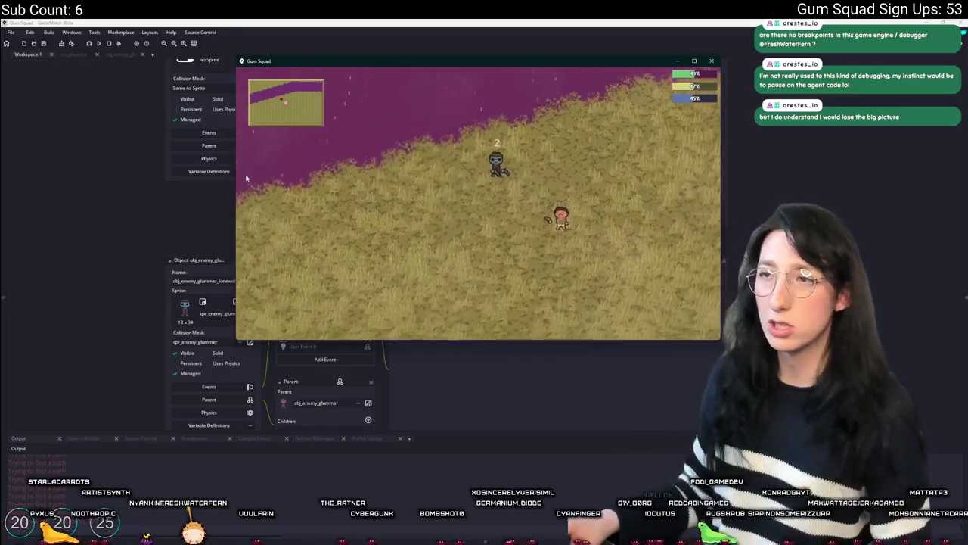
pyautogui.press('super+Down')
# Step: Return to obj_enemy's full code tab and scroll through the Investigate-state code
pyautogui.click(124, 55)
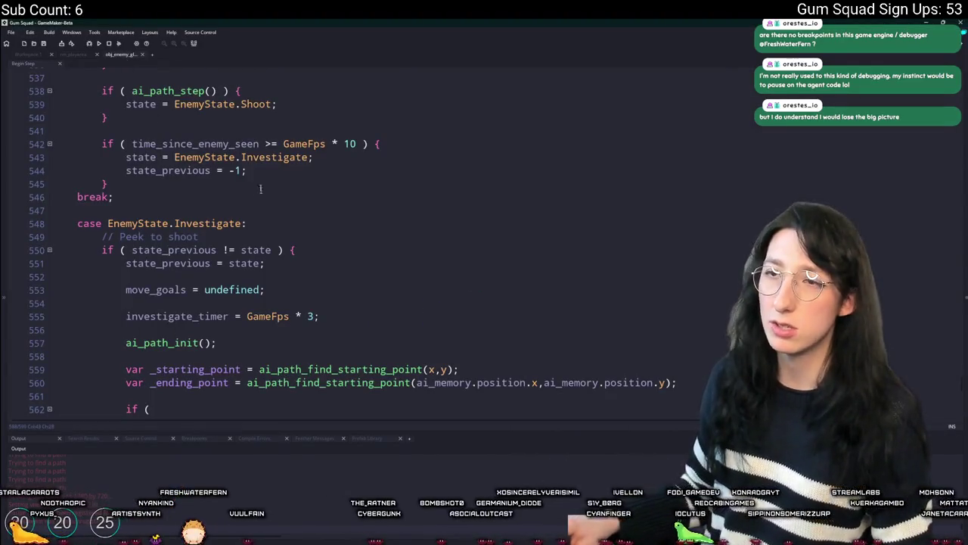
pyautogui.hotkey('ctrl', 'Tab')
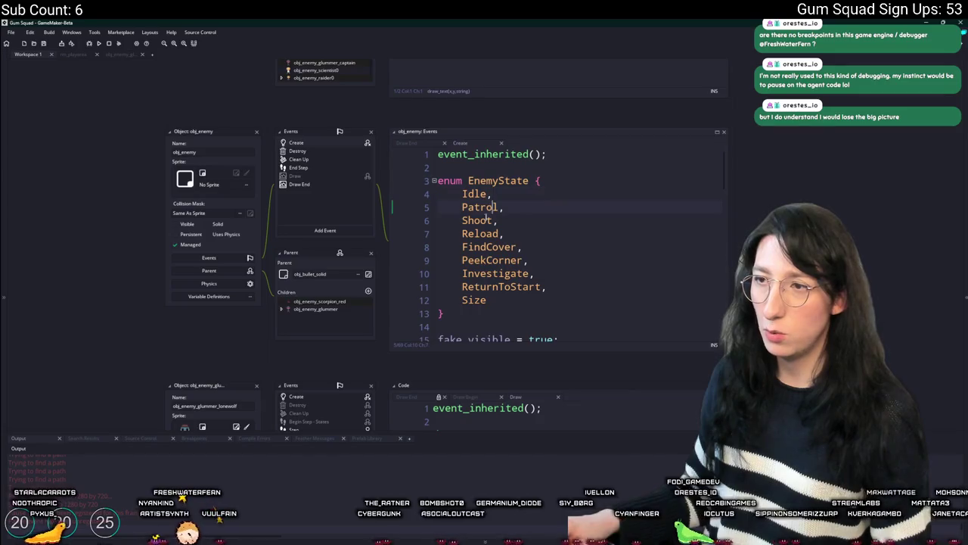
pyautogui.click(115, 55)
pyautogui.scroll(-5, 376, 219)
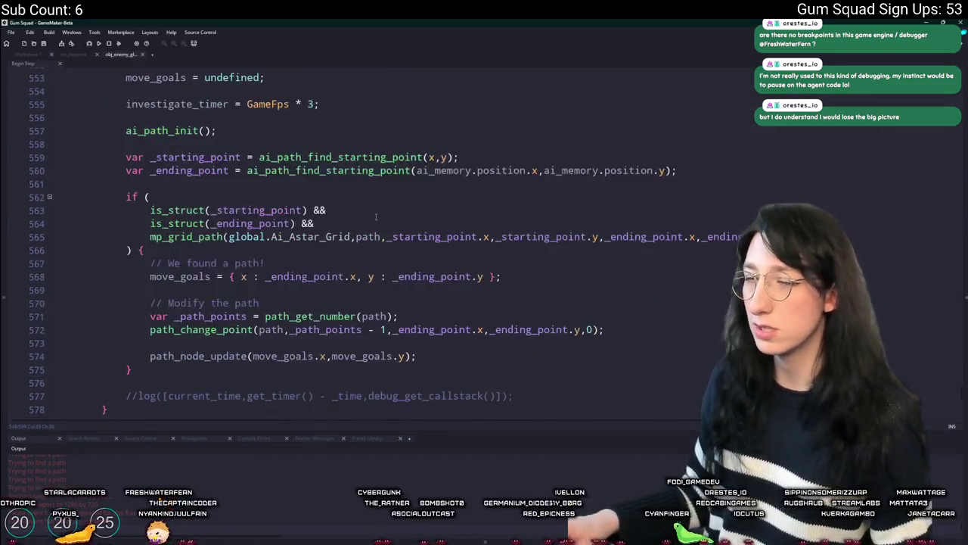
pyautogui.scroll(-7, 376, 217)
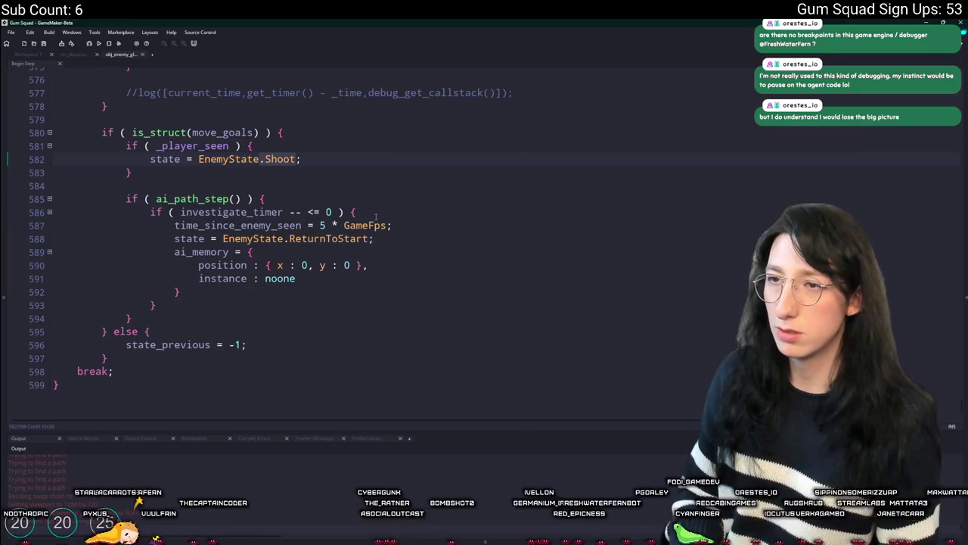
pyautogui.scroll(6, 274, 333)
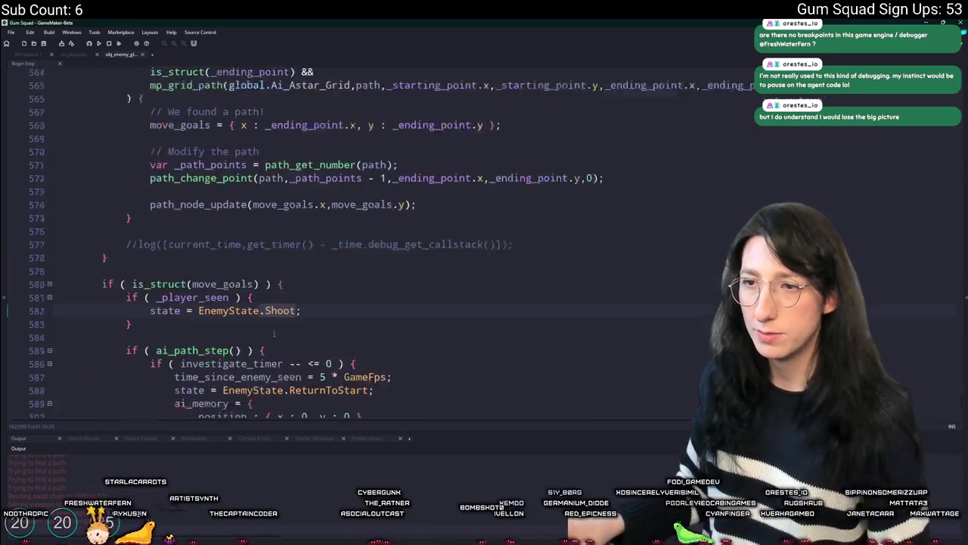
pyautogui.scroll(-4, 331, 246)
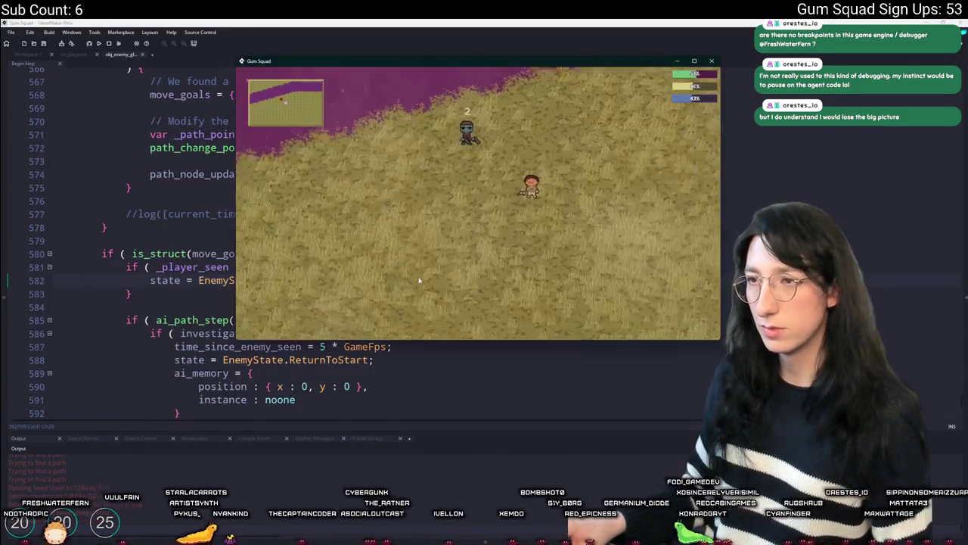
pyautogui.press('Escape')
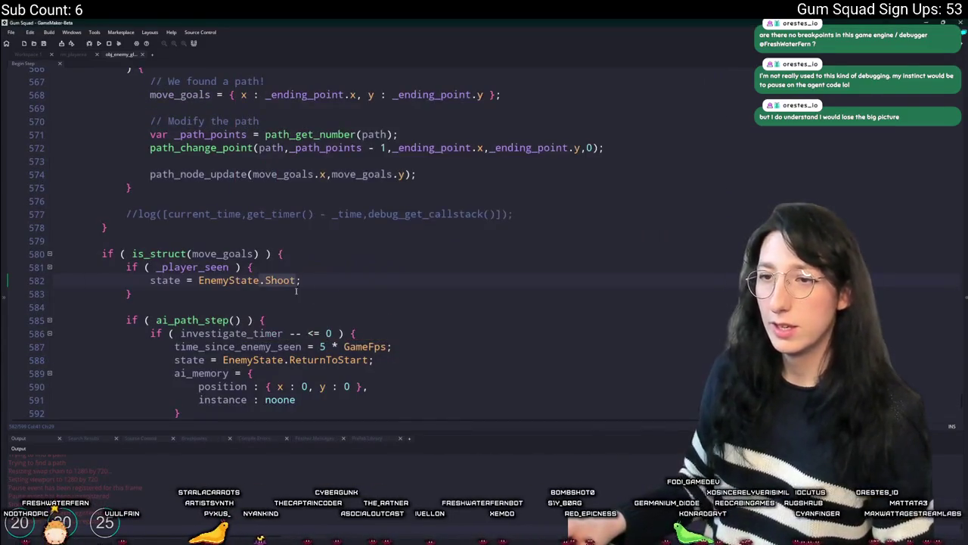
# Step: Find SHOOT and case EnemyState.Shoot, inspecting the find_cover_timer line and reaction_time_count uses
pyautogui.press('F3')
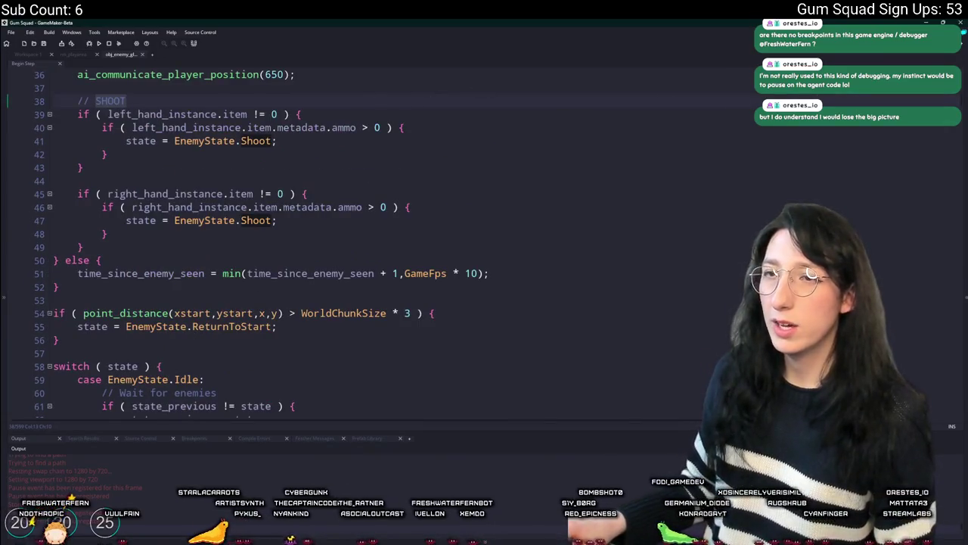
pyautogui.press('F3')
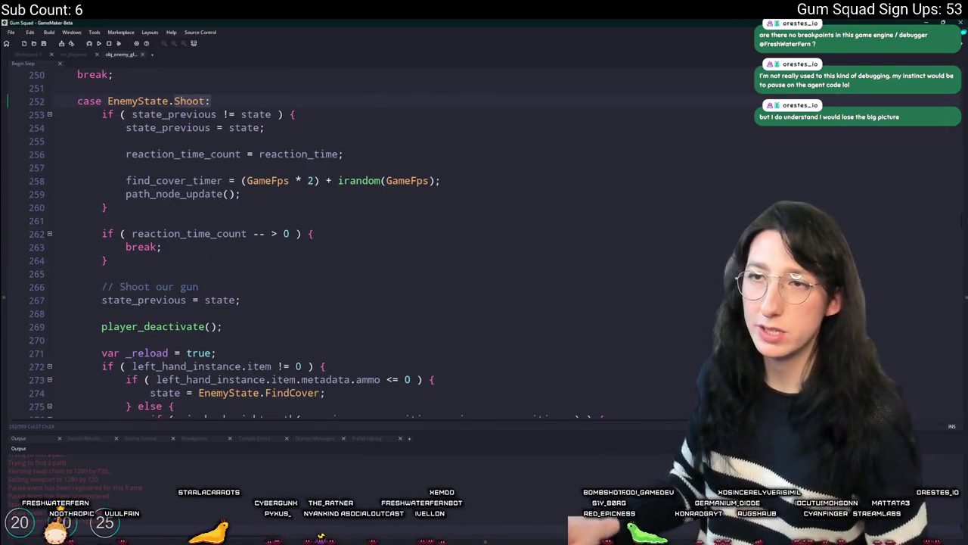
pyautogui.click(175, 180)
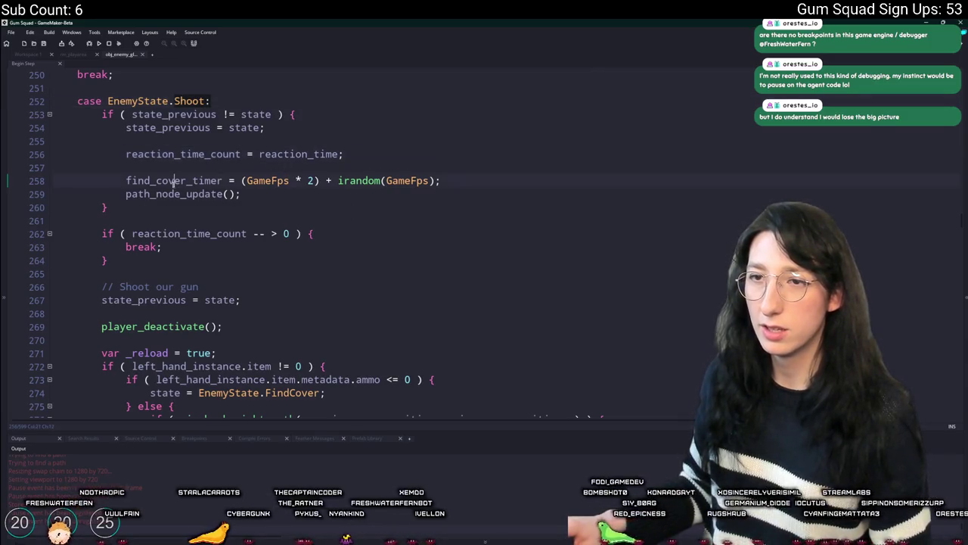
pyautogui.click(467, 180)
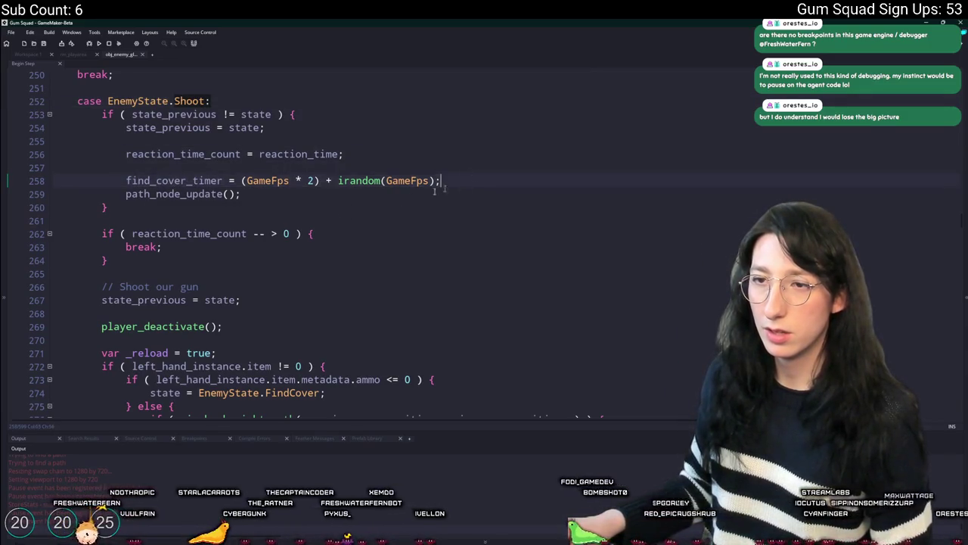
pyautogui.doubleClick(217, 234)
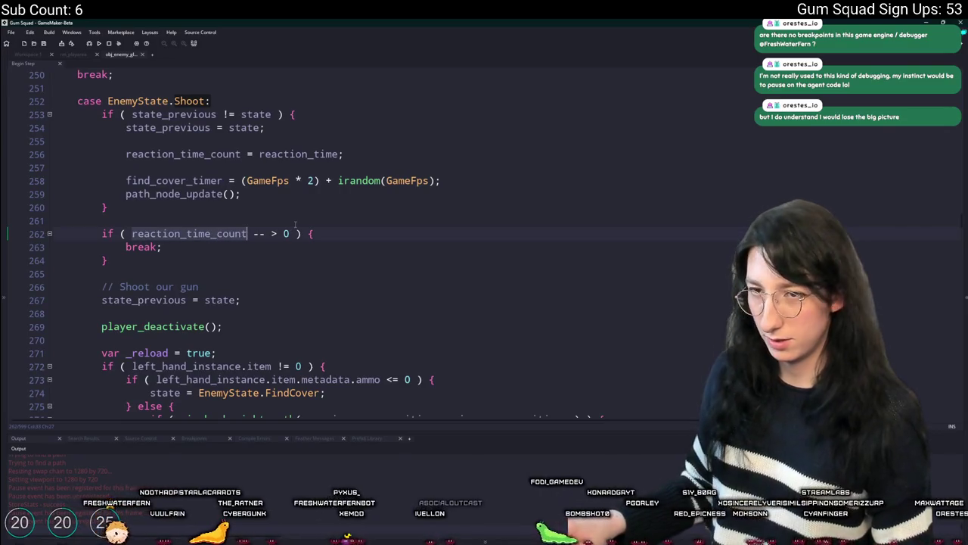
# Step: Check the state_previous line, then restore the editor window to reveal the running game
pyautogui.scroll(1, 280, 229)
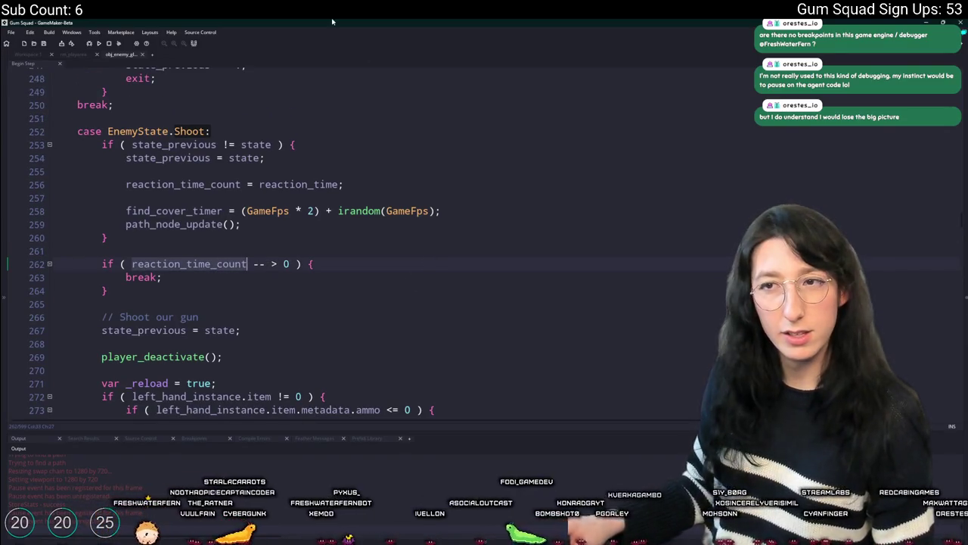
pyautogui.click(162, 158)
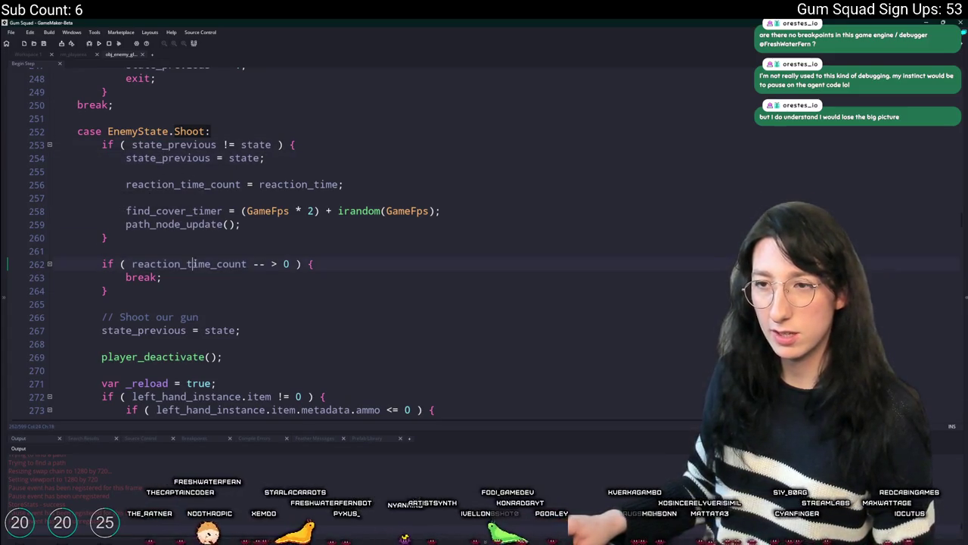
pyautogui.scroll(-5, 272, 339)
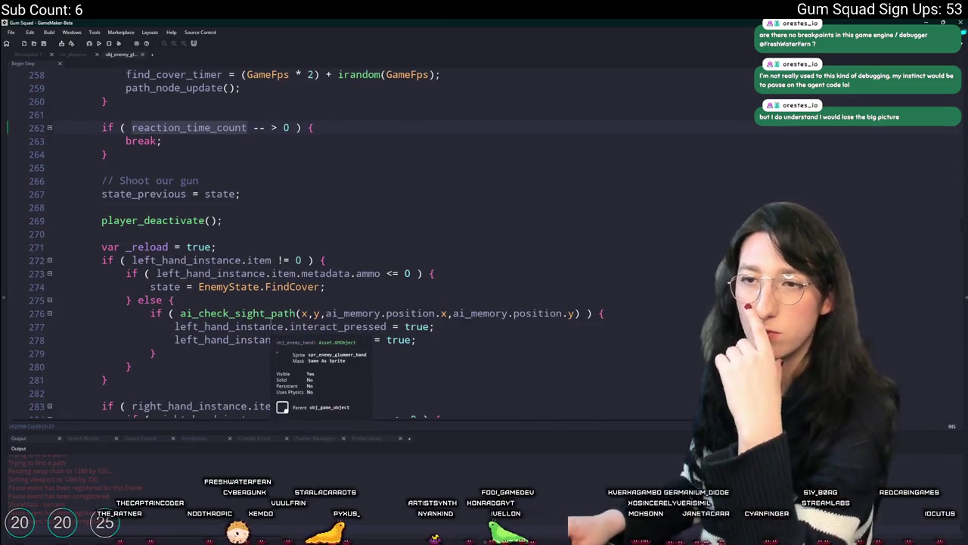
pyautogui.moveTo(341, 23)
pyautogui.mouseDown()
pyautogui.moveTo(454, 304)
pyautogui.moveTo(398, 243)
pyautogui.mouseUp()
# Step: Close the test game, then open the EnemyState enum definition in obj_enemy's Create event
pyautogui.click(470, 65)
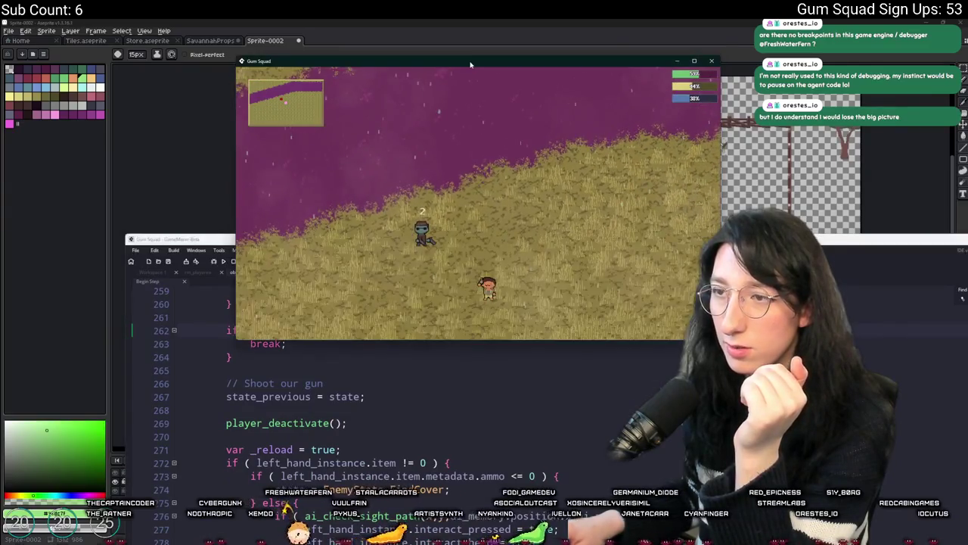
pyautogui.doubleClick(470, 65)
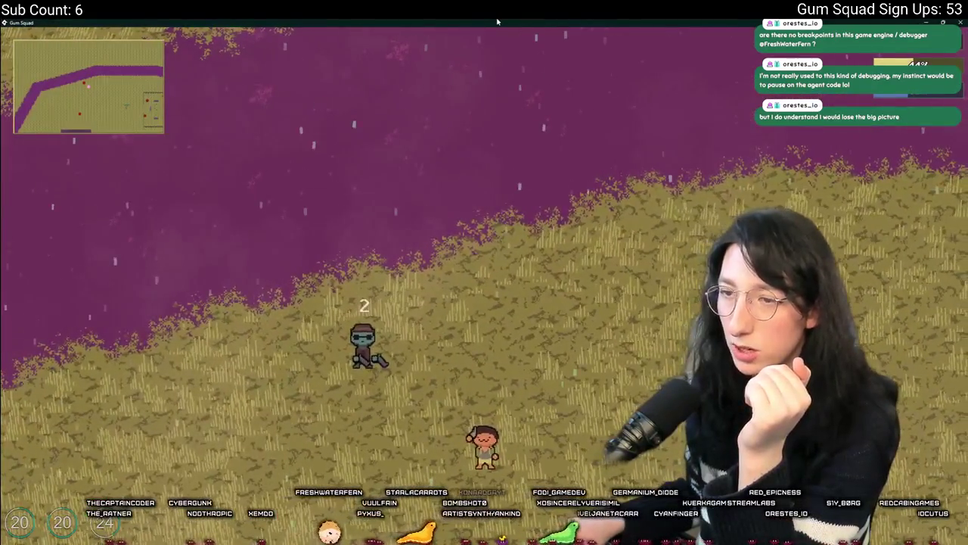
pyautogui.doubleClick(497, 21)
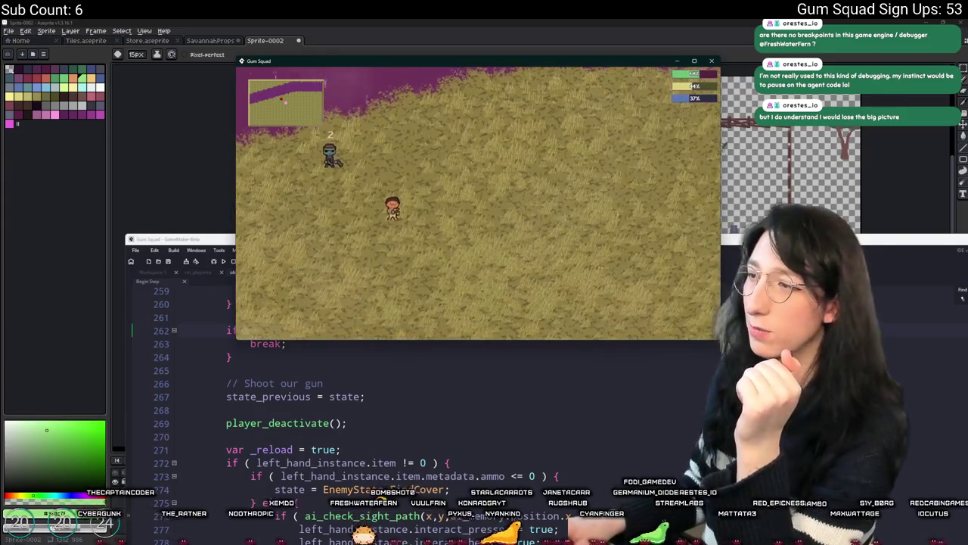
pyautogui.hotkey('alt', 'F4')
pyautogui.middleClick(292, 271)
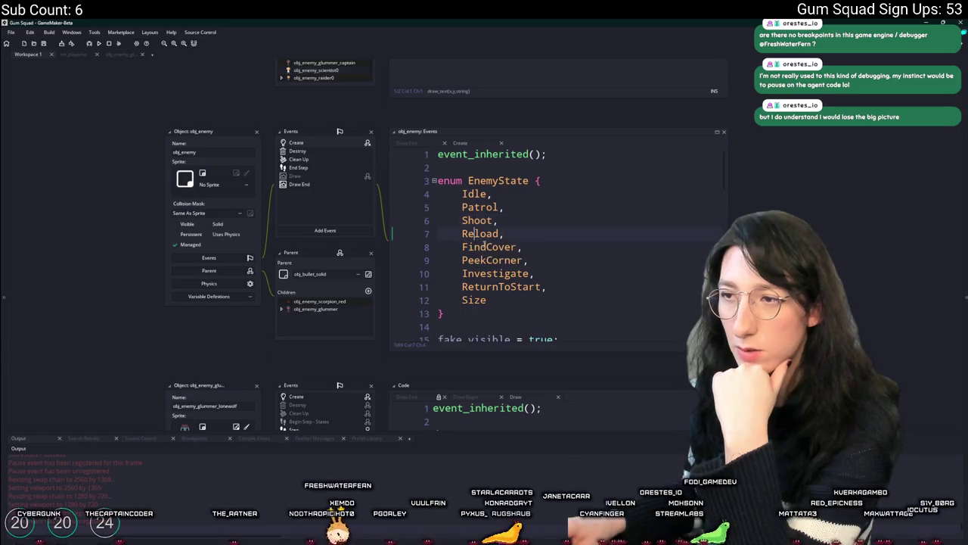
# Step: Back in the obj_enemy step code near the FindCover checks, switch to the running game
pyautogui.click(121, 54)
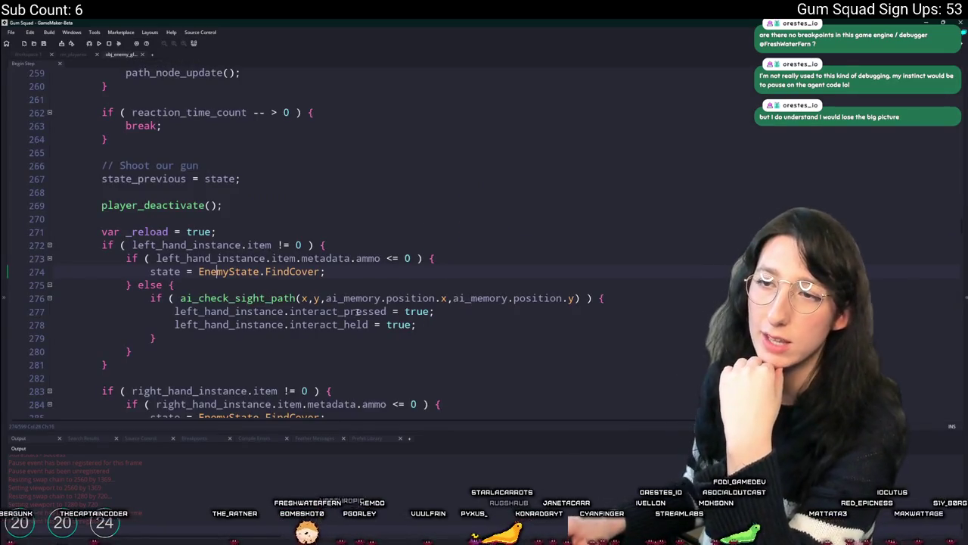
pyautogui.scroll(-8, 326, 274)
pyautogui.scroll(-2, 326, 274)
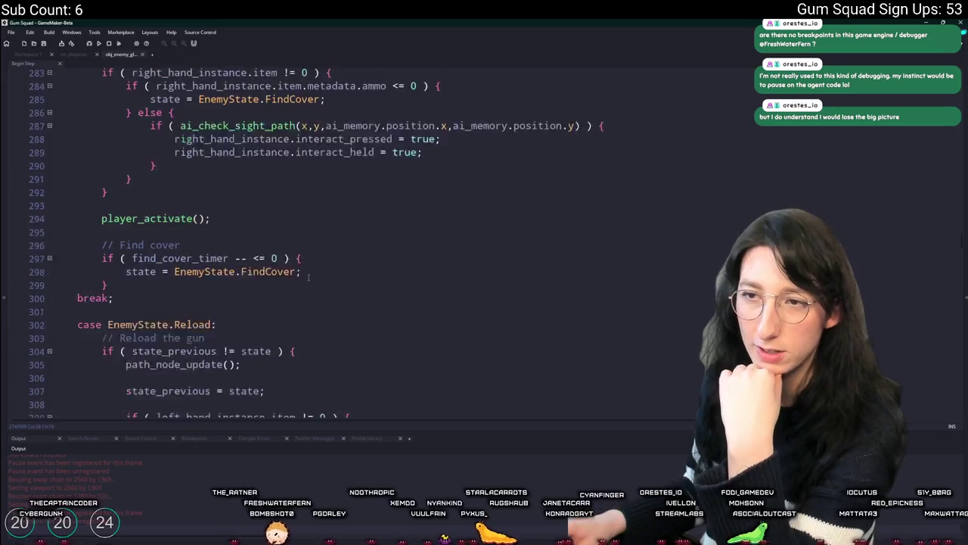
pyautogui.scroll(8, 318, 268)
pyautogui.hotkey('alt', 'Tab')
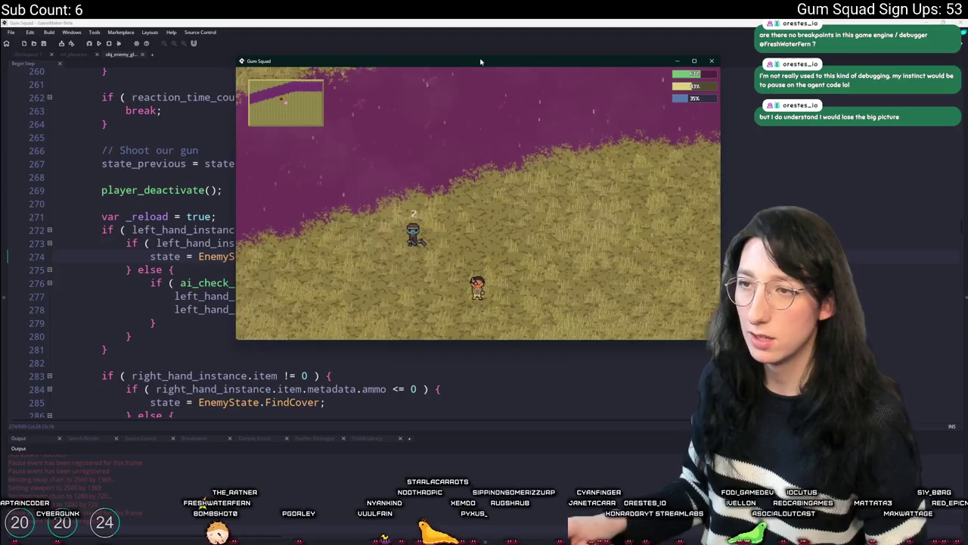
# Step: Toggle the game between full screen and windowed to watch the enemy, then return to line 269
pyautogui.doubleClick(480, 62)
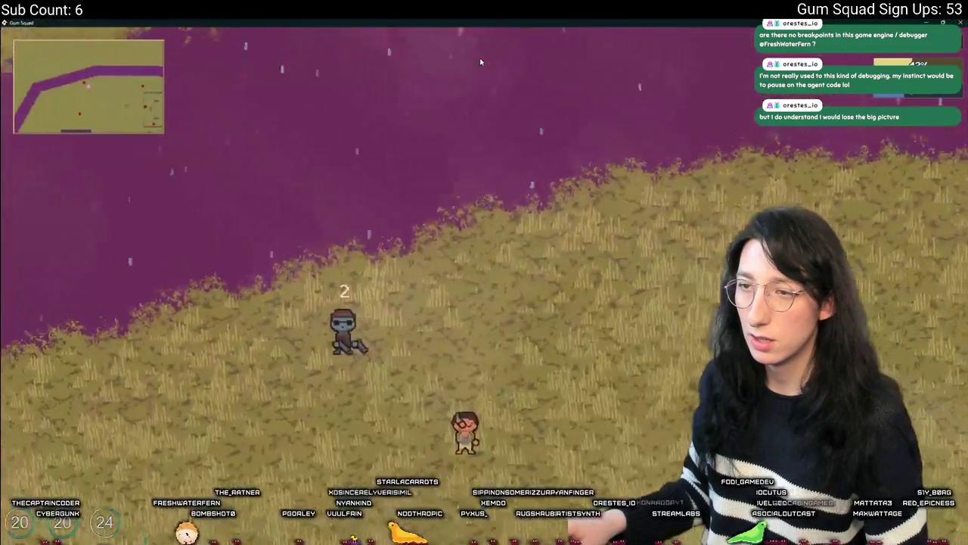
pyautogui.doubleClick(467, 24)
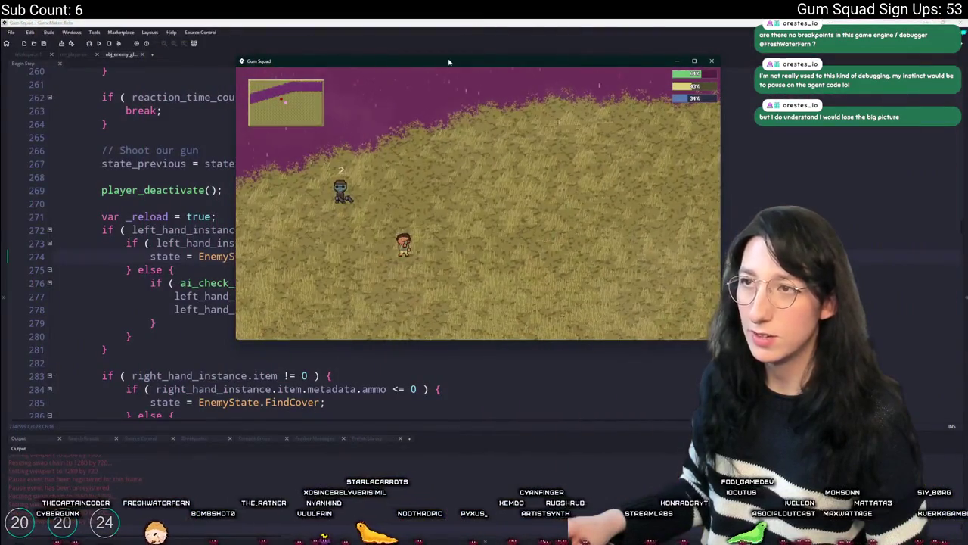
pyautogui.moveTo(452, 55); pyautogui.dragTo(460, 22)
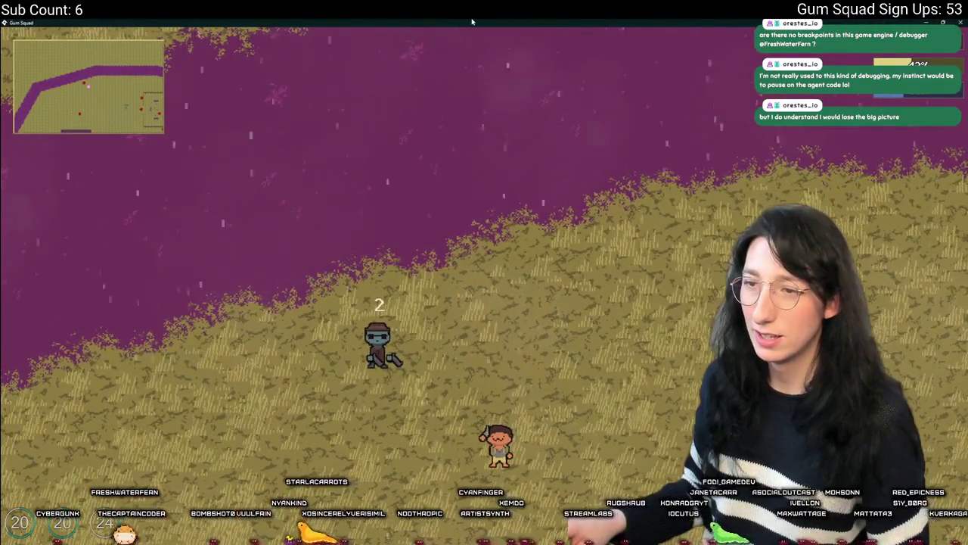
pyautogui.doubleClick(490, 25)
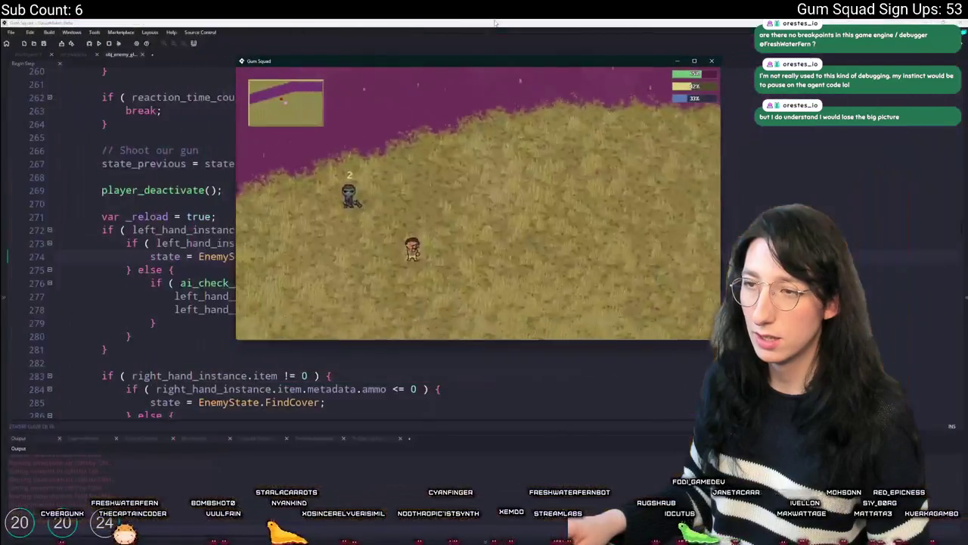
pyautogui.moveTo(455, 64)
pyautogui.mouseDown()
pyautogui.moveTo(469, 26)
pyautogui.moveTo(436, 56)
pyautogui.mouseUp()
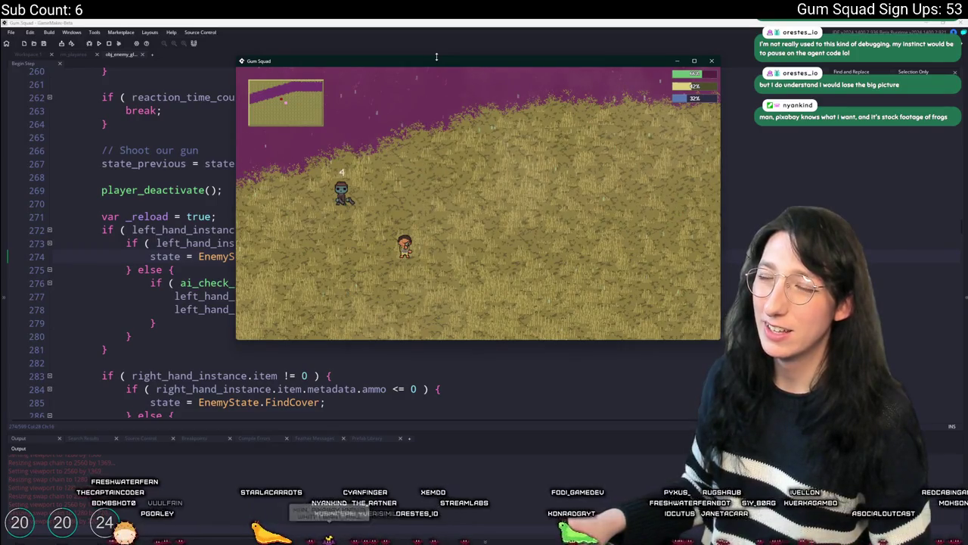
pyautogui.rightClick(209, 152)
pyautogui.click(222, 190)
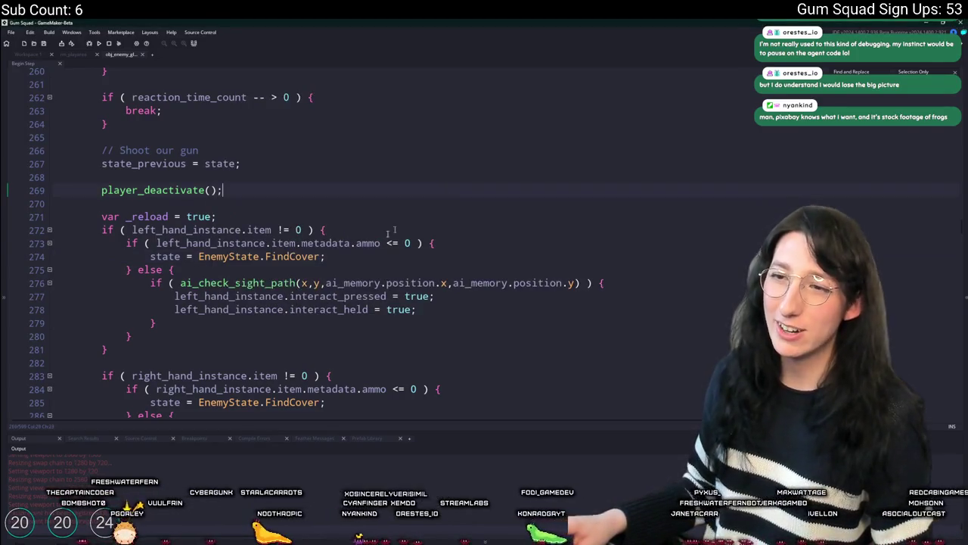
# Step: Step through FindCover references on lines 274 and 285 to reach case EnemyState.FindCover
pyautogui.click(299, 257)
pyautogui.click(299, 402)
pyautogui.press('F3')
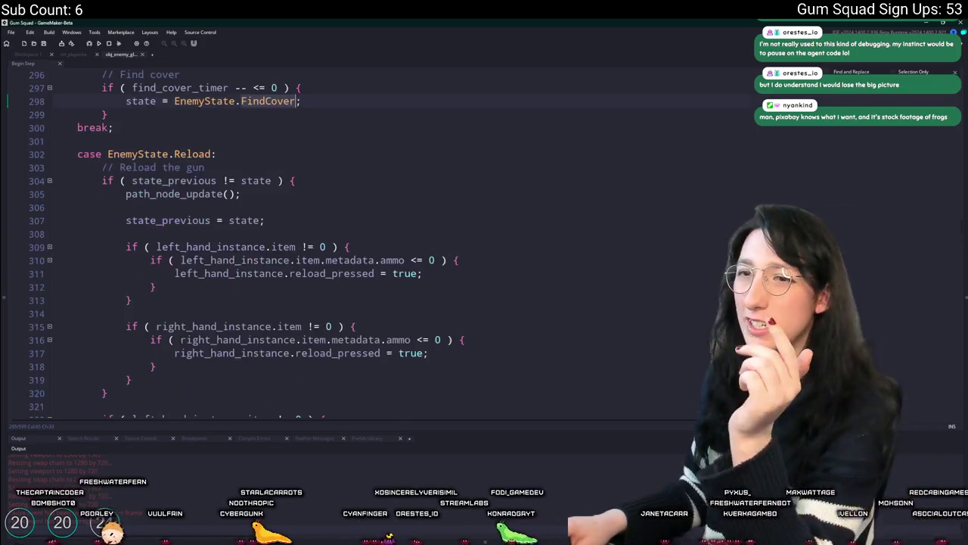
pyautogui.press('F3')
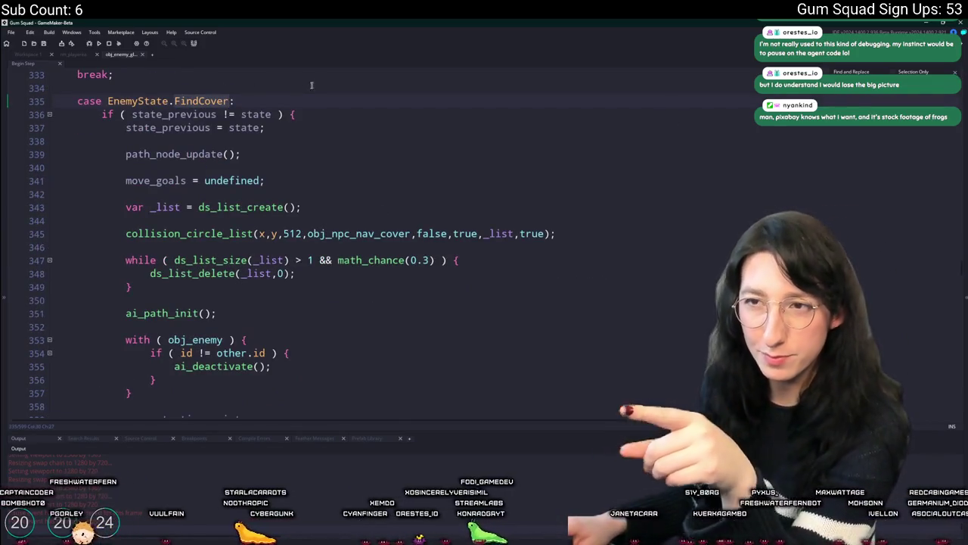
pyautogui.scroll(-1, 371, 138)
pyautogui.scroll(3, 371, 138)
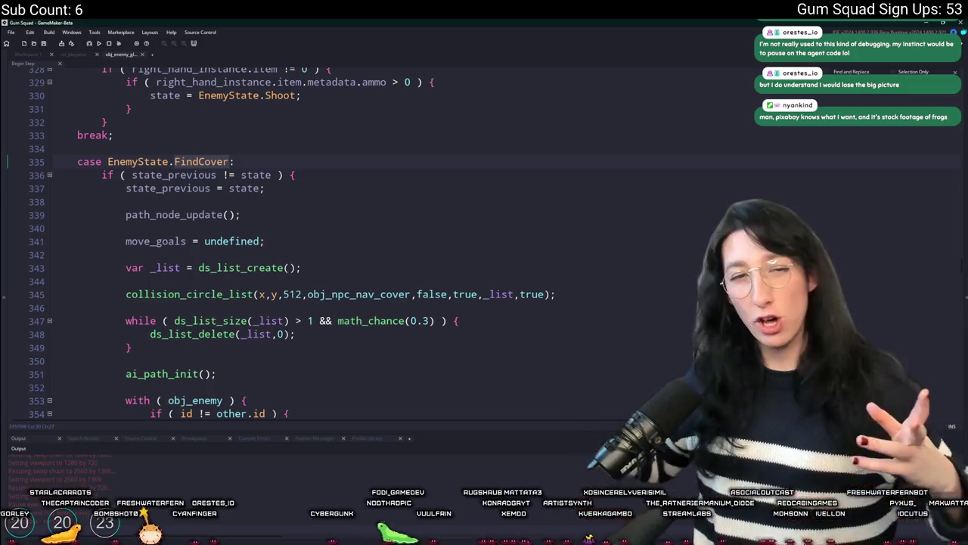
# Step: Open the rm_playarea room editor, then go back to the obj_enemy code tab
pyautogui.click(79, 54)
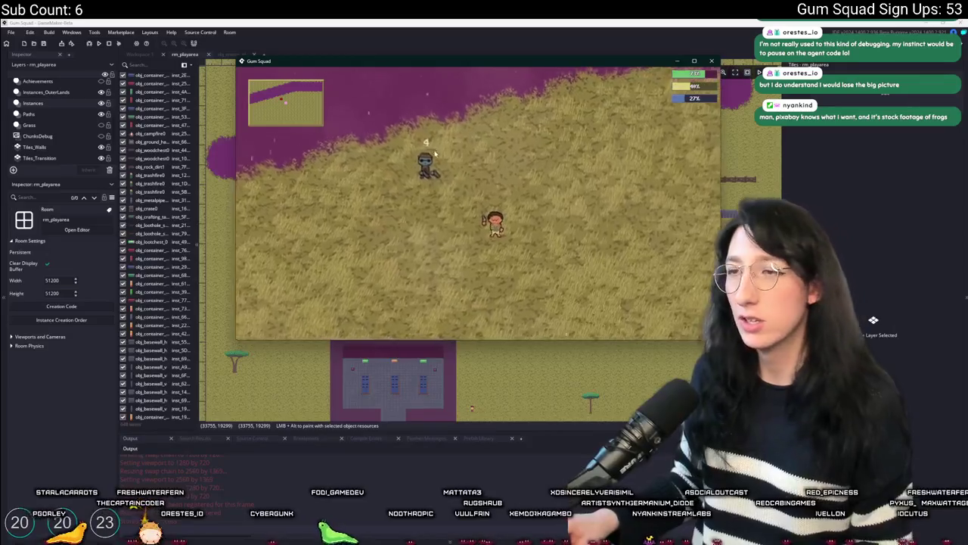
pyautogui.click(482, 25)
pyautogui.click(244, 55)
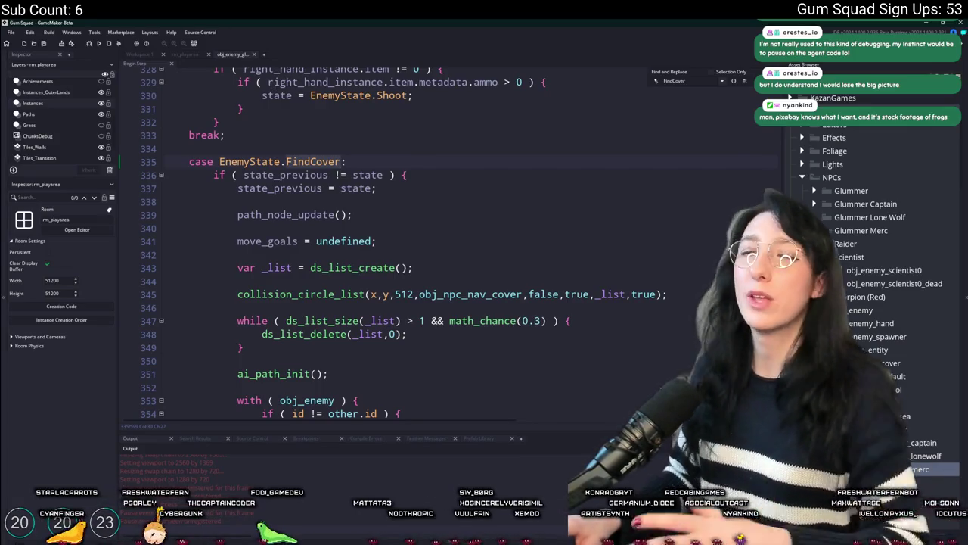
# Step: Scroll through the FindCover case's cover-point loop and mp_grid_path checks
pyautogui.click(454, 201)
pyautogui.scroll(5, 423, 249)
pyautogui.scroll(-5, 392, 263)
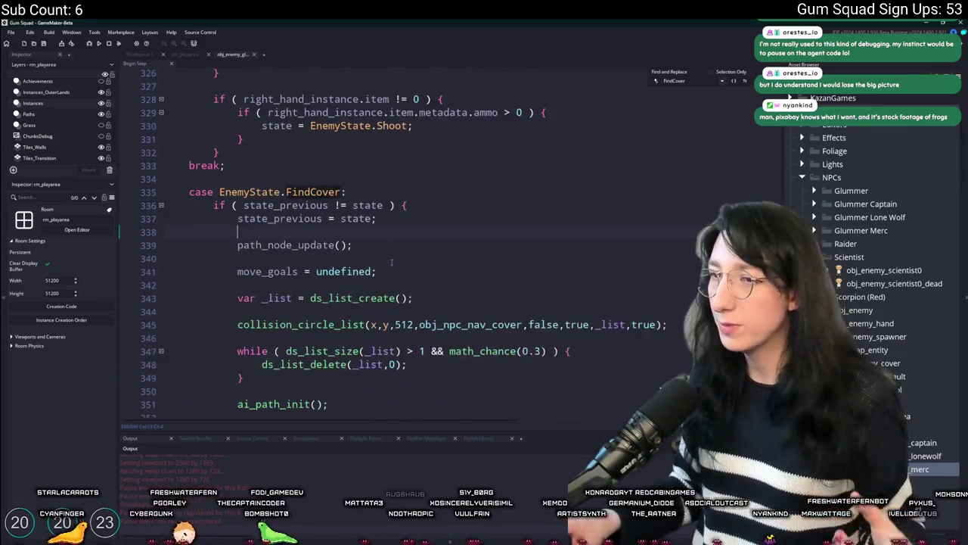
pyautogui.scroll(-2, 393, 205)
pyautogui.scroll(-8, 401, 130)
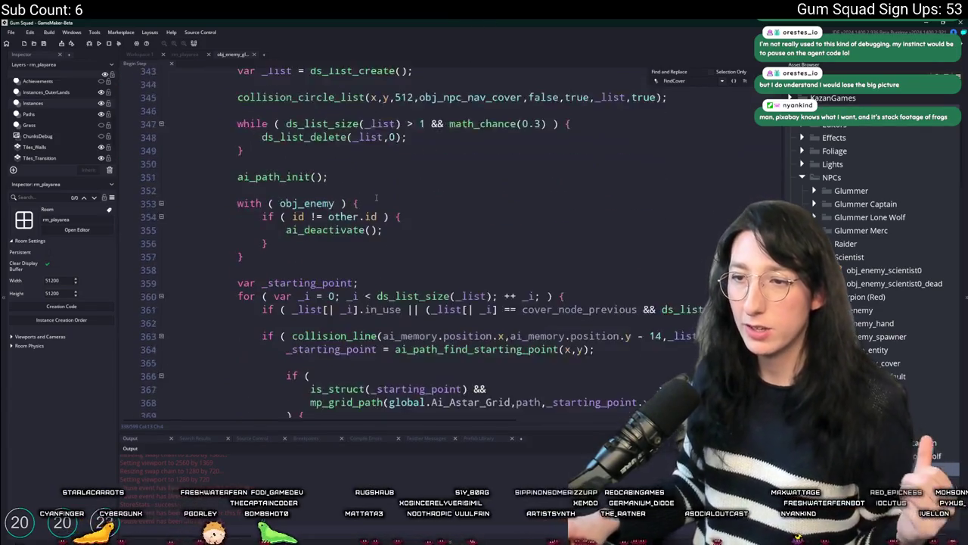
pyautogui.scroll(-6, 522, 215)
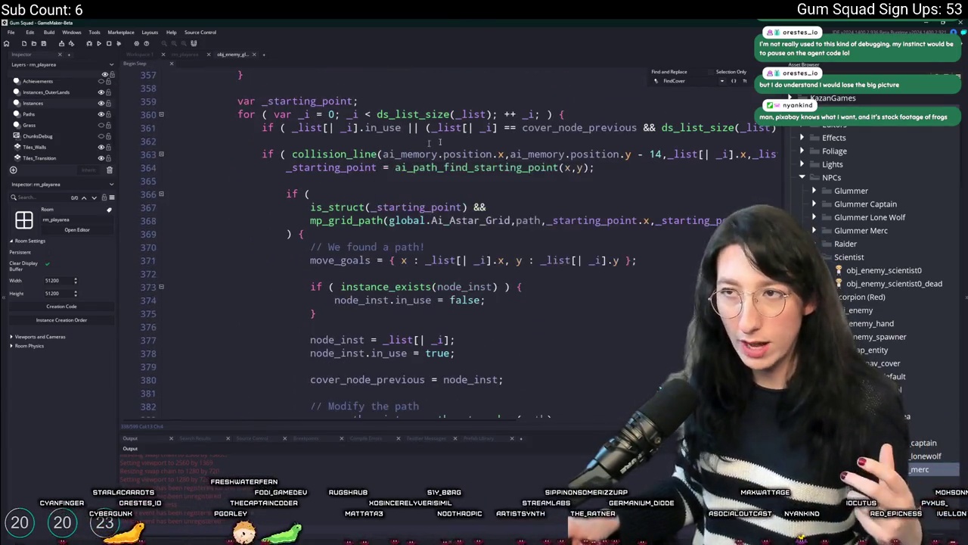
pyautogui.scroll(-6, 522, 215)
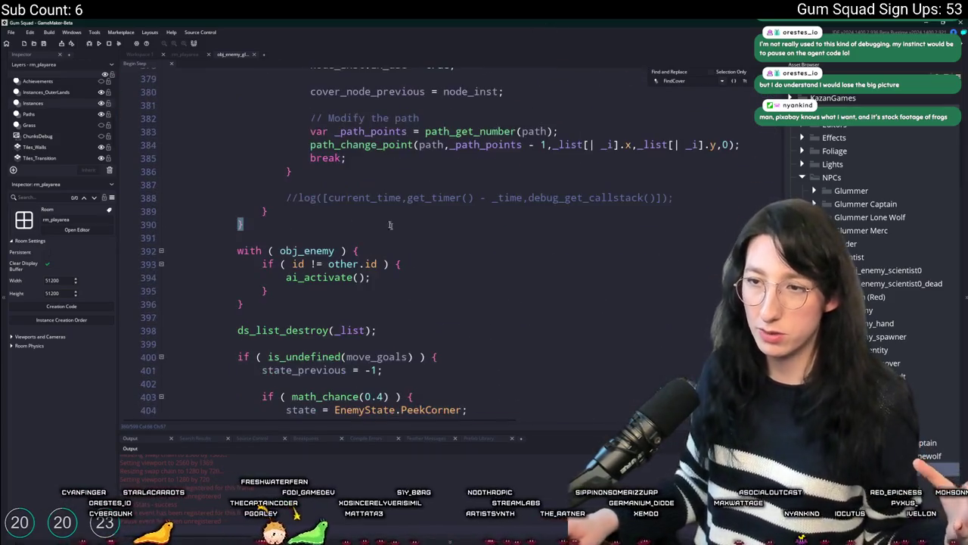
pyautogui.moveTo(457, 188); pyautogui.dragTo(238, 190)
pyautogui.scroll(3, 393, 302)
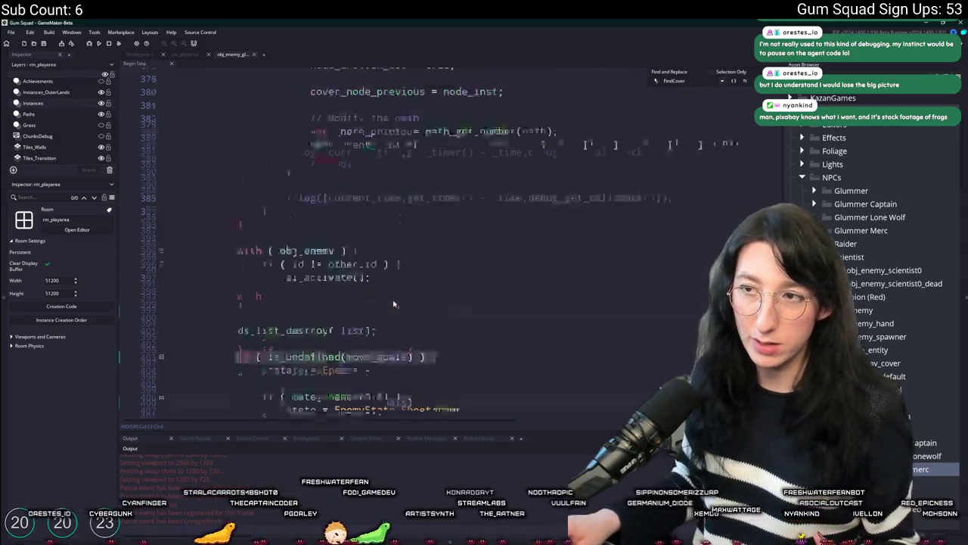
pyautogui.scroll(18, 393, 302)
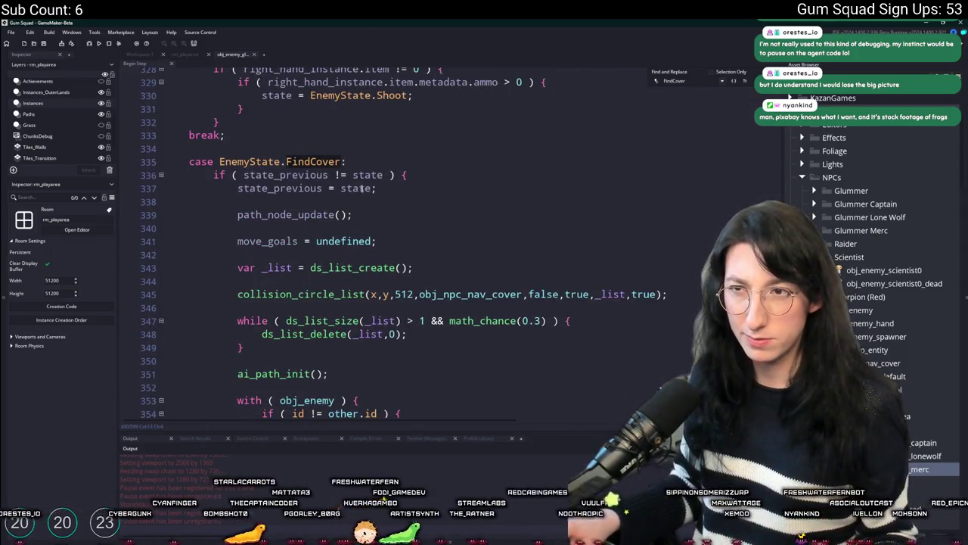
pyautogui.scroll(-20, 356, 223)
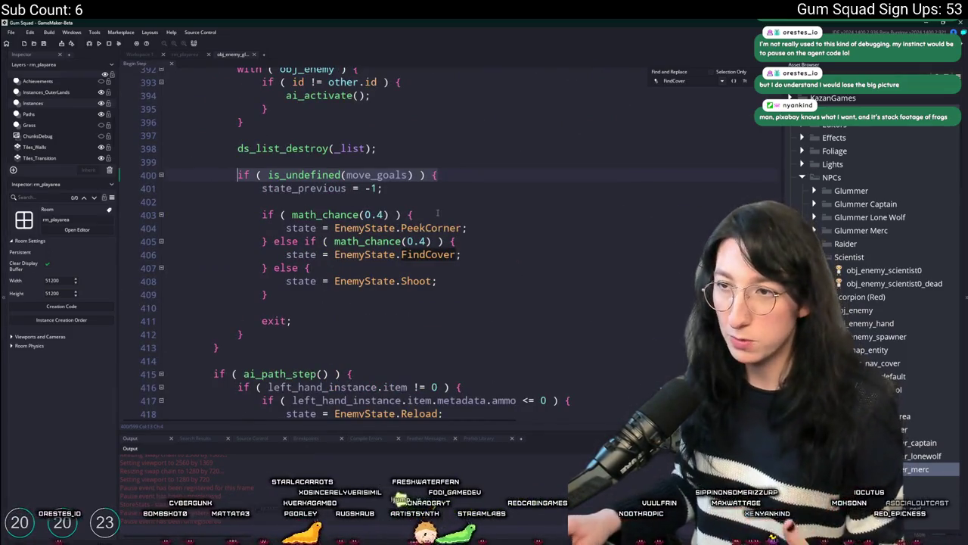
# Step: Cycle through FindCover matches past the PeekCorner assignment, then hide the Inspector and Asset Browser docks
pyautogui.moveTo(469, 228)
pyautogui.mouseDown()
pyautogui.moveTo(303, 231)
pyautogui.moveTo(463, 230)
pyautogui.mouseUp()
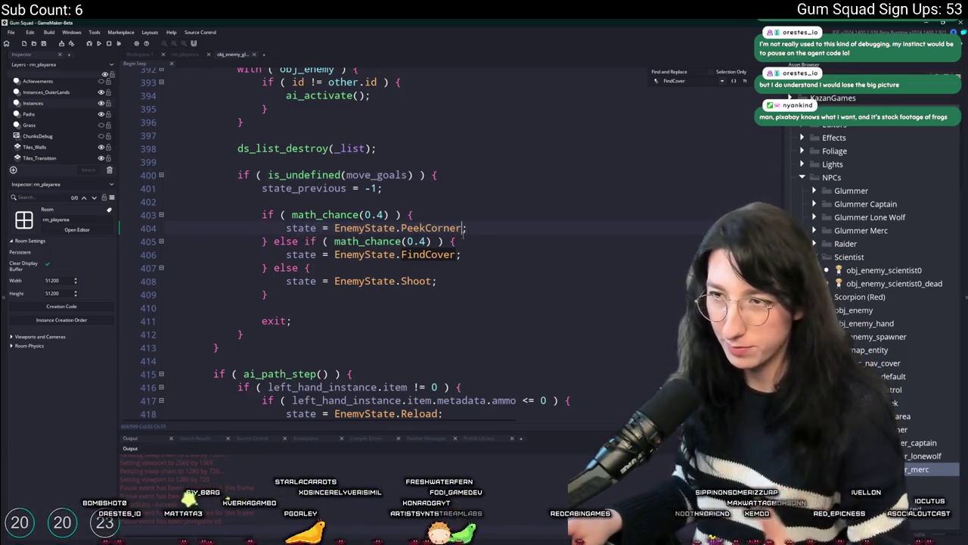
pyautogui.press('Up')
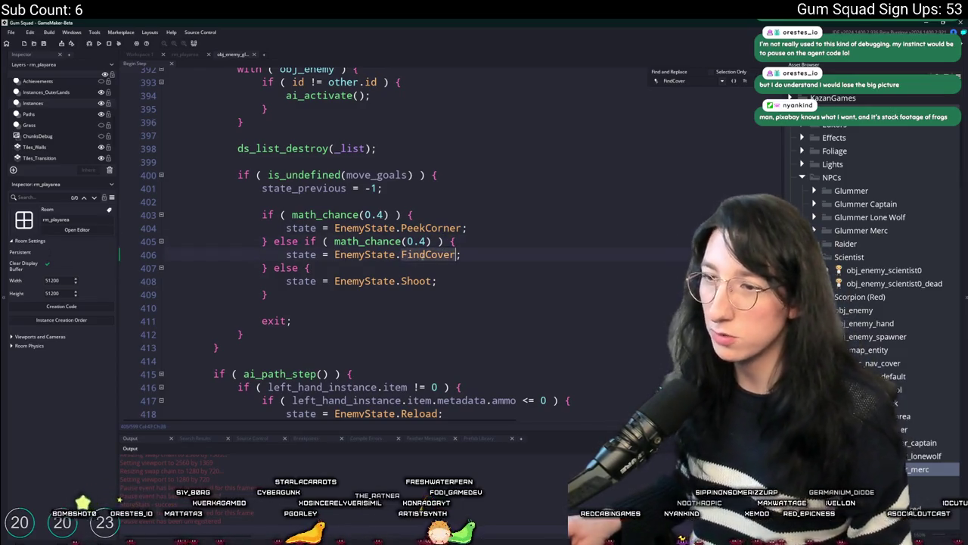
pyautogui.press('F3')
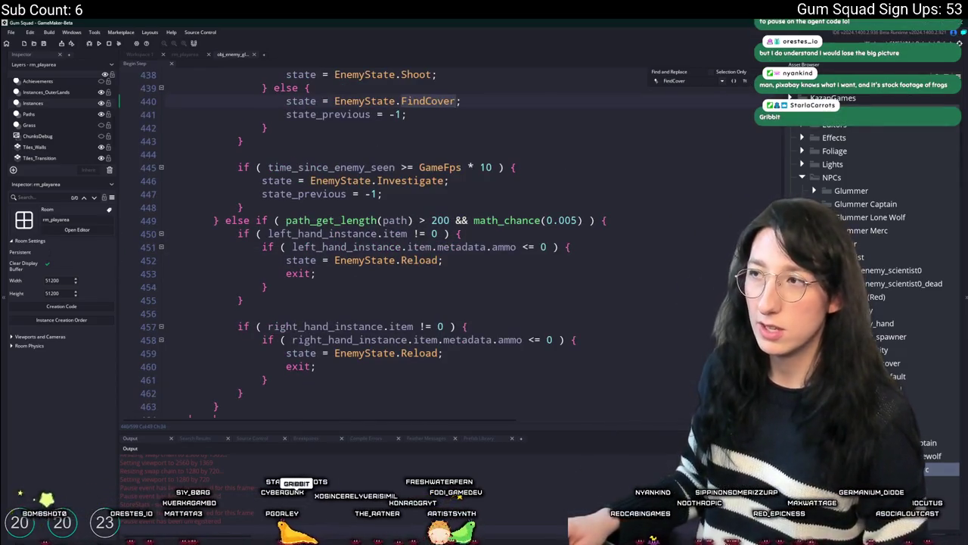
pyautogui.press('F3')
pyautogui.press('F3')
pyautogui.press('F3')
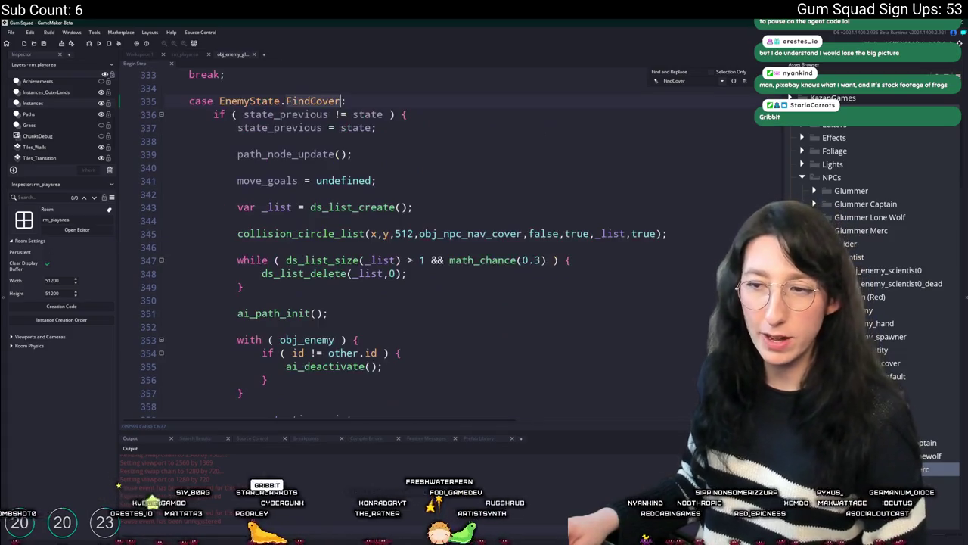
pyautogui.scroll(-3, 390, 242)
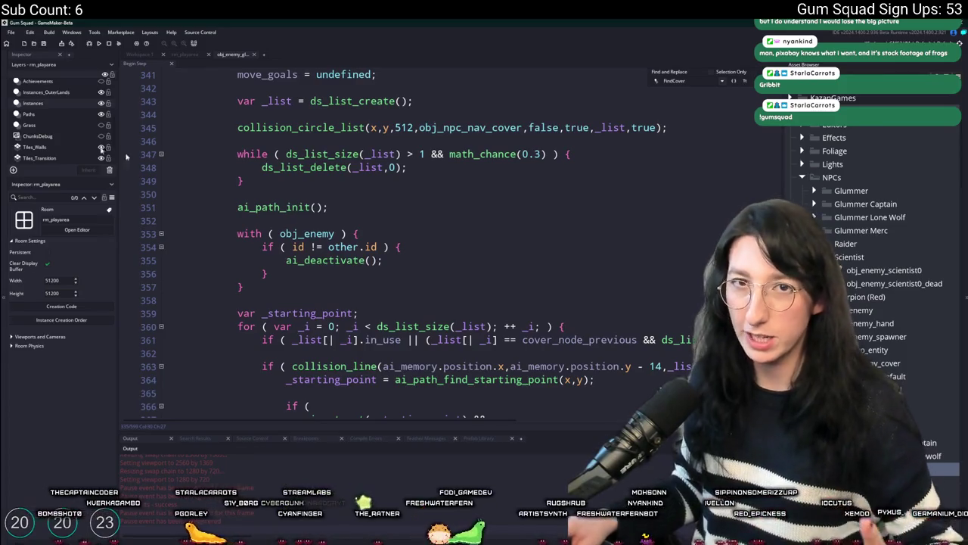
pyautogui.scroll(-3, 466, 193)
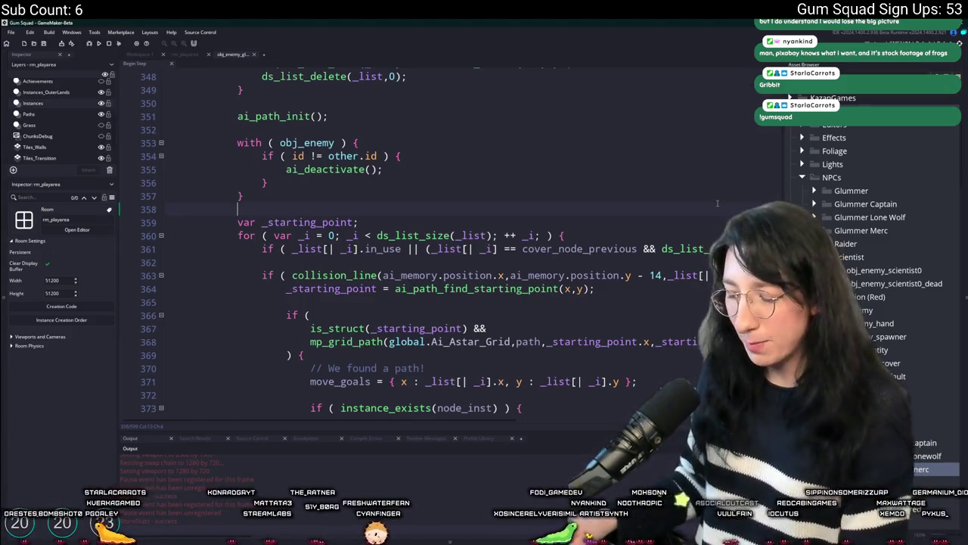
pyautogui.press('F12')
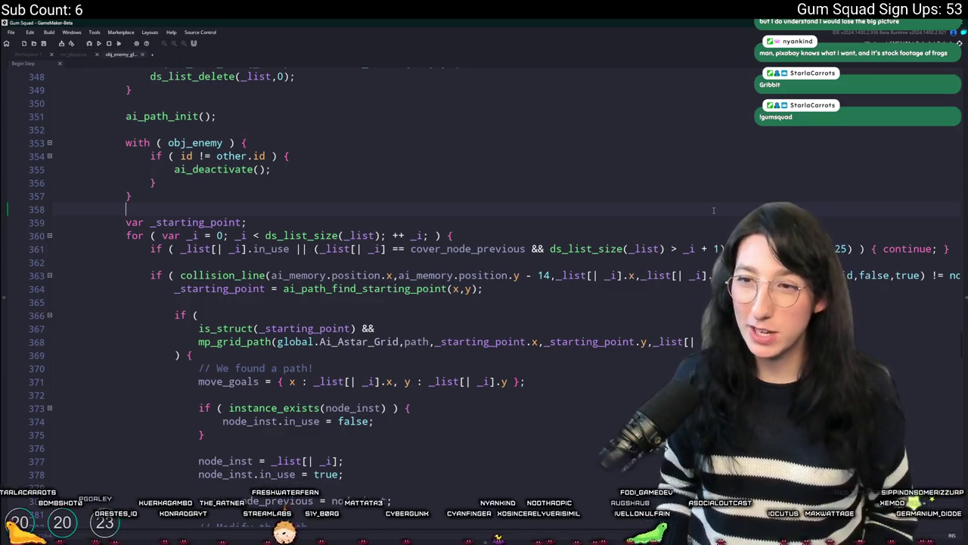
# Step: Search for 'Shoot' and review the Shoot state setup code
pyautogui.hotkey('ctrl', 'f')
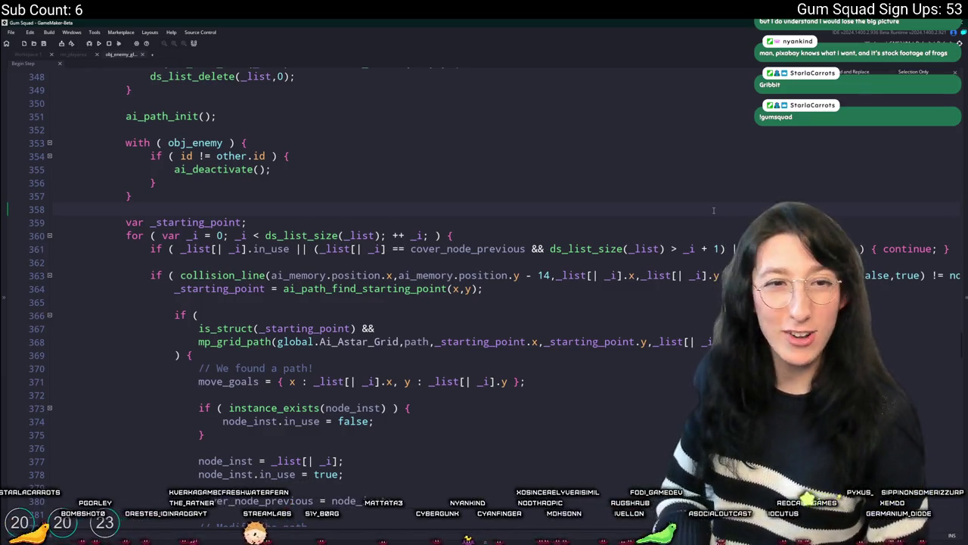
pyautogui.write('Shoot')
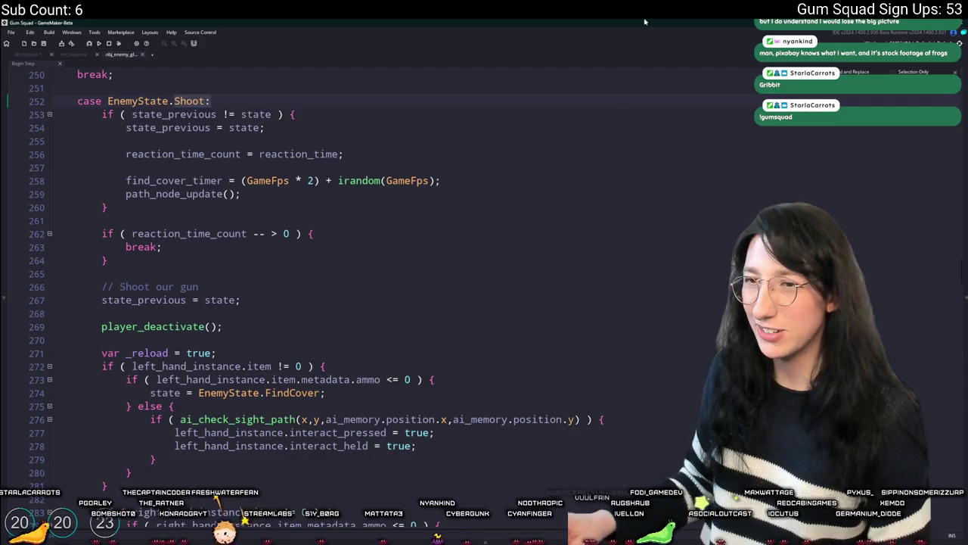
pyautogui.click(530, 182)
pyautogui.scroll(-2, 286, 330)
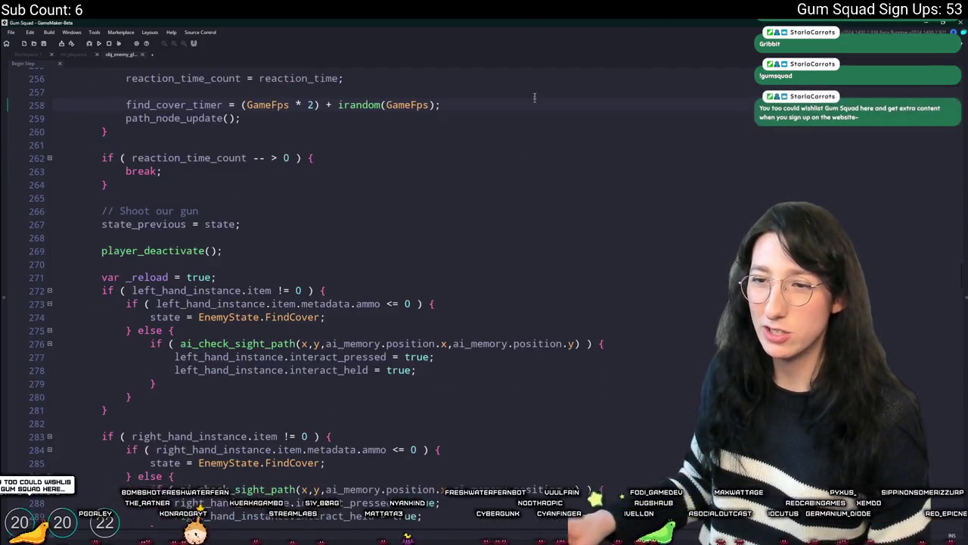
pyautogui.scroll(-7, 286, 330)
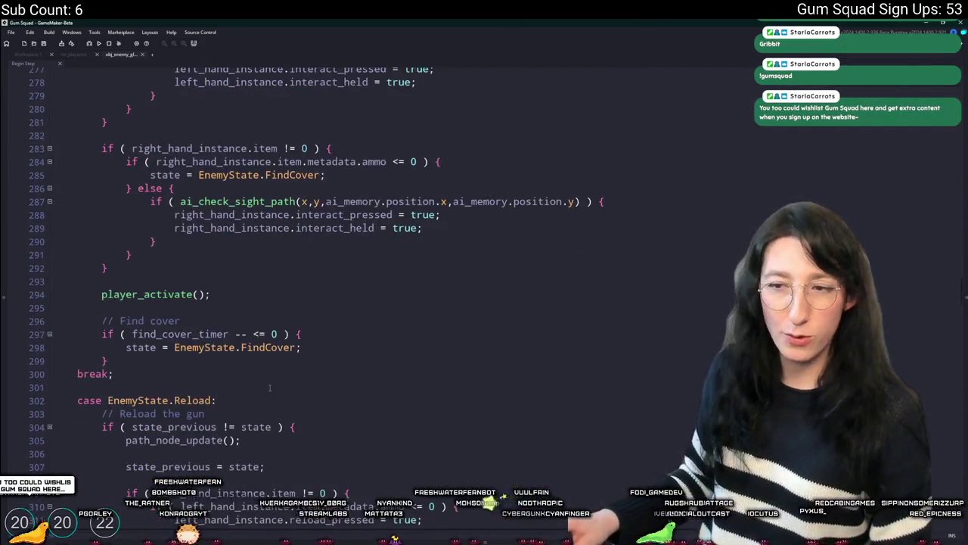
pyautogui.scroll(2, 231, 297)
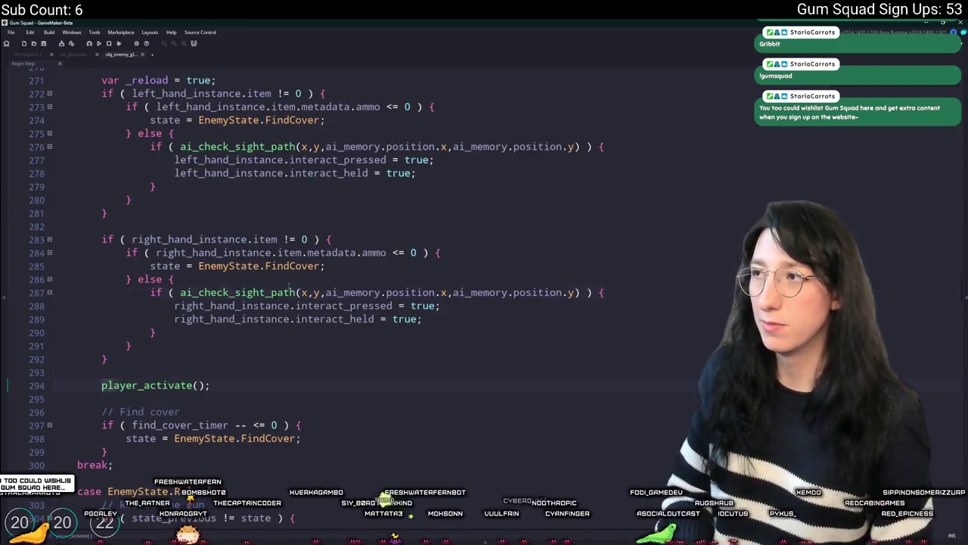
# Step: Go to the time_since_enemy_seen Investigate check and select lines 445-448
pyautogui.press('F3')
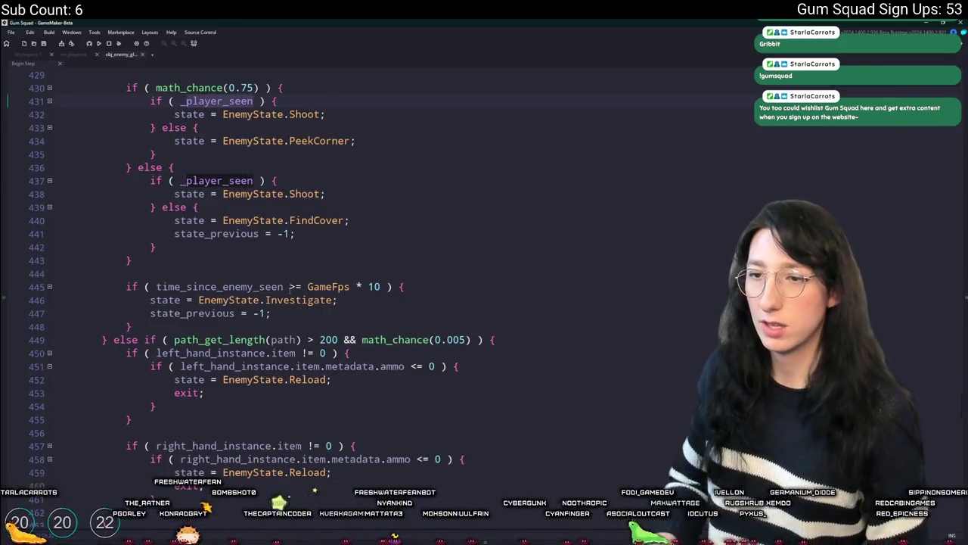
pyautogui.press('F3')
pyautogui.press('F3')
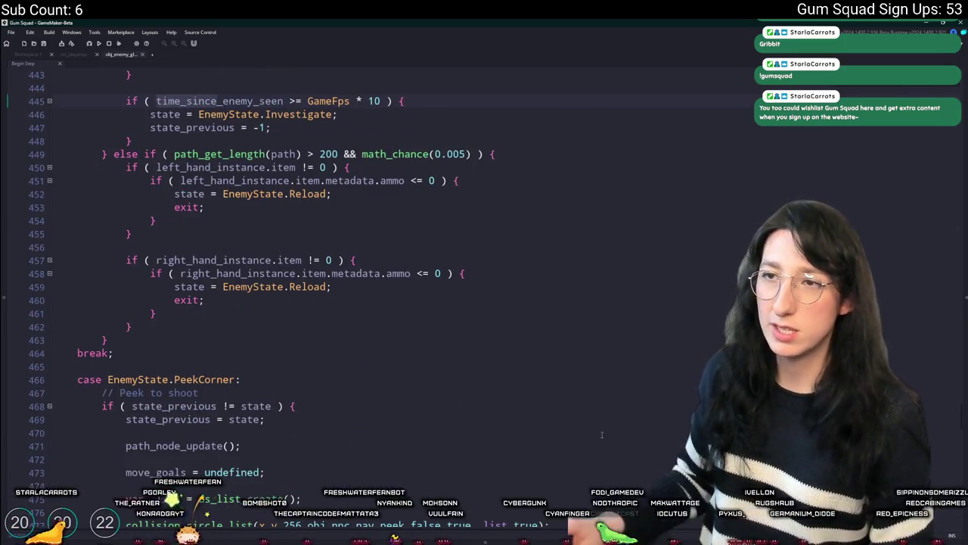
pyautogui.scroll(2, 601, 434)
pyautogui.moveTo(139, 202)
pyautogui.mouseDown()
pyautogui.moveTo(151, 175)
pyautogui.moveTo(121, 161)
pyautogui.mouseUp()
pyautogui.click(138, 202)
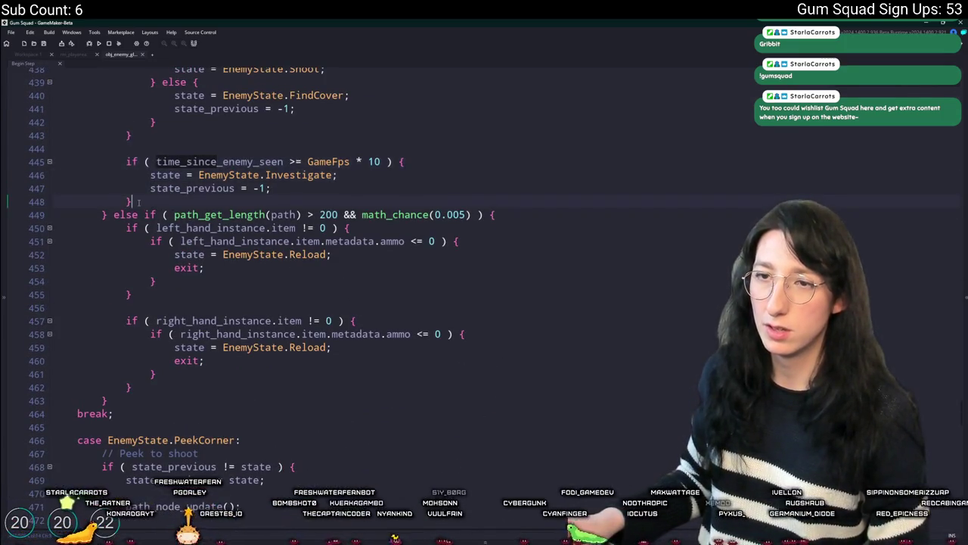
pyautogui.moveTo(138, 202); pyautogui.dragTo(132, 161)
pyautogui.scroll(1, 272, 188)
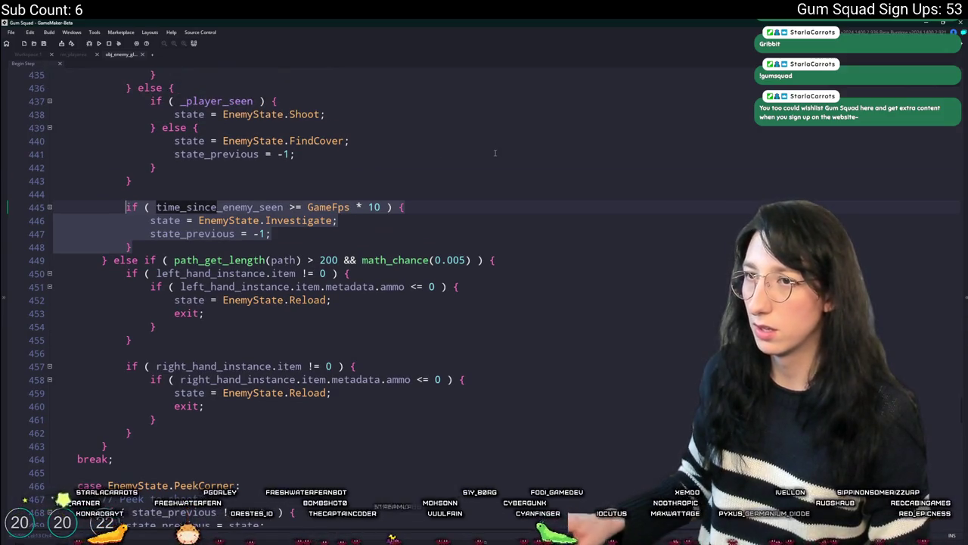
pyautogui.click(495, 153)
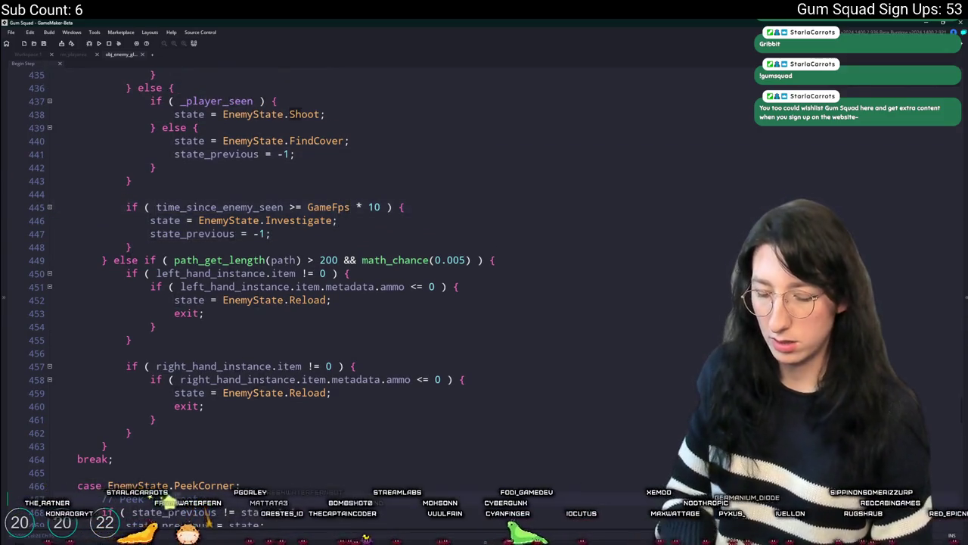
# Step: Add a 'No enemies seen' Investigate check after Find cover with GameFps * 5, then run with F5
pyautogui.hotkey('ctrl', 'z')
pyautogui.scroll(-6, 212, 346)
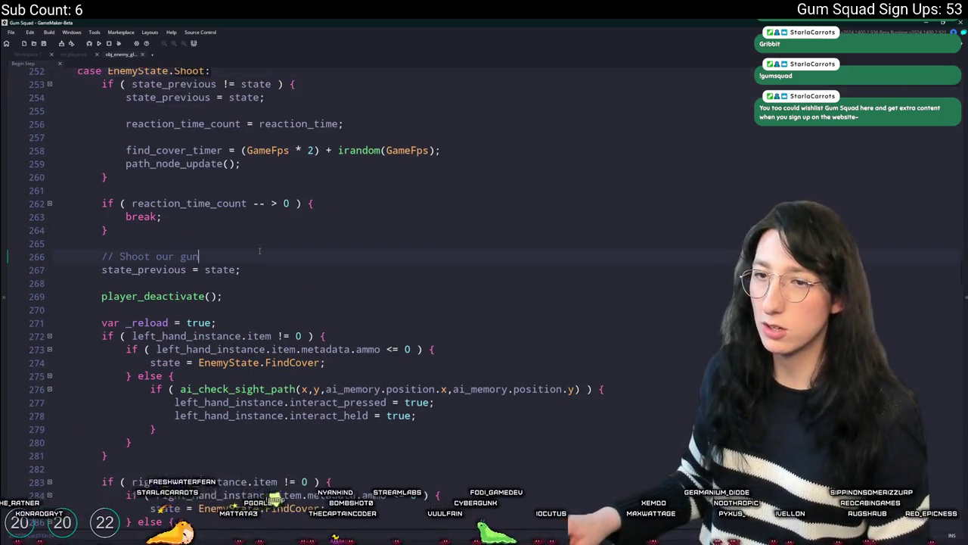
pyautogui.scroll(-1, 160, 406)
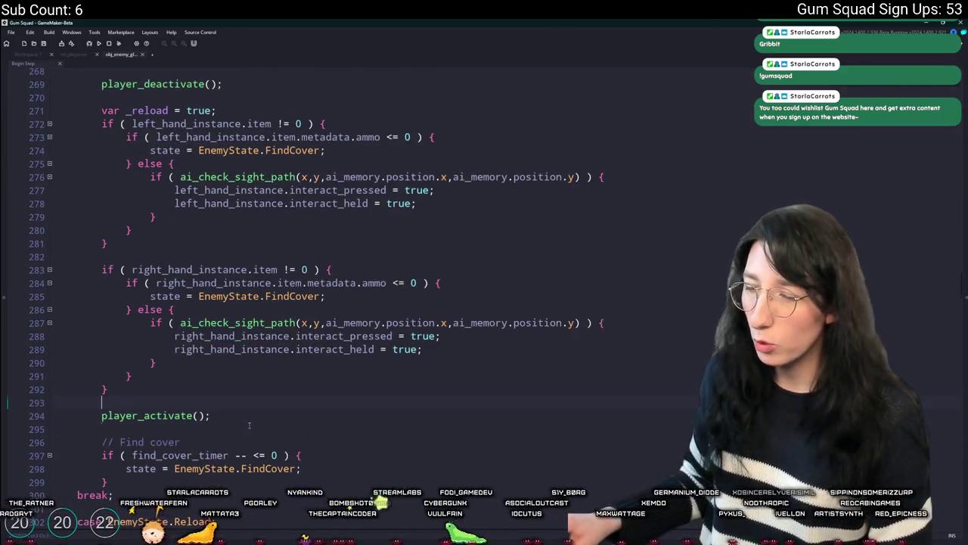
pyautogui.scroll(-2, 262, 418)
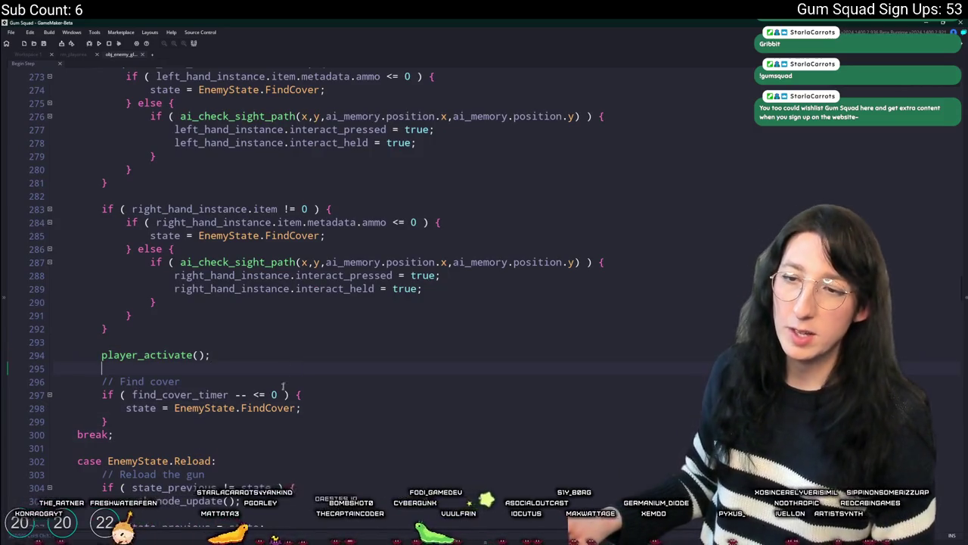
pyautogui.press('Return')
pyautogui.press('Return')
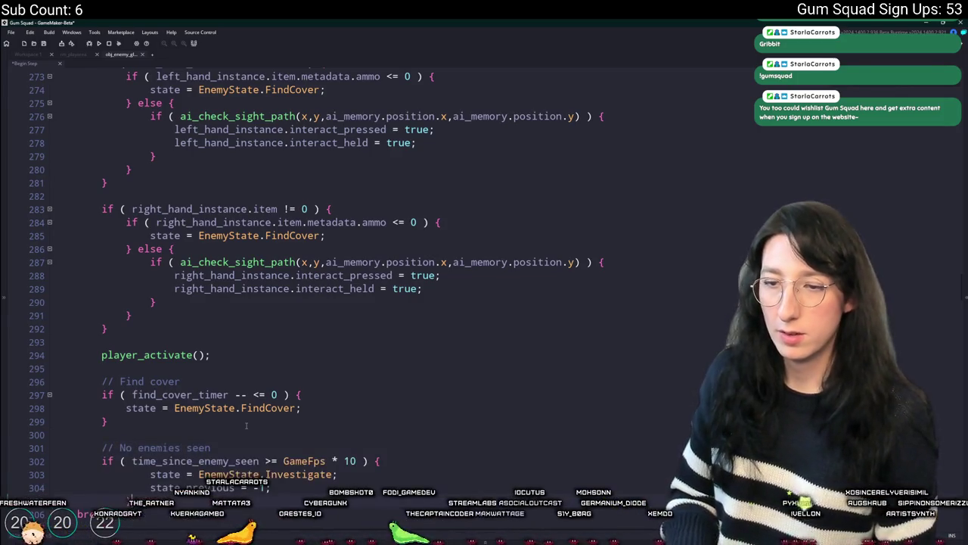
pyautogui.scroll(-2, 246, 426)
pyautogui.click(241, 398)
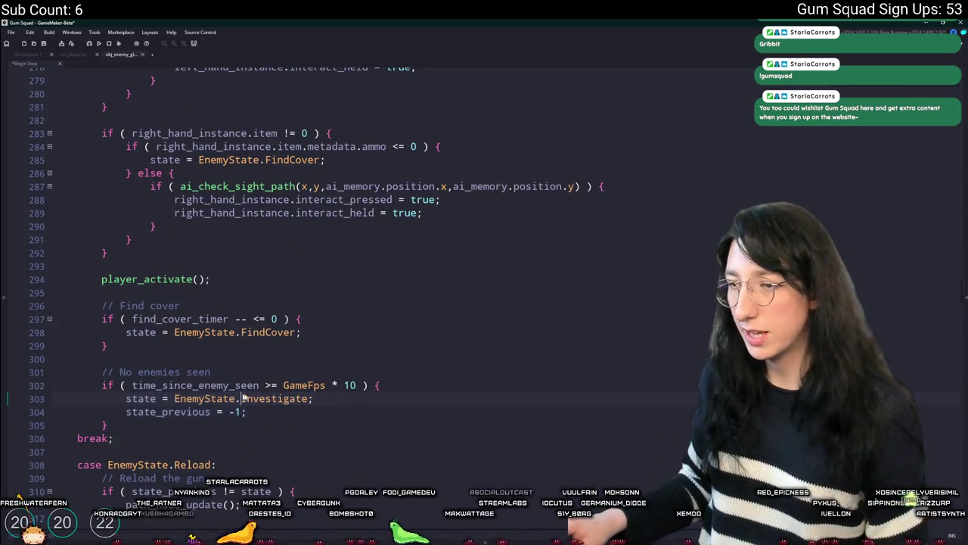
pyautogui.click(349, 385)
pyautogui.write('5')
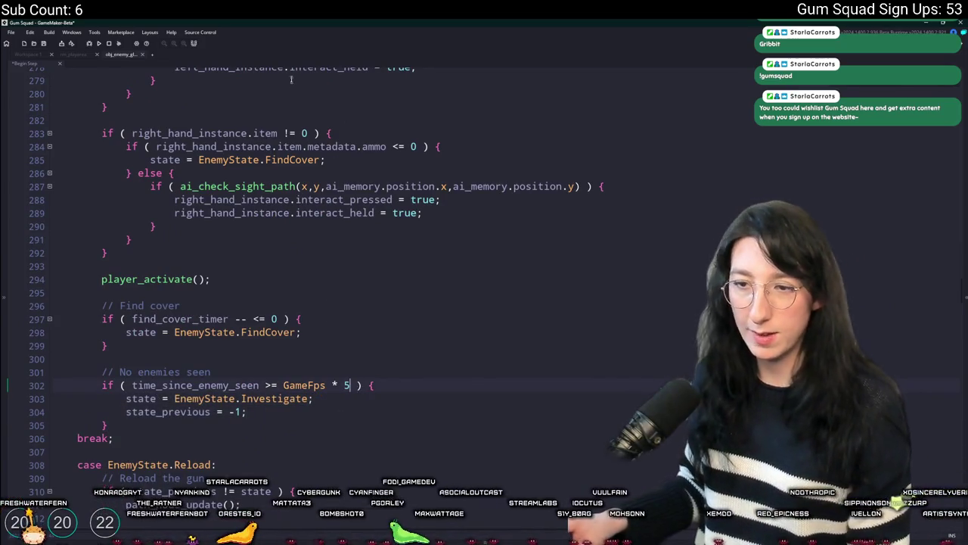
pyautogui.click(361, 399)
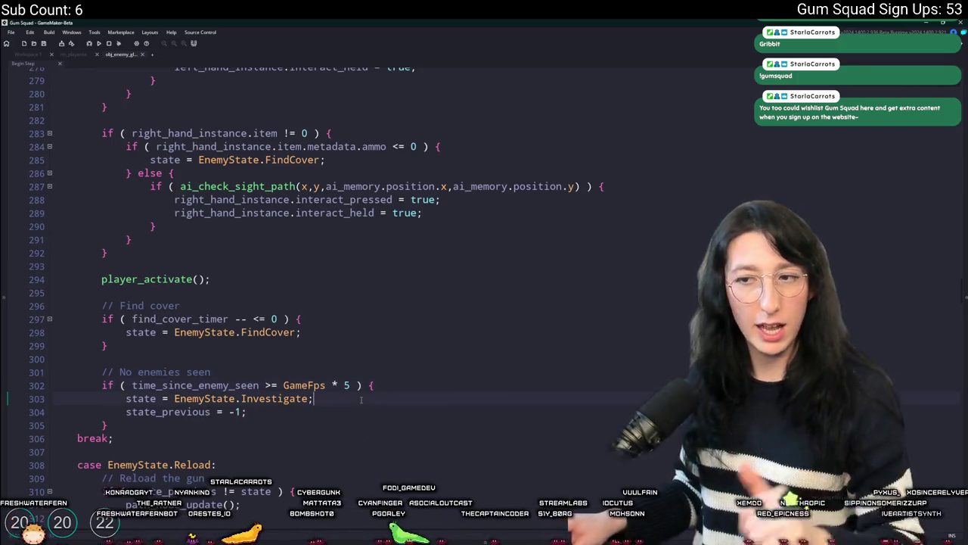
pyautogui.press('F5')
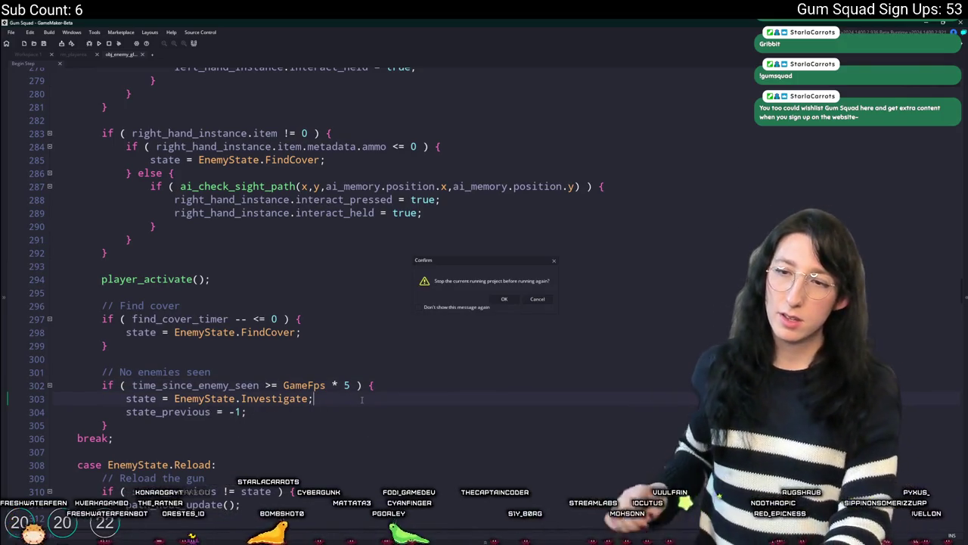
# Step: Stop and rerun the build, create a new world lobby, and equip the revolver
pyautogui.click(500, 300)
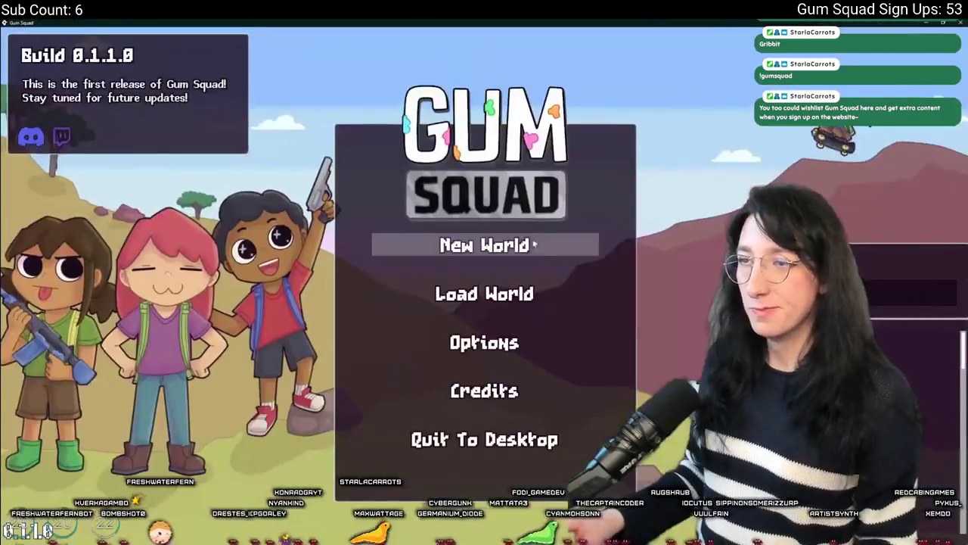
pyautogui.click(534, 244)
pyautogui.click(480, 401)
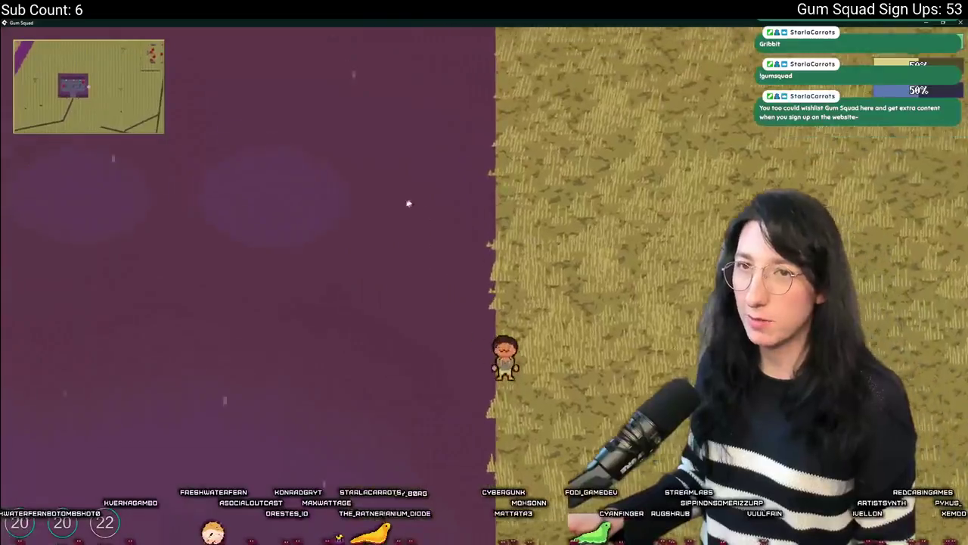
pyautogui.press('Tab')
pyautogui.moveTo(175, 327); pyautogui.dragTo(417, 208)
pyautogui.press('Tab')
# Step: Walk the character around the field past the purple building to find and test an enemy
pyautogui.press('w')
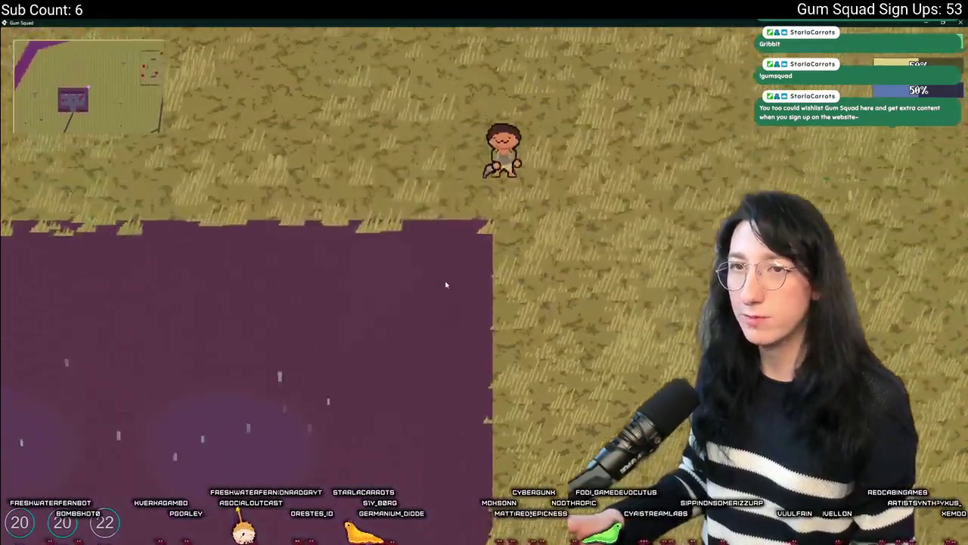
pyautogui.press('d')
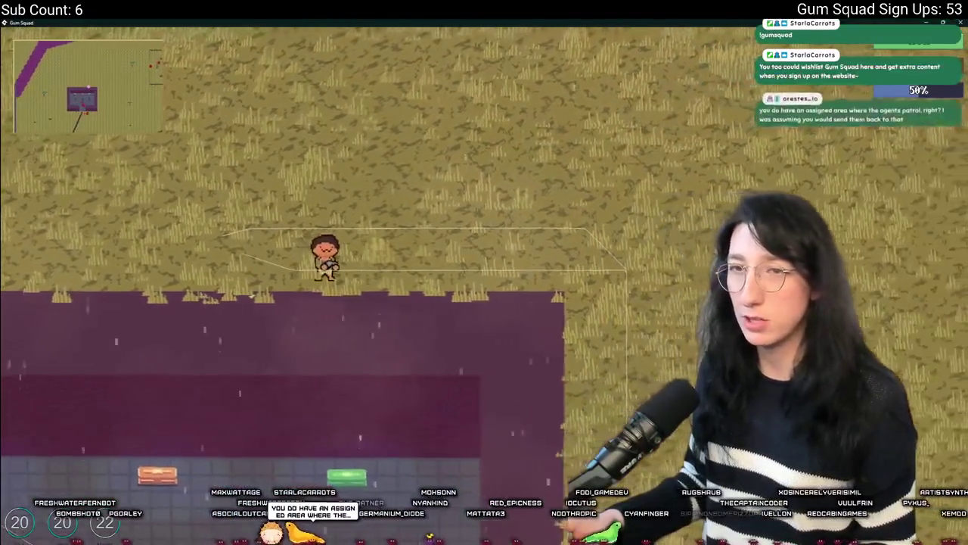
pyautogui.press('w')
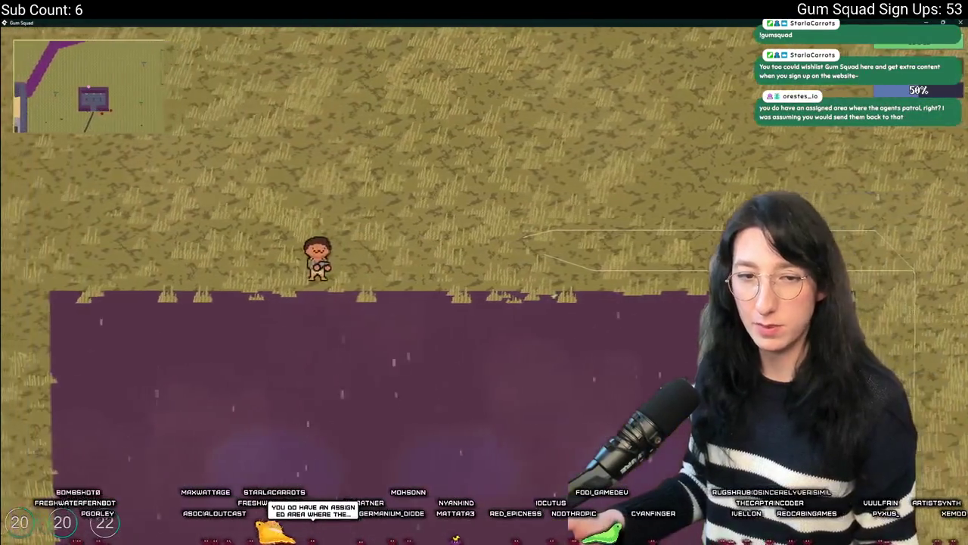
pyautogui.press('w')
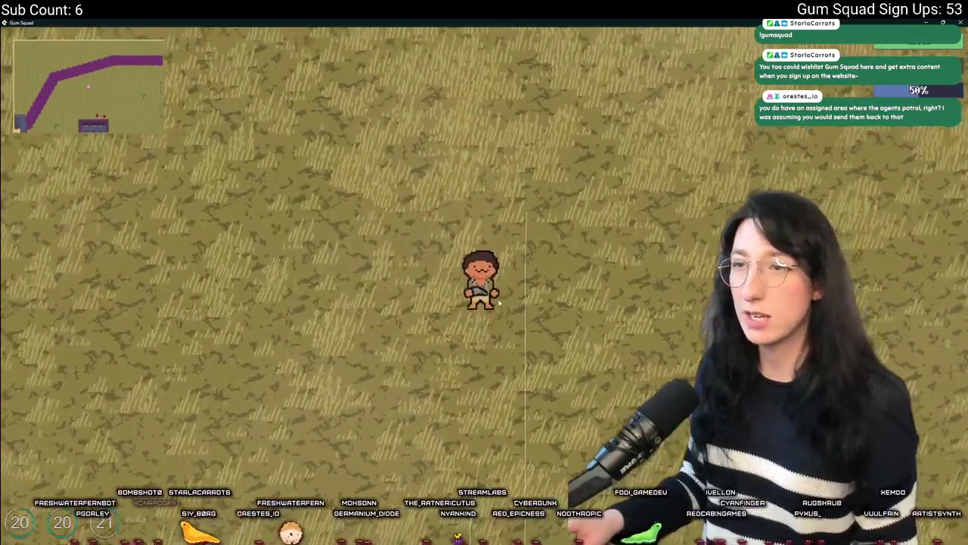
pyautogui.press('w')
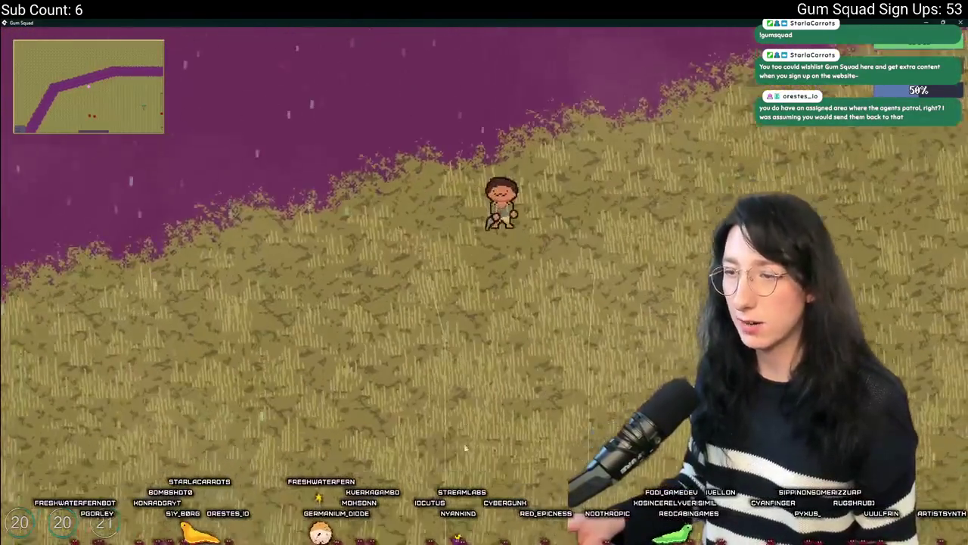
pyautogui.press('s')
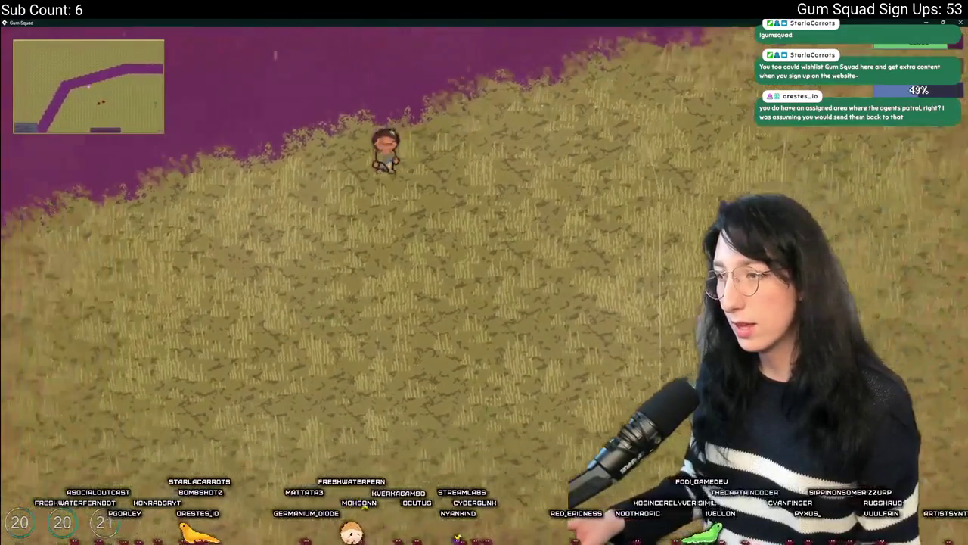
pyautogui.press('s')
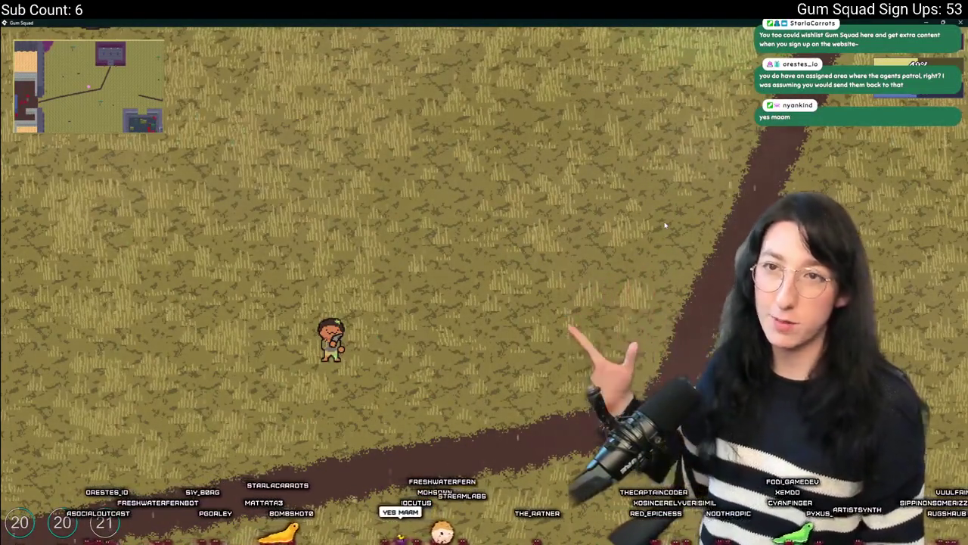
pyautogui.press('w')
pyautogui.press('s')
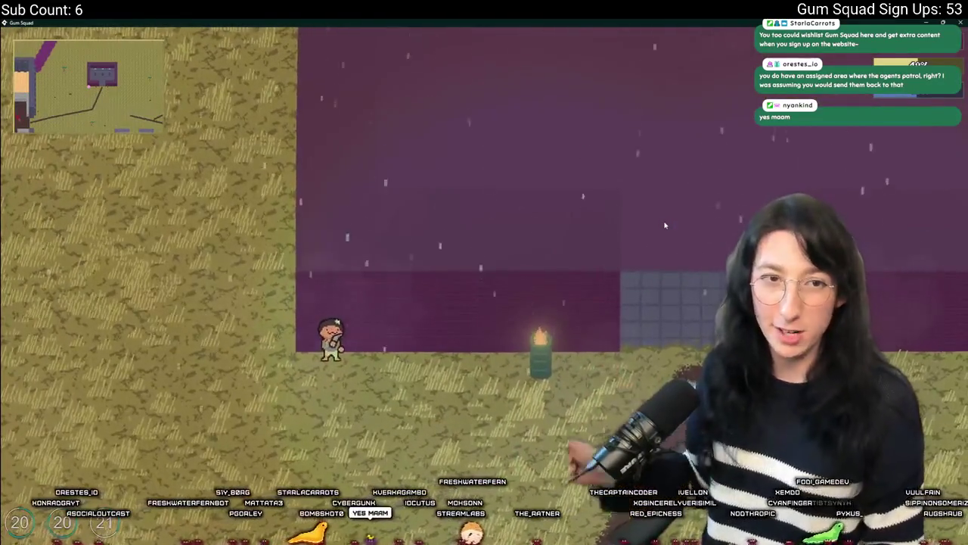
pyautogui.press('w')
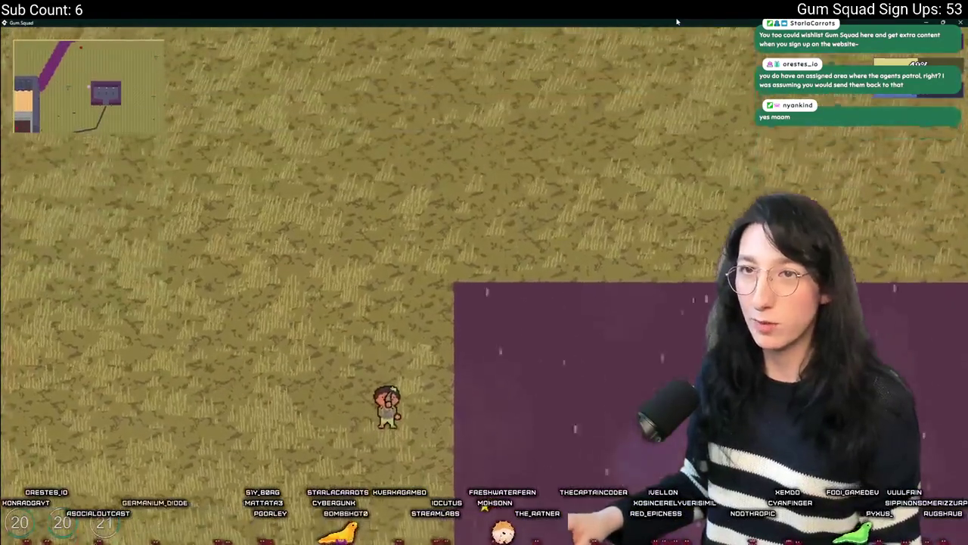
pyautogui.press('w')
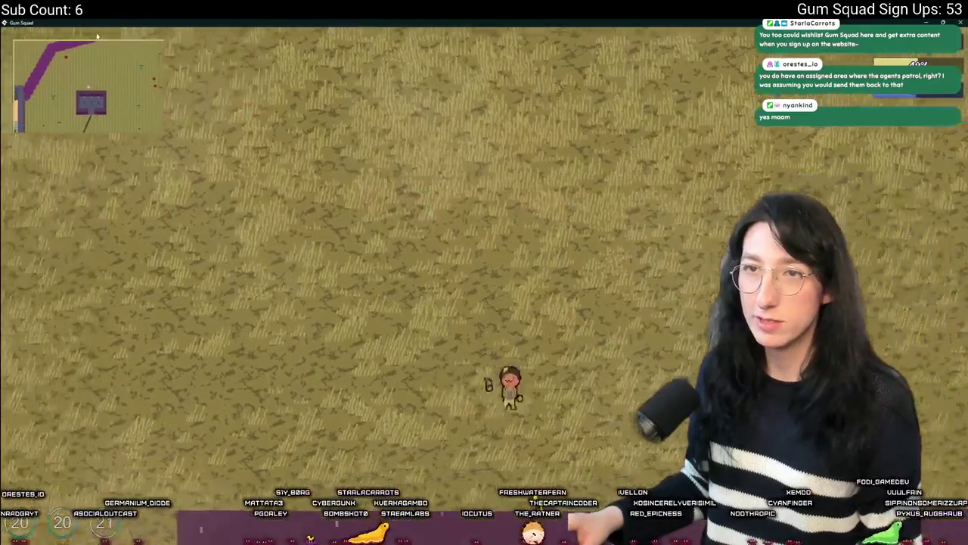
pyautogui.press('w')
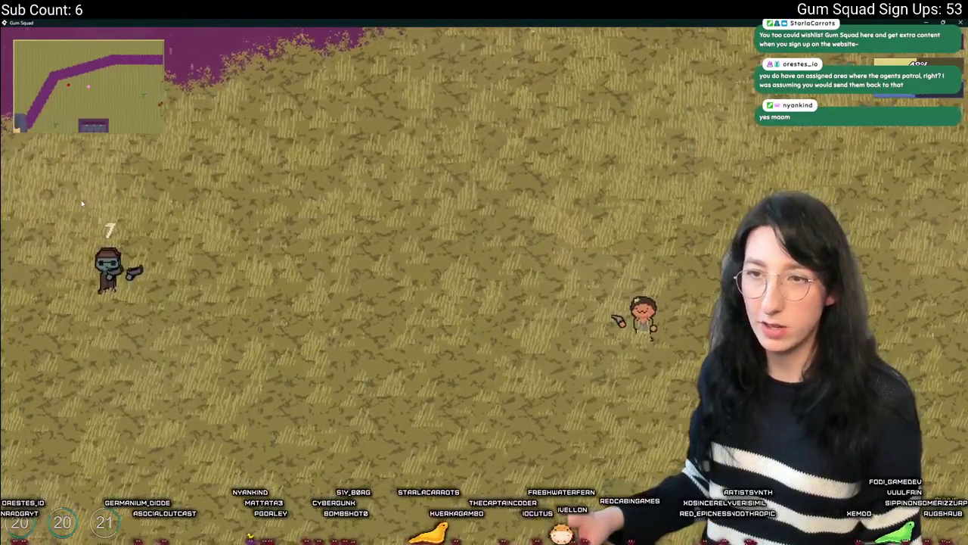
pyautogui.press('d')
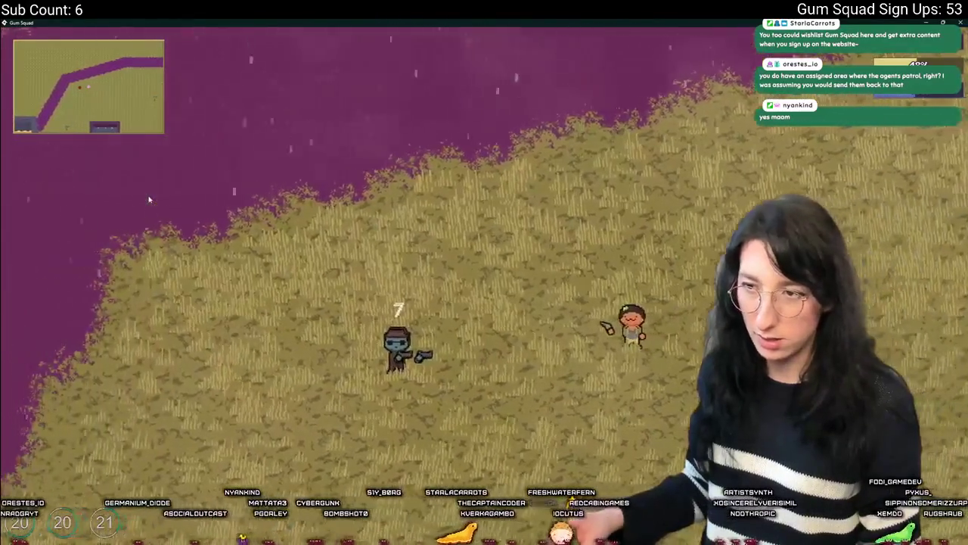
pyautogui.press('s')
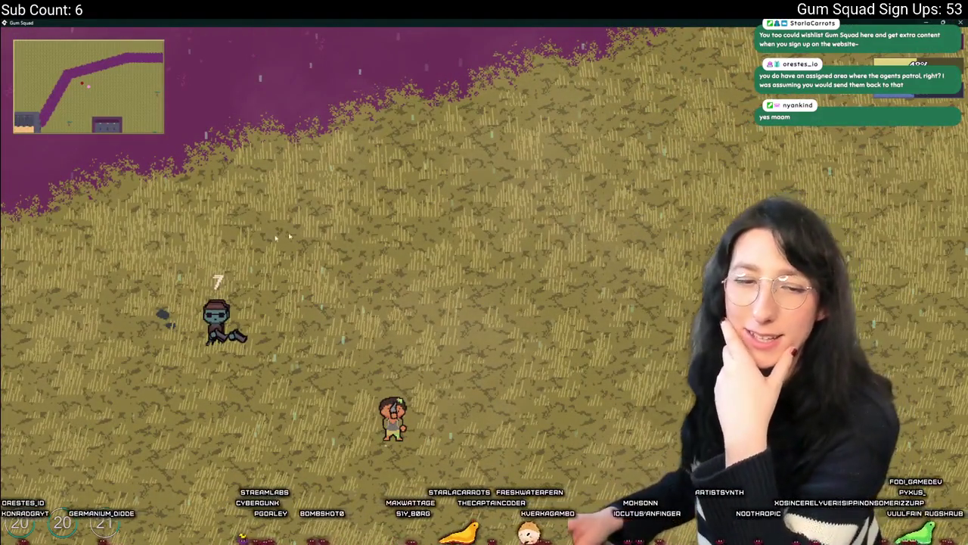
# Step: Back in GameMaker, view the EnemyState enum definition, then reopen the obj_enemy step code tab
pyautogui.press('Escape')
pyautogui.middleClick(243, 159)
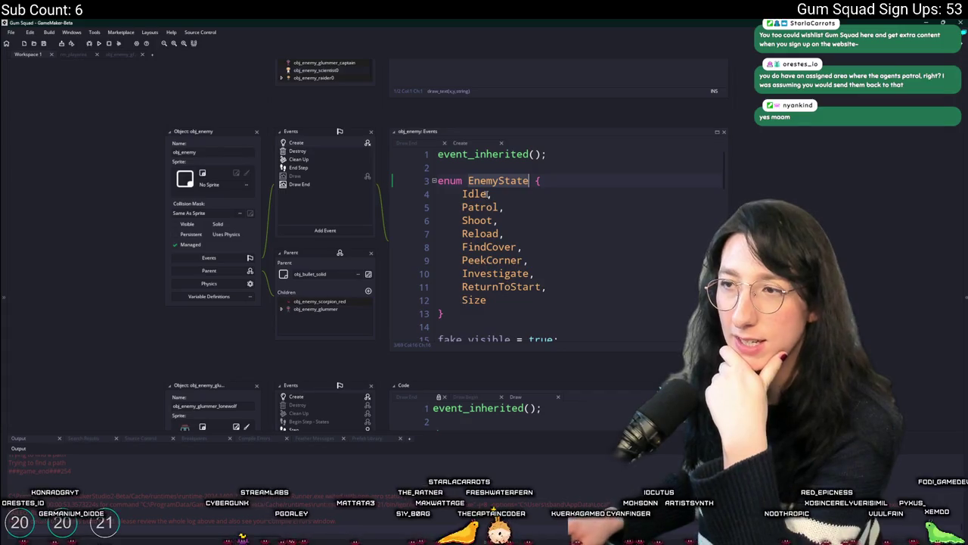
pyautogui.click(486, 206)
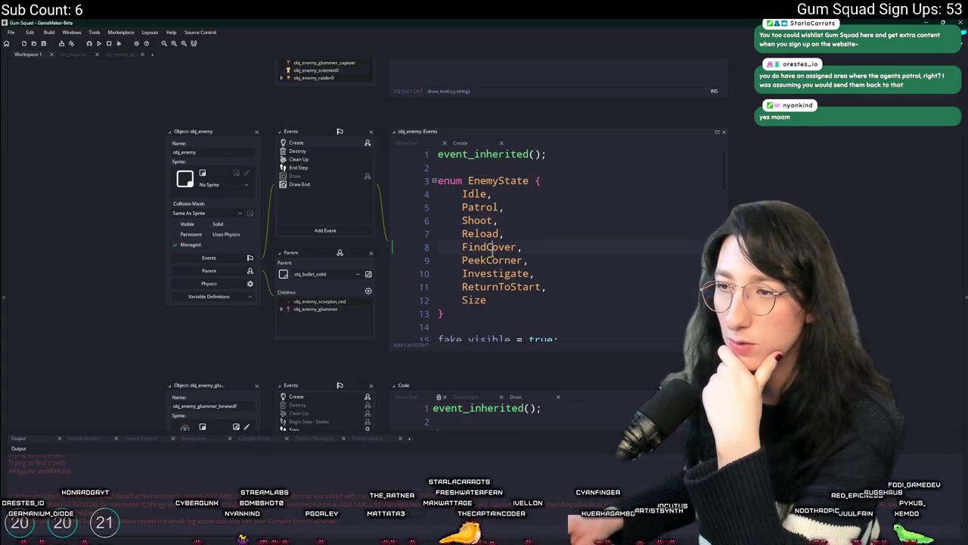
pyautogui.click(132, 61)
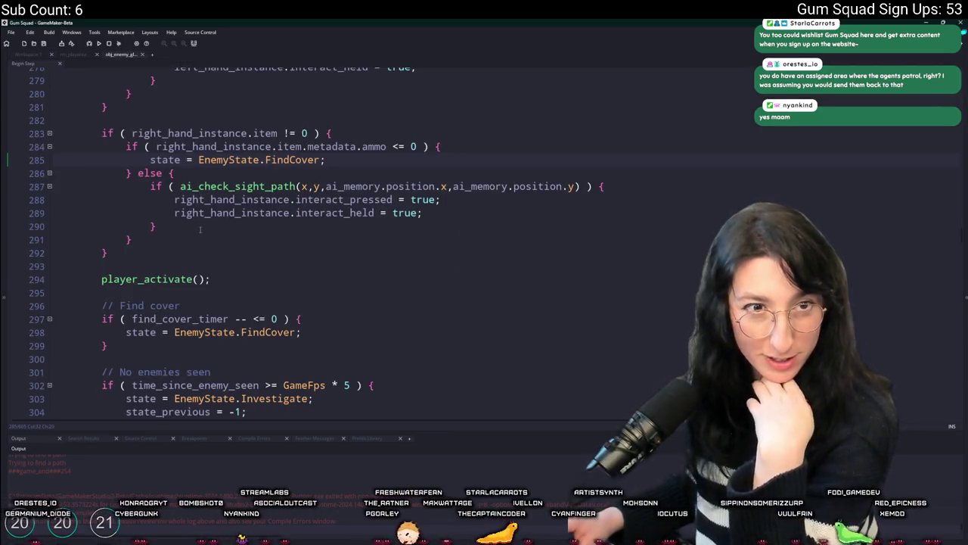
# Step: Scroll through obj_enemy's Begin Step code and jump to the ReturnToStart case block
pyautogui.scroll(-10, 348, 265)
pyautogui.scroll(-20, 360, 254)
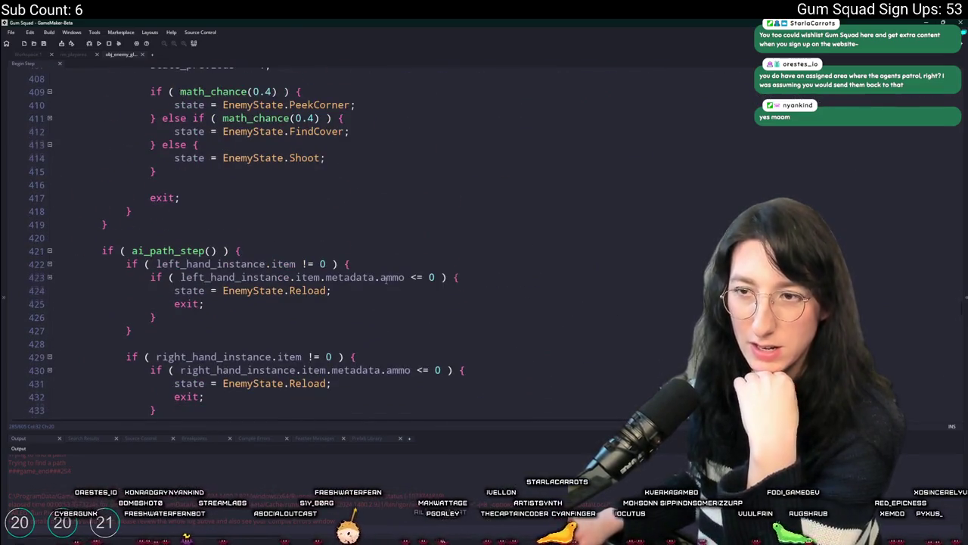
pyautogui.scroll(-19, 383, 279)
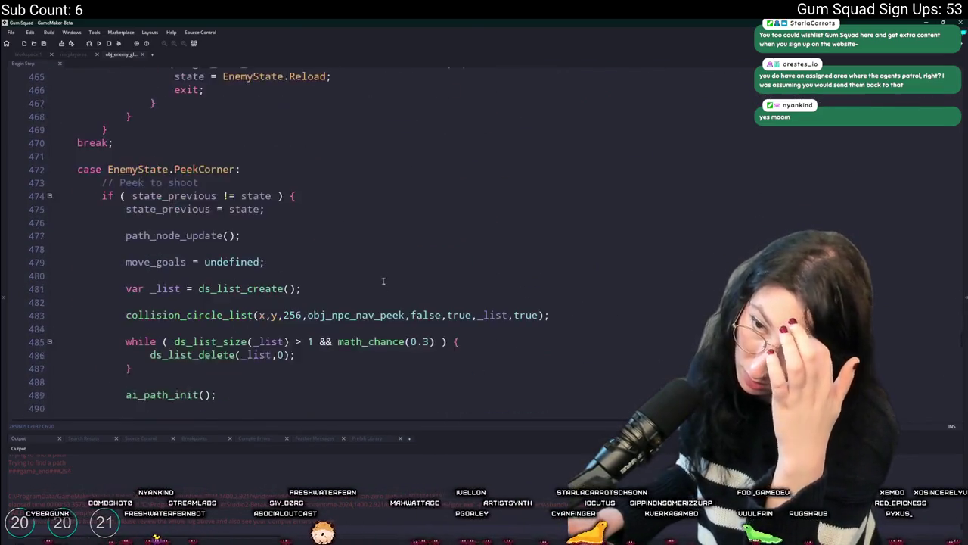
pyautogui.scroll(-20, 383, 284)
pyautogui.scroll(-11, 343, 272)
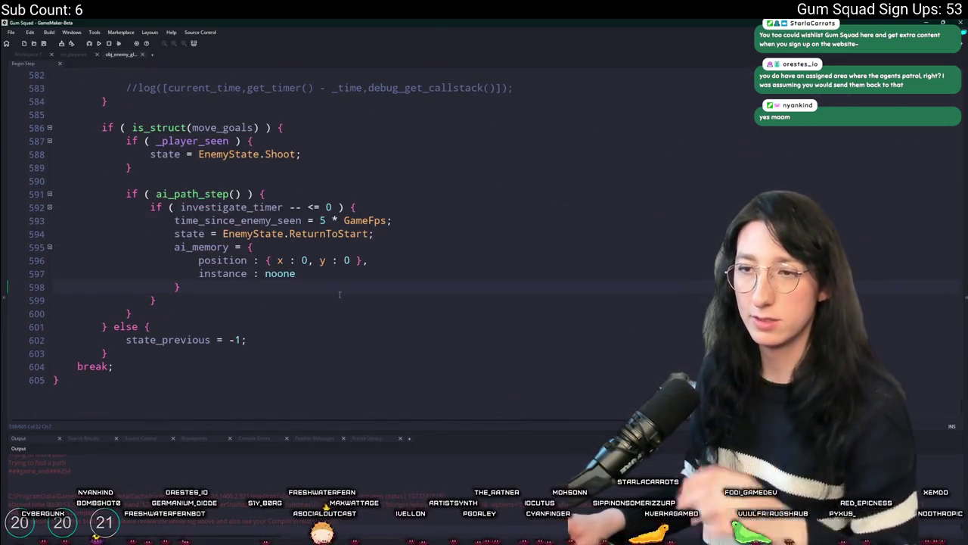
pyautogui.hotkey('ctrl', 'z')
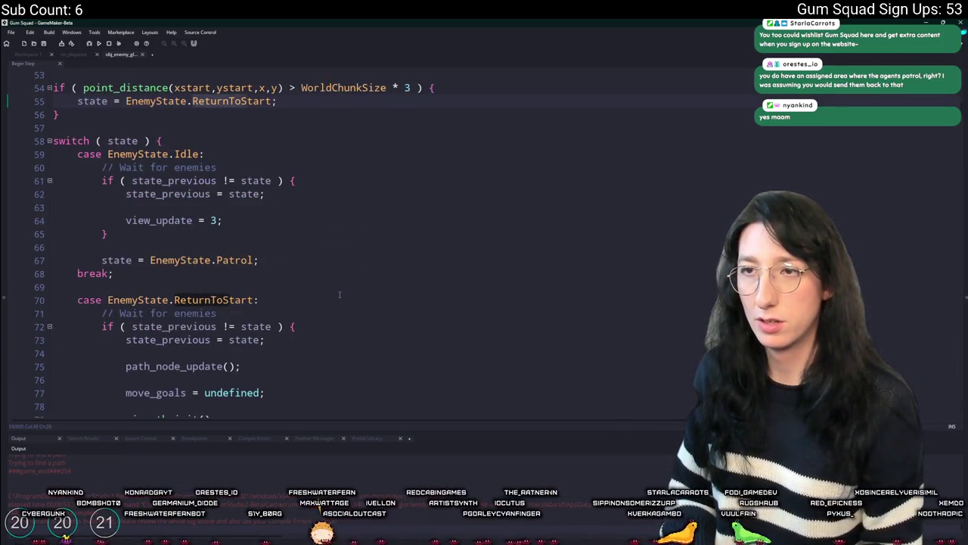
pyautogui.click(340, 294)
# Step: Delete the 'Trying to find a path' and 'WE FOUND A PATH!' debug log lines
pyautogui.scroll(-5, 378, 257)
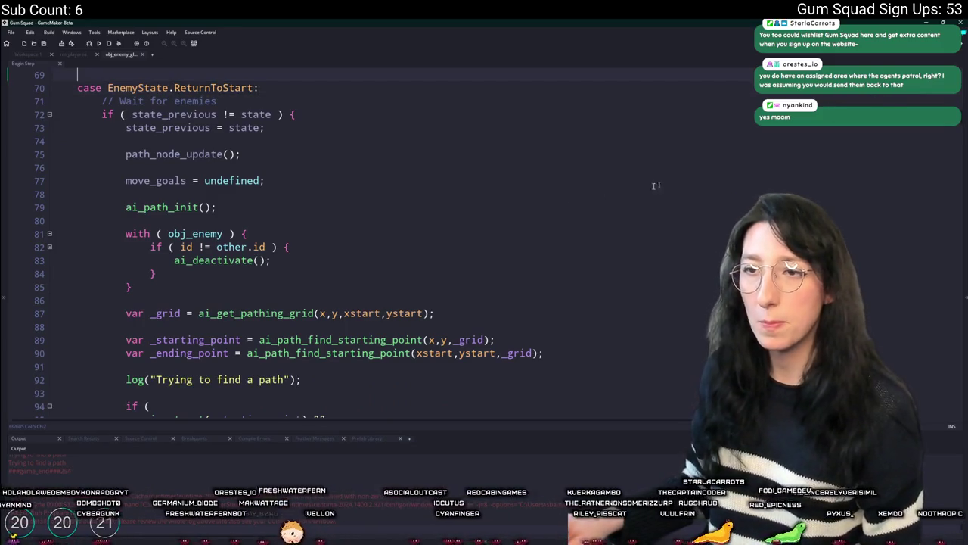
pyautogui.scroll(-5, 306, 222)
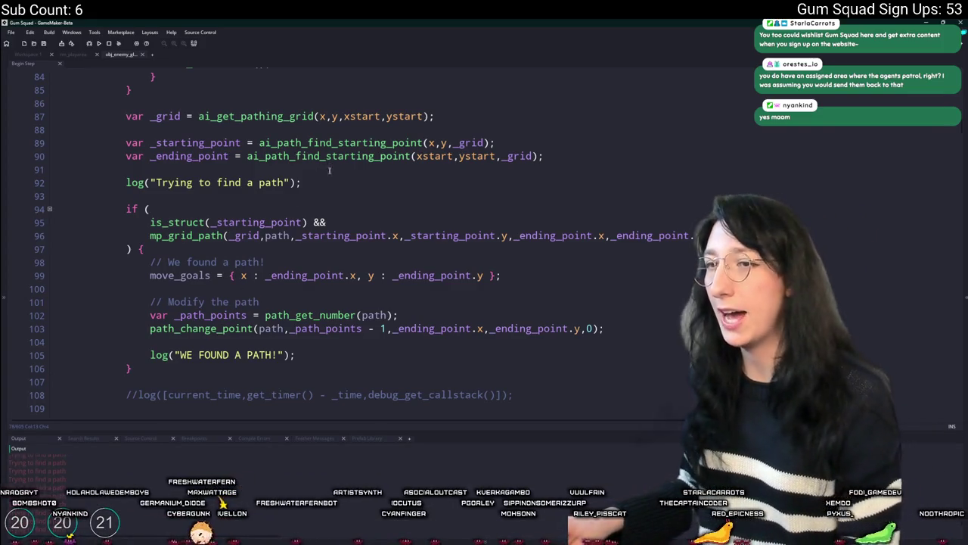
pyautogui.moveTo(301, 182)
pyautogui.mouseDown()
pyautogui.moveTo(56, 184)
pyautogui.moveTo(45, 171)
pyautogui.mouseUp()
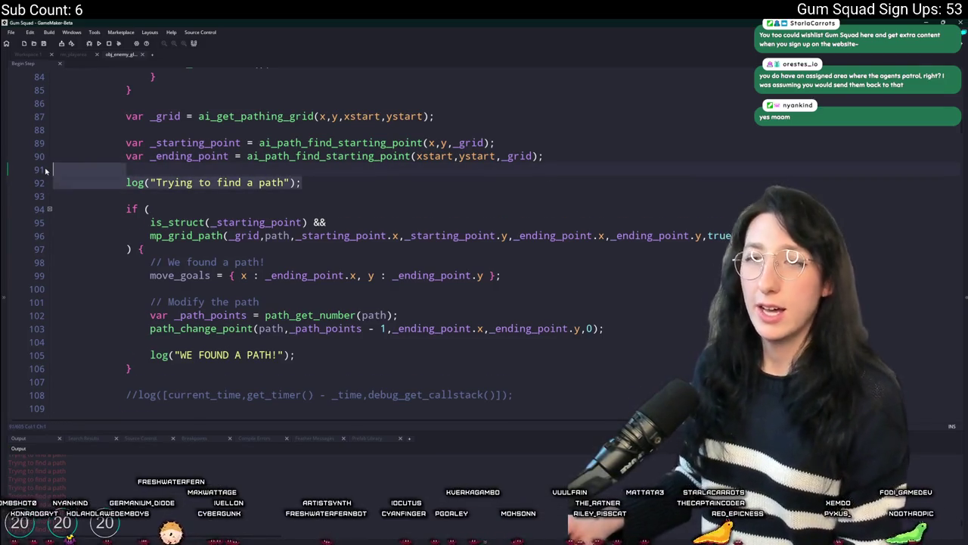
pyautogui.press('BackSpace')
pyautogui.press('BackSpace')
pyautogui.moveTo(316, 316); pyautogui.dragTo(48, 301)
pyautogui.press('BackSpace')
pyautogui.press('BackSpace')
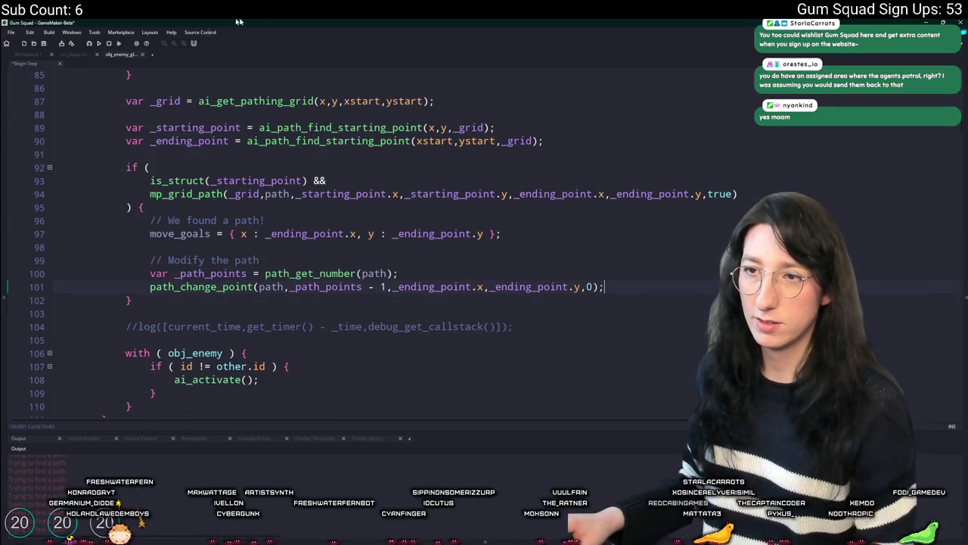
# Step: Review the pathfinding block and its with (obj_enemy) ai_activate() call around line 95
pyautogui.scroll(5, 320, 175)
pyautogui.scroll(-4, 321, 176)
pyautogui.scroll(2, 476, 256)
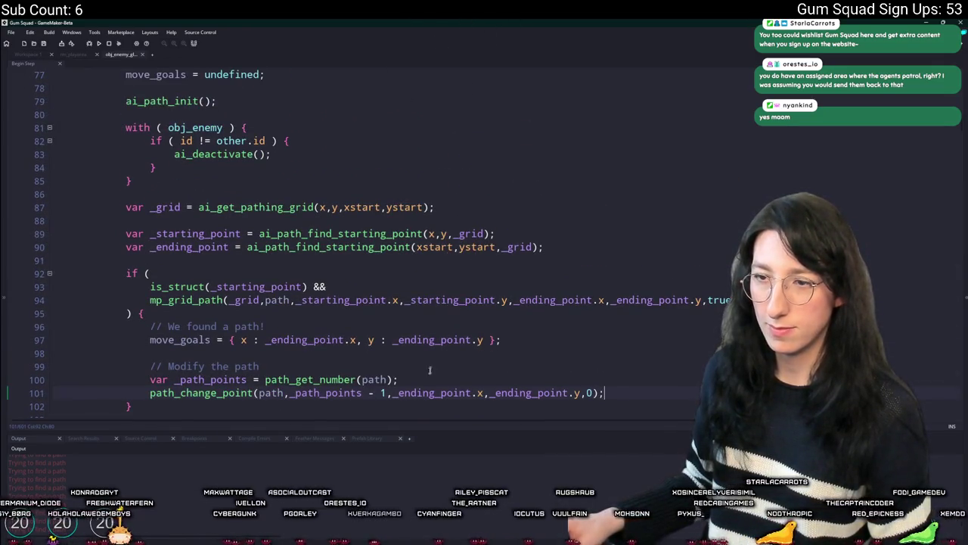
pyautogui.scroll(-2, 431, 362)
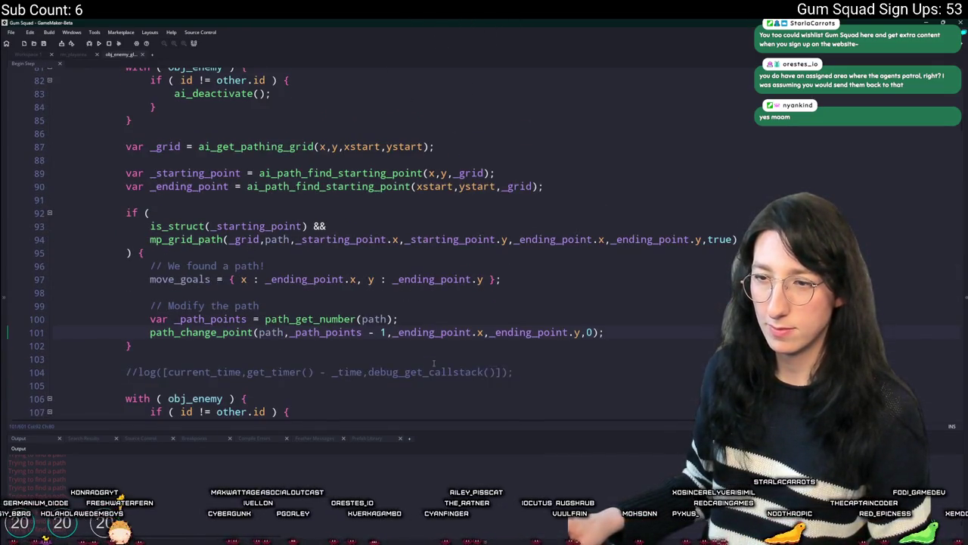
pyautogui.click(552, 372)
pyautogui.press('Up')
pyautogui.press('Up')
pyautogui.press('Up')
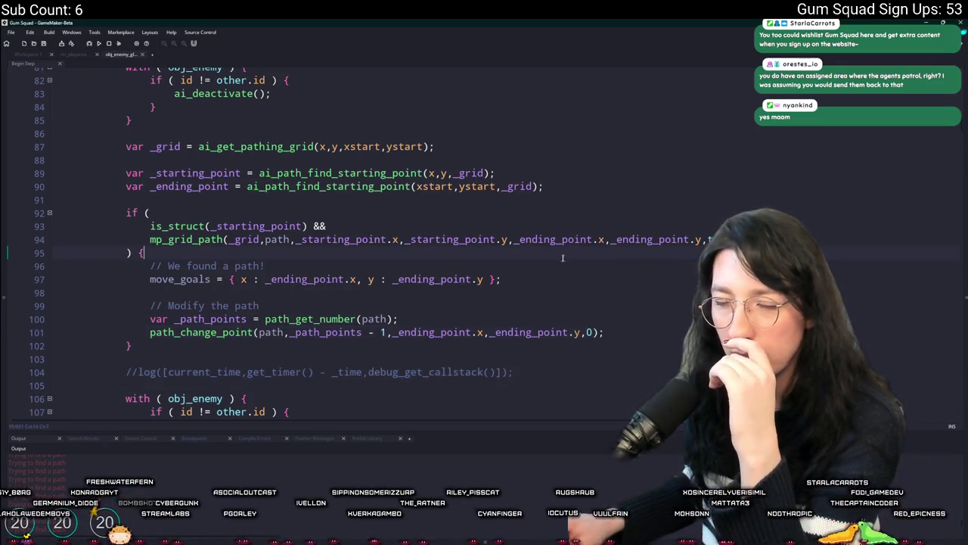
pyautogui.scroll(2, 336, 264)
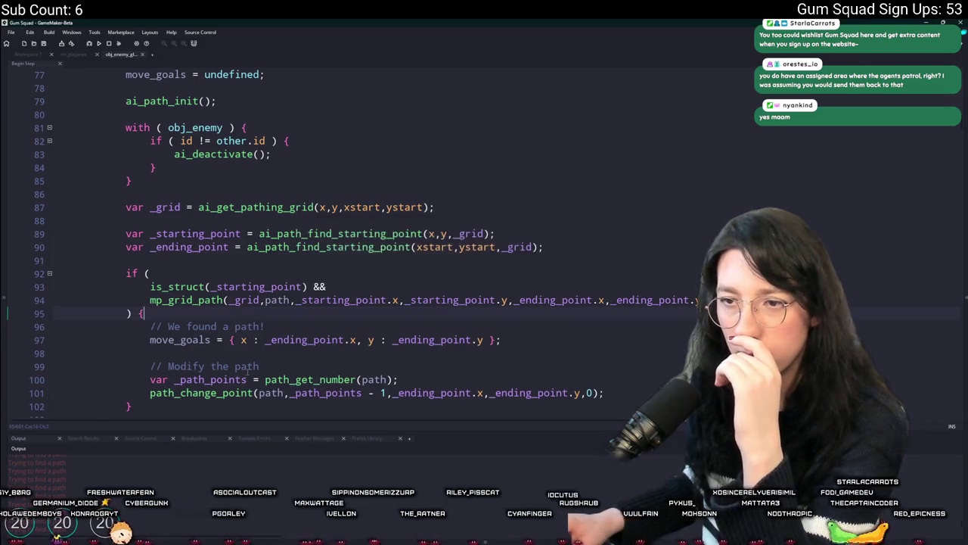
pyautogui.scroll(-2, 241, 349)
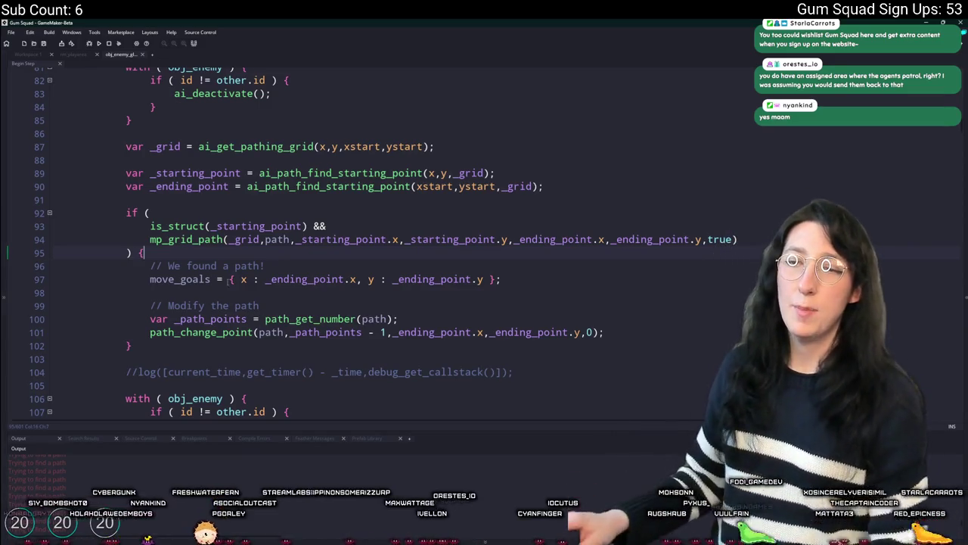
# Step: Open blank lines inside the is_undefined(move_goals) block for the retry code
pyautogui.scroll(-2, 276, 307)
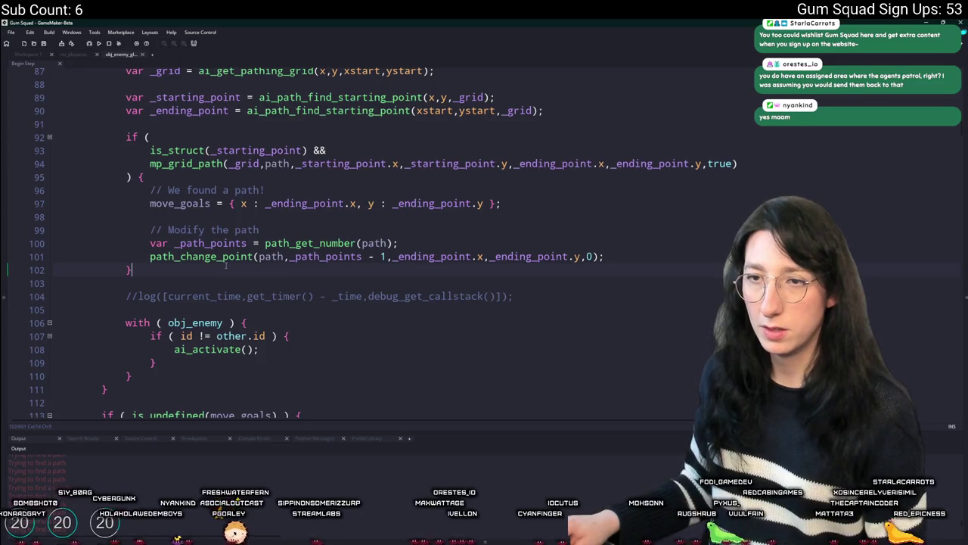
pyautogui.scroll(-2, 226, 264)
pyautogui.scroll(2, 227, 268)
pyautogui.scroll(-4, 227, 273)
pyautogui.scroll(-1, 229, 277)
pyautogui.scroll(3, 197, 326)
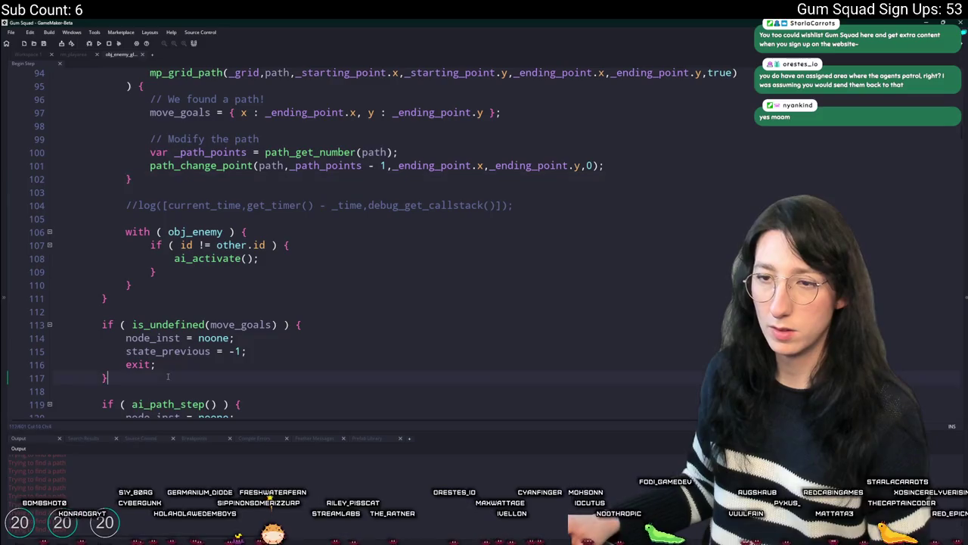
pyautogui.press('Return')
pyautogui.press('Return')
pyautogui.press('Up')
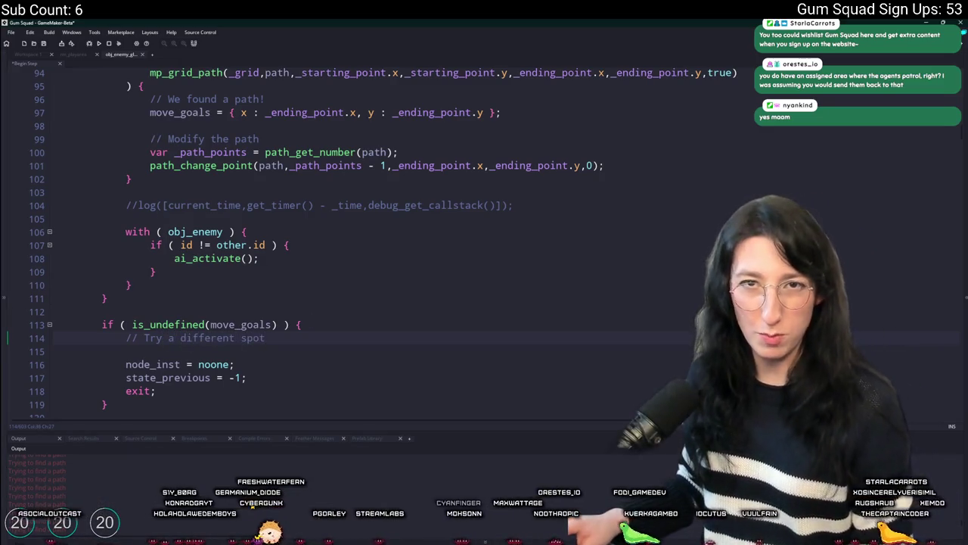
# Step: Select the path-finding code to reuse and peek at the ai_path_init definition
pyautogui.scroll(1, 322, 212)
pyautogui.scroll(2, 321, 212)
pyautogui.scroll(2, 182, 291)
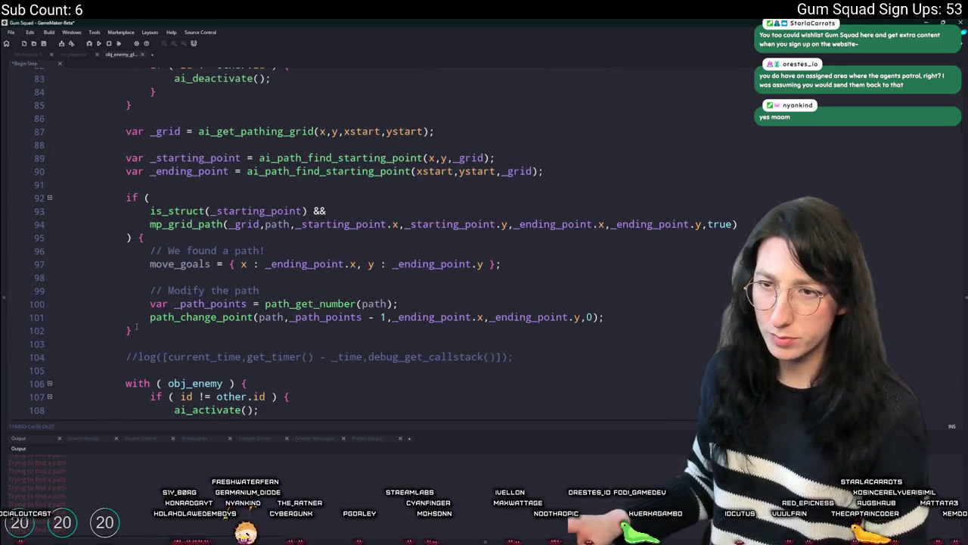
pyautogui.moveTo(133, 376)
pyautogui.mouseDown()
pyautogui.moveTo(133, 176)
pyautogui.moveTo(144, 182)
pyautogui.moveTo(149, 260)
pyautogui.moveTo(129, 180)
pyautogui.moveTo(118, 233)
pyautogui.mouseUp()
pyautogui.hotkey('ctrl', 'c')
pyautogui.scroll(1, 144, 181)
pyautogui.scroll(2, 149, 260)
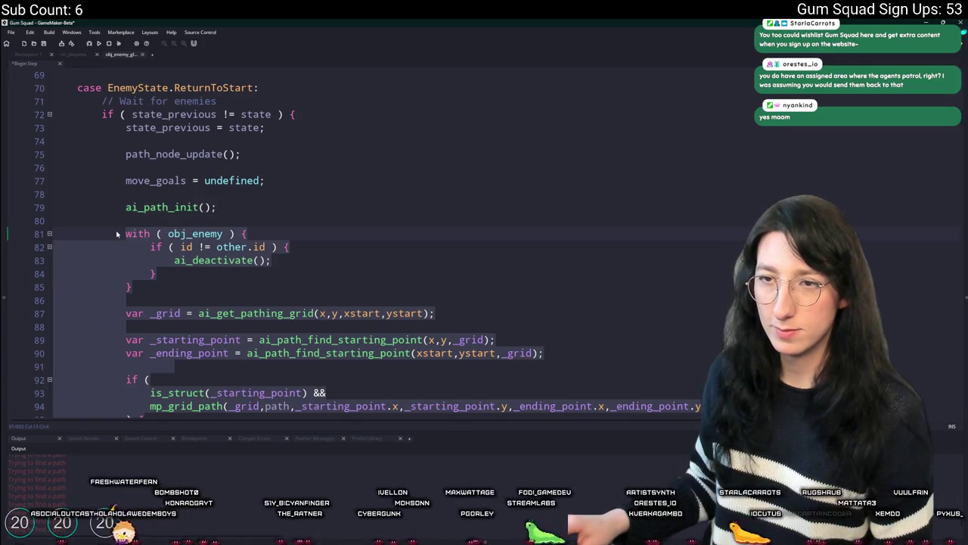
pyautogui.middleClick(156, 208)
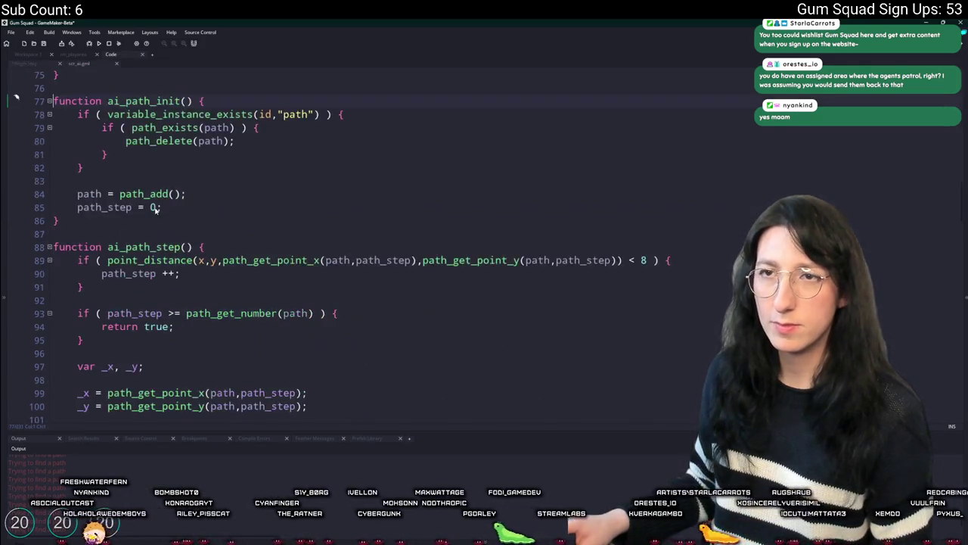
pyautogui.middleClick(89, 65)
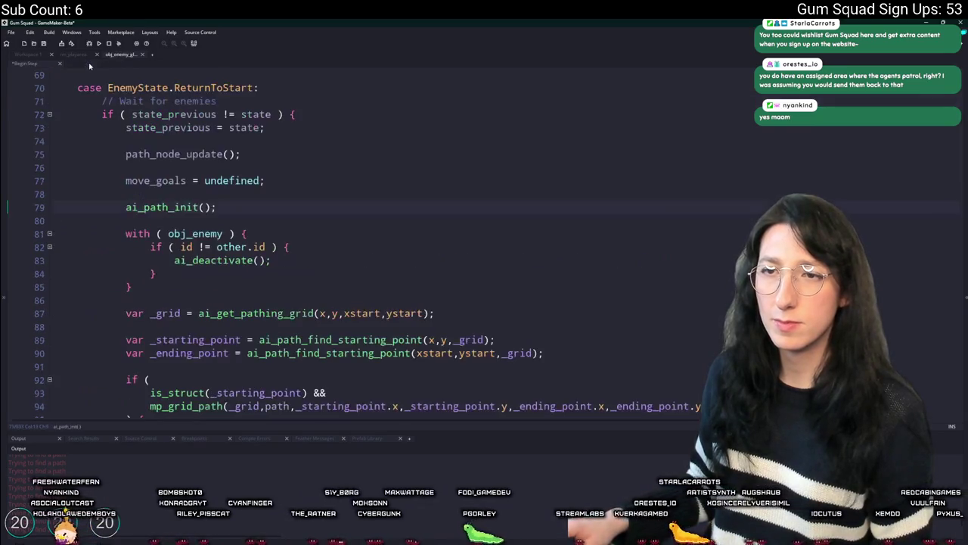
pyautogui.scroll(-11, 168, 137)
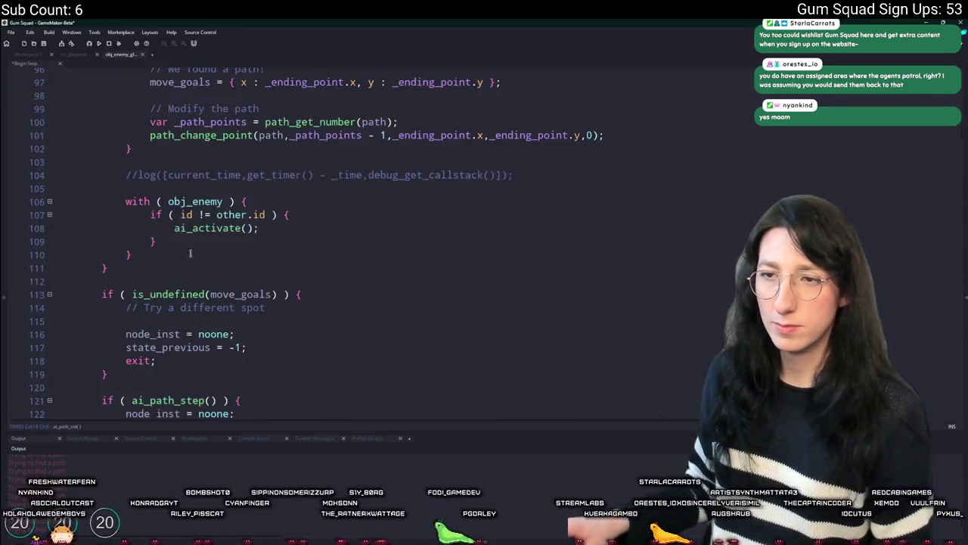
pyautogui.scroll(-1, 199, 306)
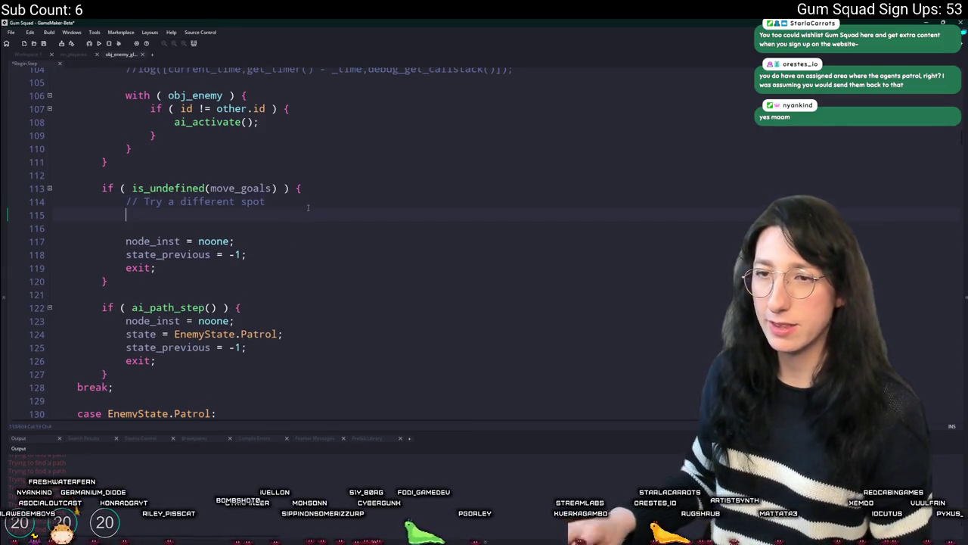
# Step: Paste the copied path-finding code under the 'Try a different spot' comment
pyautogui.hotkey('ctrl', 'v')
pyautogui.scroll(1, 294, 231)
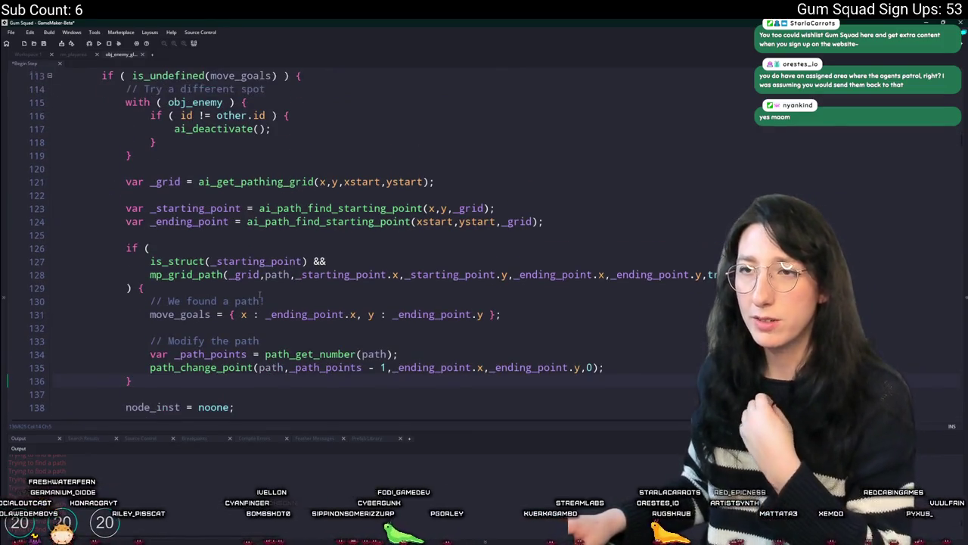
pyautogui.click(114, 75)
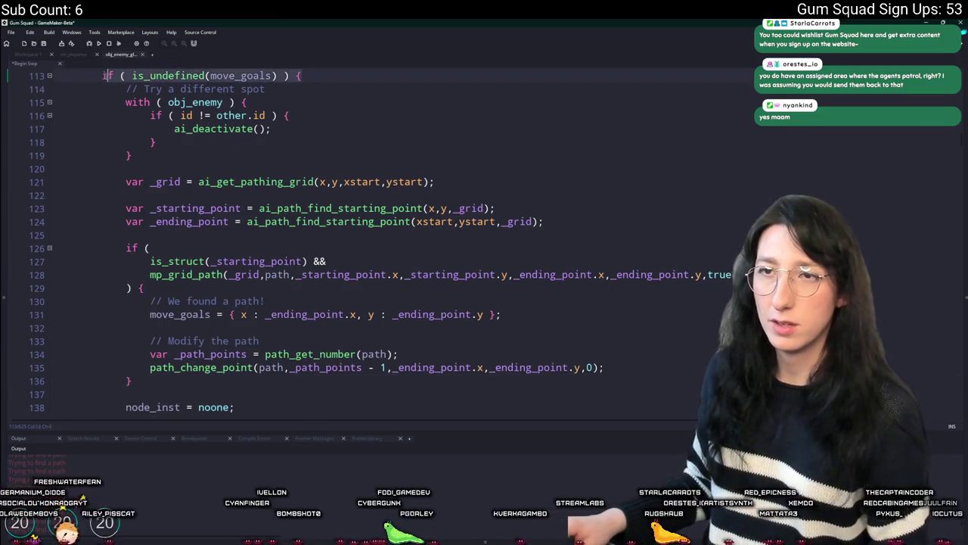
pyautogui.scroll(-2, 133, 380)
# Step: Wrap the node_inst, state_previous and exit reset lines in a new indented is_undefined(move_goals) check
pyautogui.click(159, 362)
pyautogui.write('if ( is_undefined(move_goals) ) {')
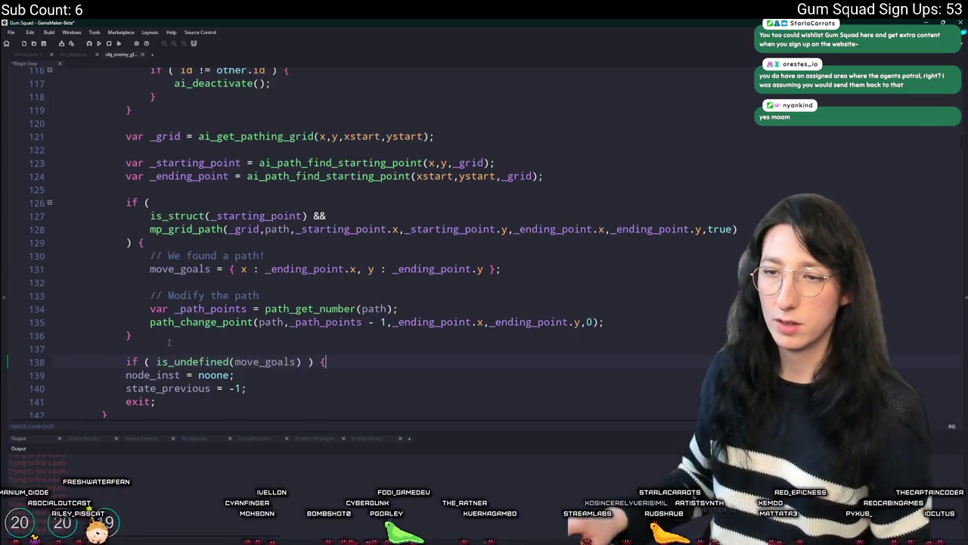
pyautogui.scroll(-2, 168, 343)
pyautogui.write('}')
pyautogui.hotkey('shift', 'Up')
pyautogui.hotkey('shift', 'Up')
pyautogui.hotkey('shift', 'Up')
pyautogui.press('Tab')
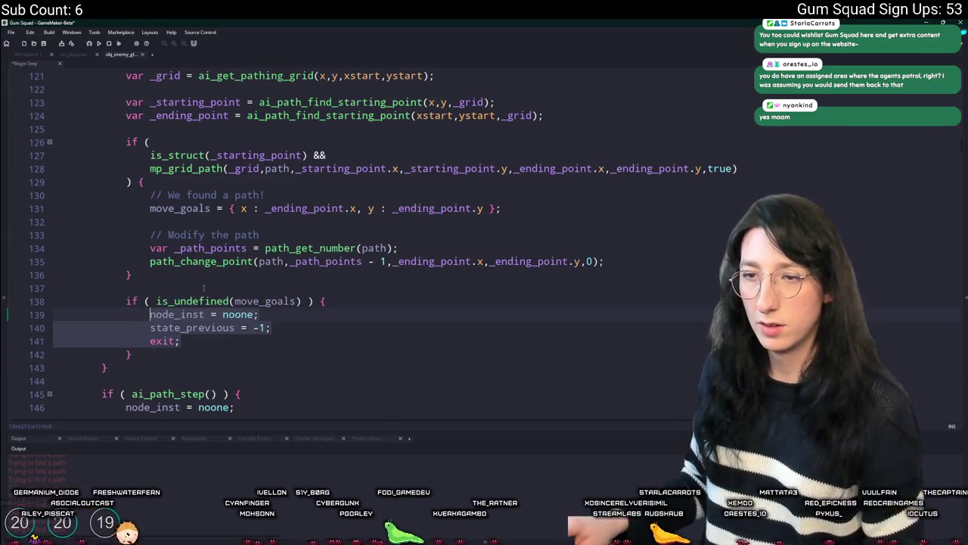
pyautogui.press('Up')
pyautogui.press('Up')
pyautogui.scroll(4, 175, 349)
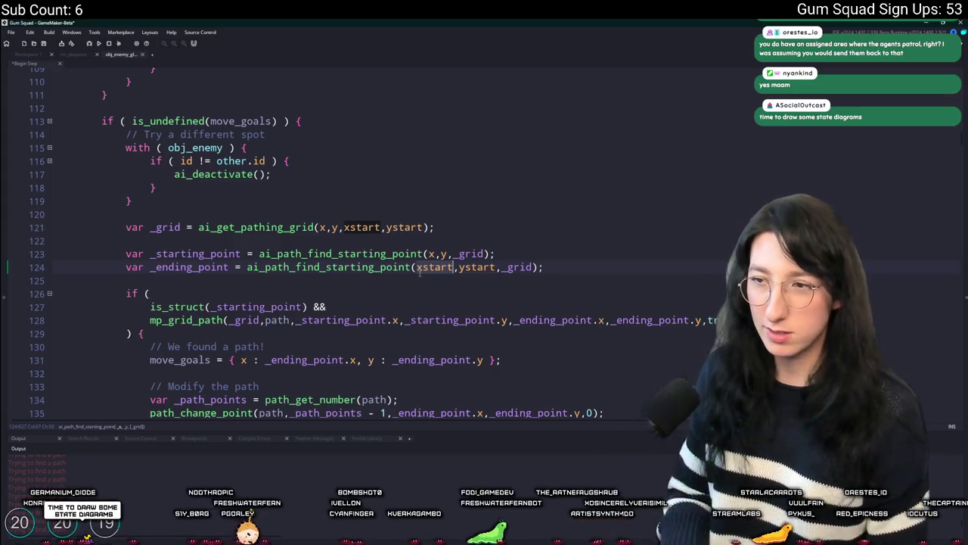
# Step: Set the retry's _ending_point to x + irandom(100), y + irandom(100) on line 124, then run the game
pyautogui.write('(100')
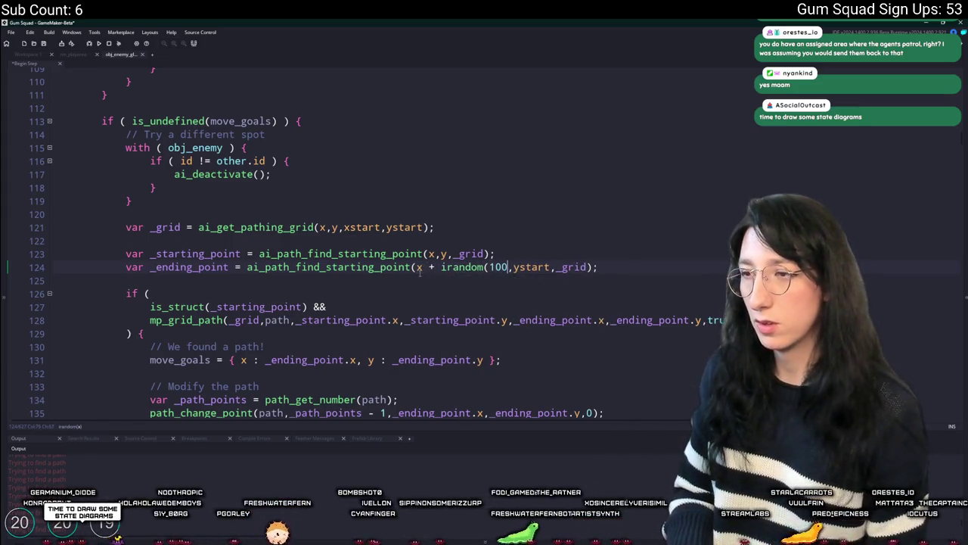
pyautogui.moveTo(422, 268); pyautogui.dragTo(519, 267)
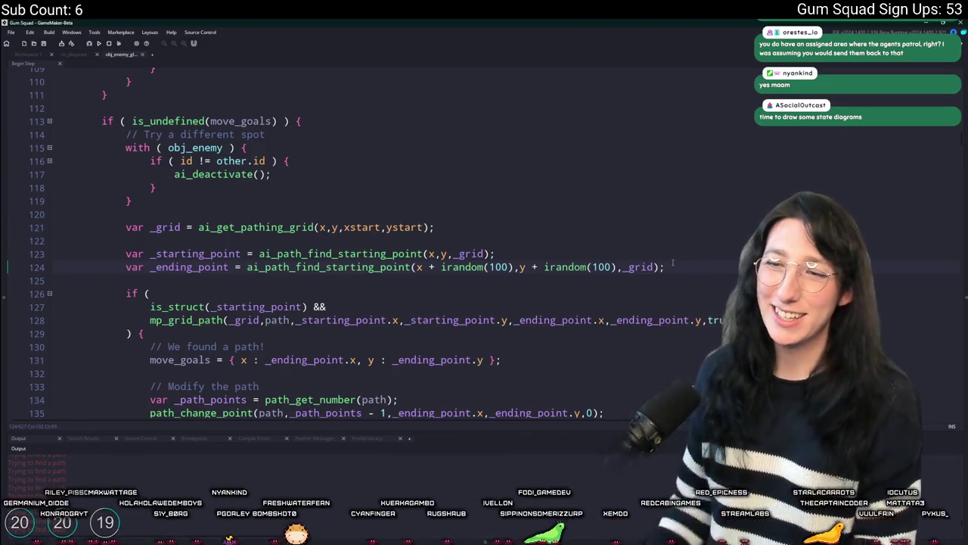
pyautogui.scroll(-2, 673, 262)
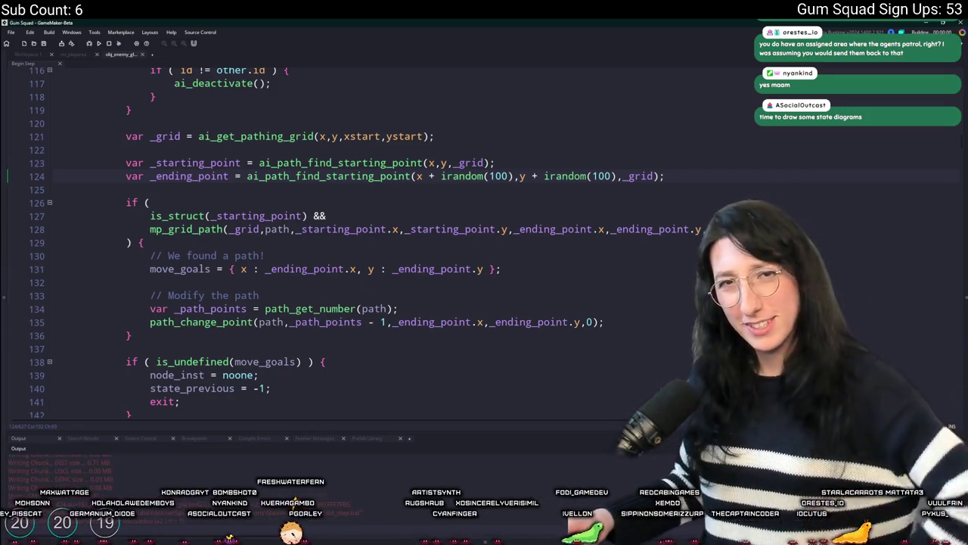
pyautogui.press('Return')
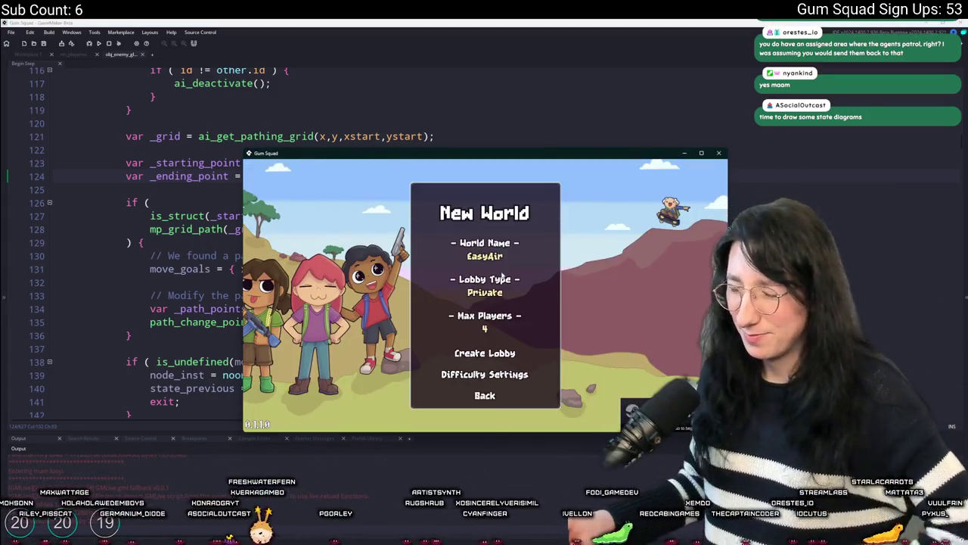
# Step: Create a lobby and equip the revolver in the hand slot
pyautogui.click(490, 359)
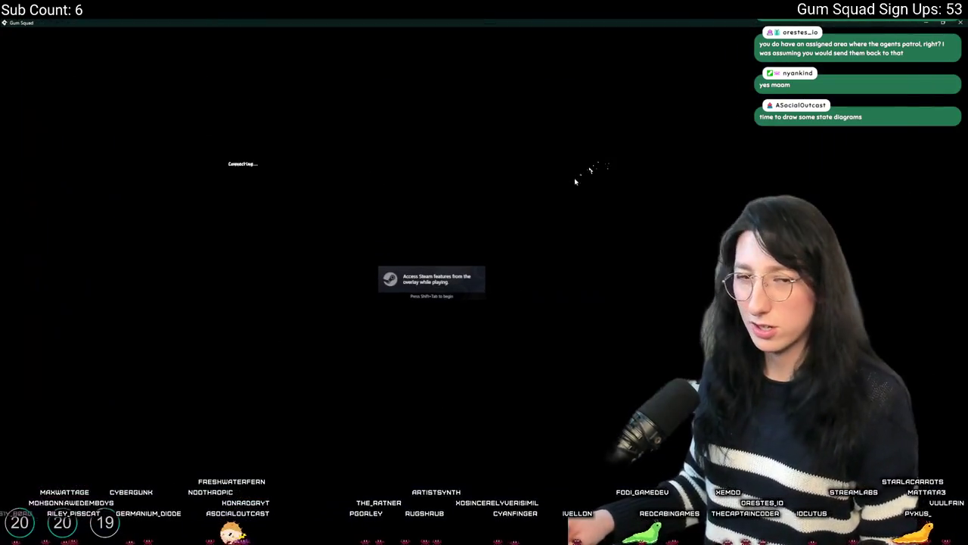
pyautogui.press('Tab')
pyautogui.moveTo(174, 329); pyautogui.dragTo(422, 209)
pyautogui.press('Tab')
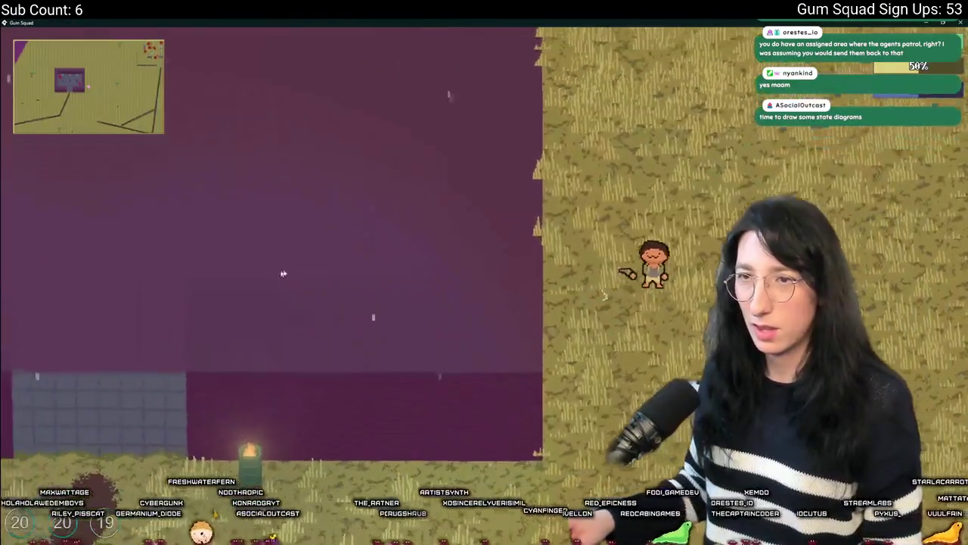
# Step: Walk the player around the grass to find enemies, then close the game
pyautogui.press('a')
pyautogui.press('w')
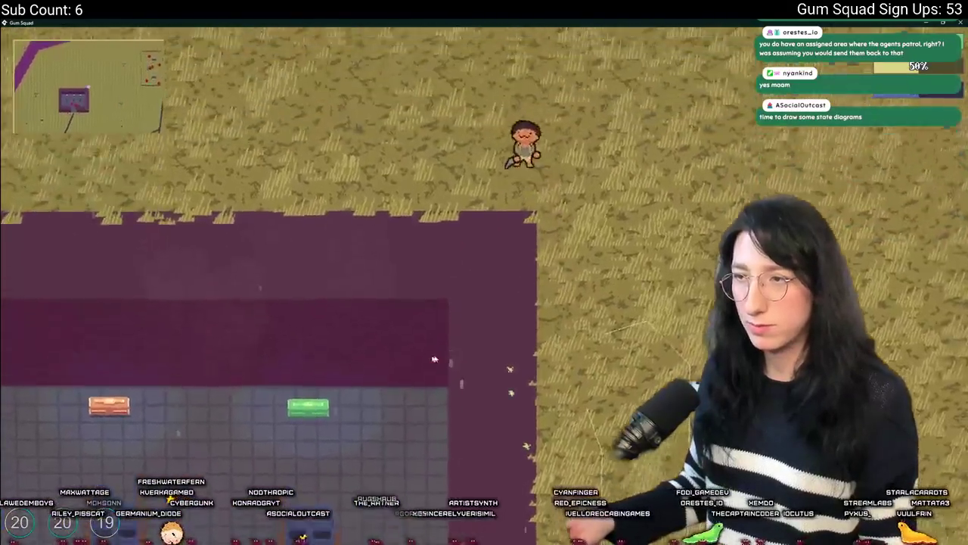
pyautogui.press('a')
pyautogui.press('w')
pyautogui.press('s')
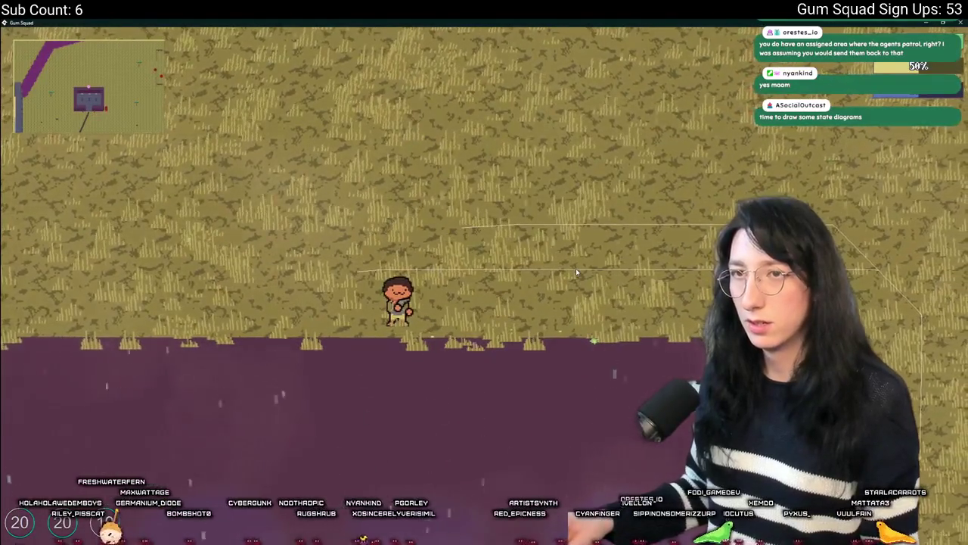
pyautogui.press('w')
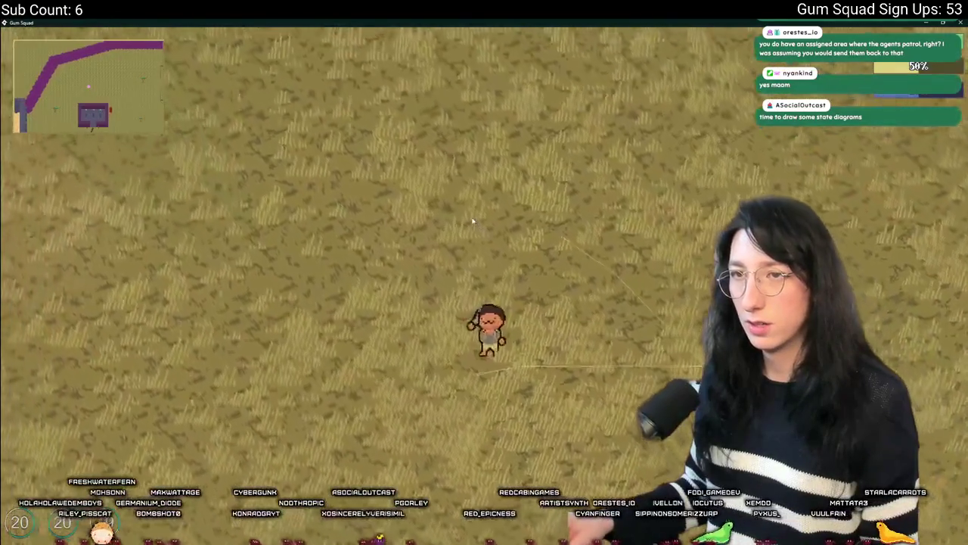
pyautogui.press('w')
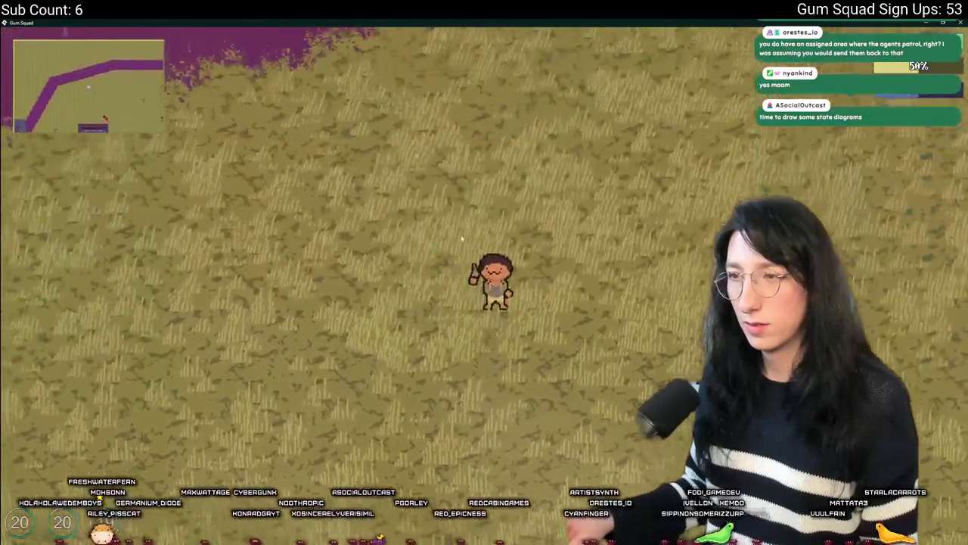
pyautogui.press('w')
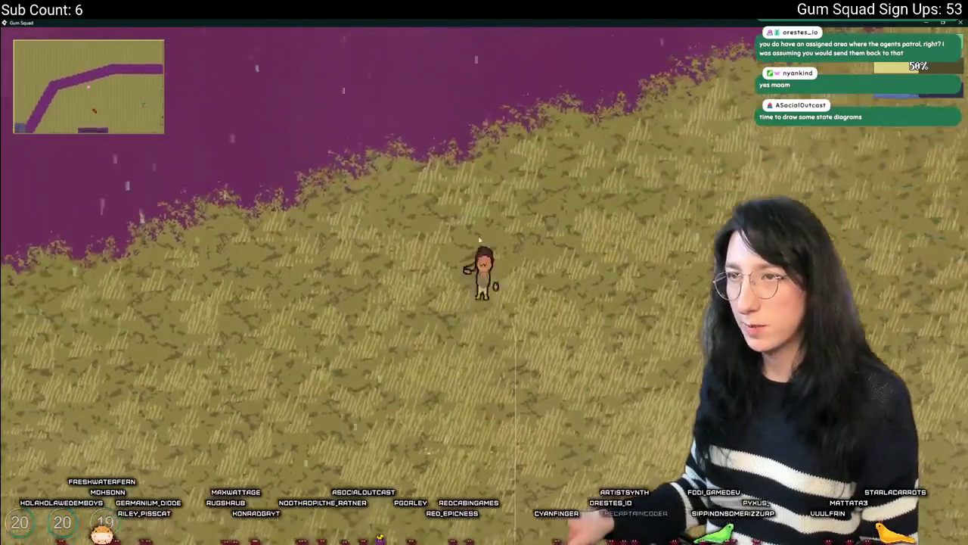
pyautogui.press('d')
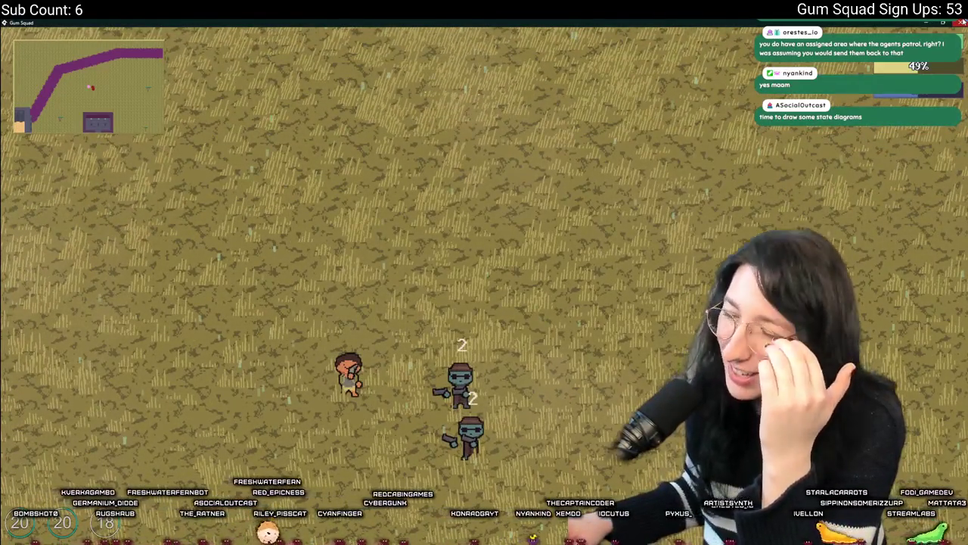
pyautogui.press('Escape')
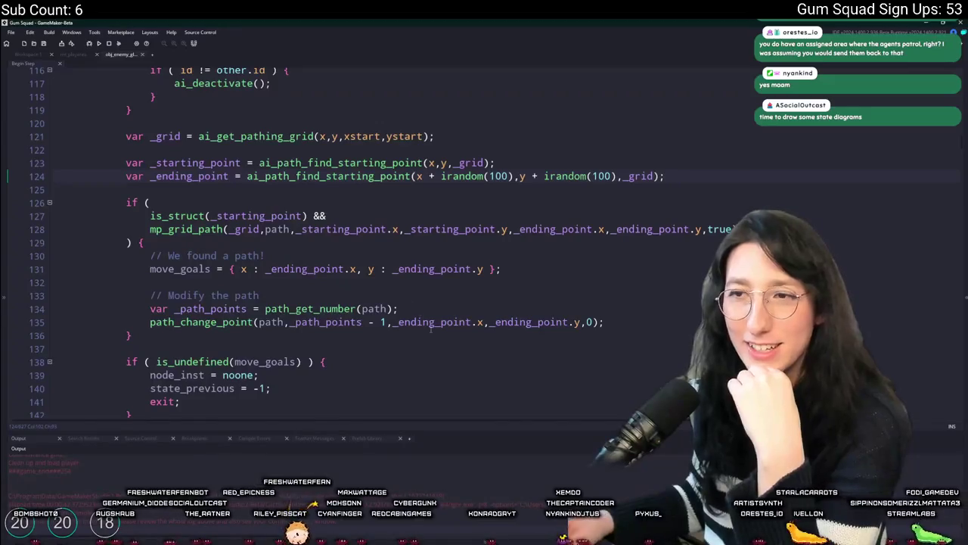
pyautogui.scroll(8, 420, 303)
pyautogui.scroll(3, 420, 303)
pyautogui.scroll(-14, 394, 295)
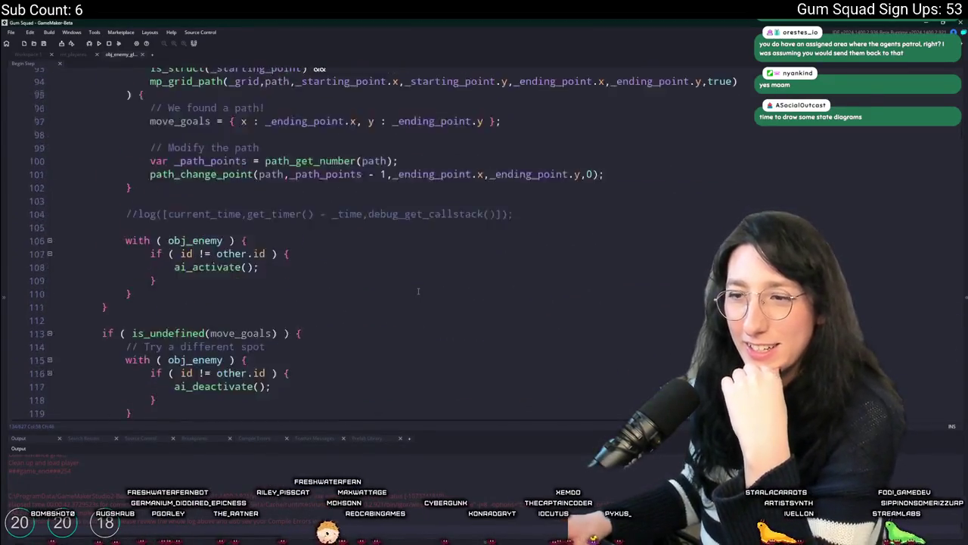
pyautogui.scroll(3, 376, 284)
pyautogui.scroll(4, 344, 284)
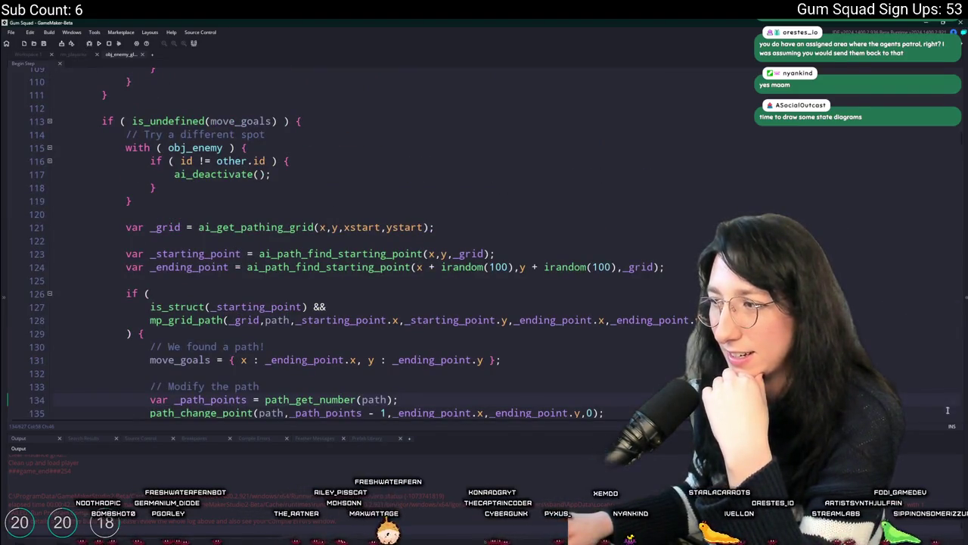
pyautogui.scroll(18, 401, 197)
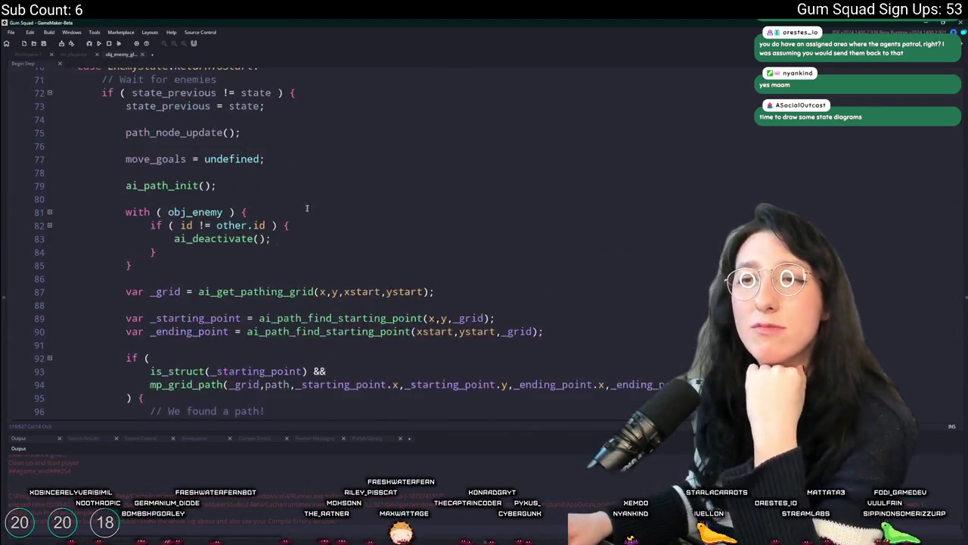
pyautogui.scroll(1, 325, 190)
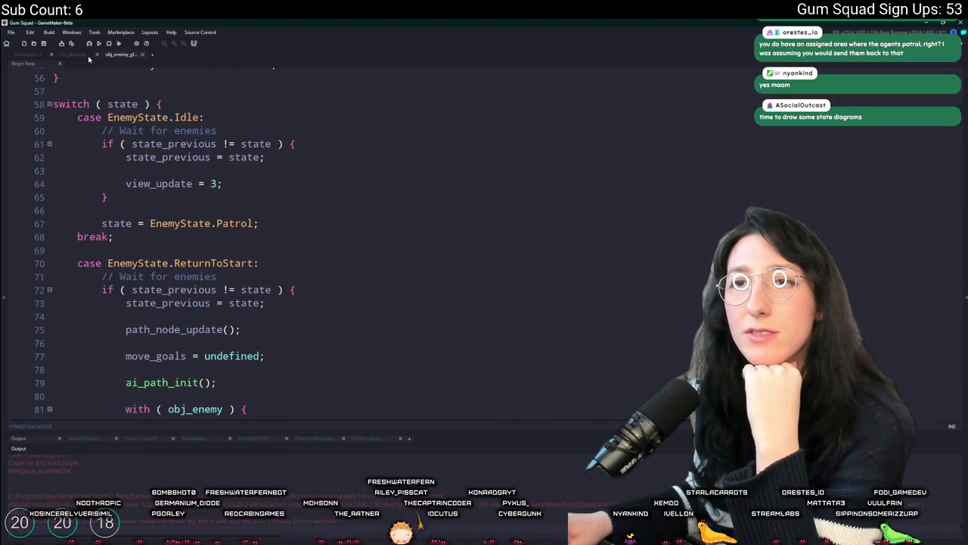
pyautogui.scroll(1, 360, 164)
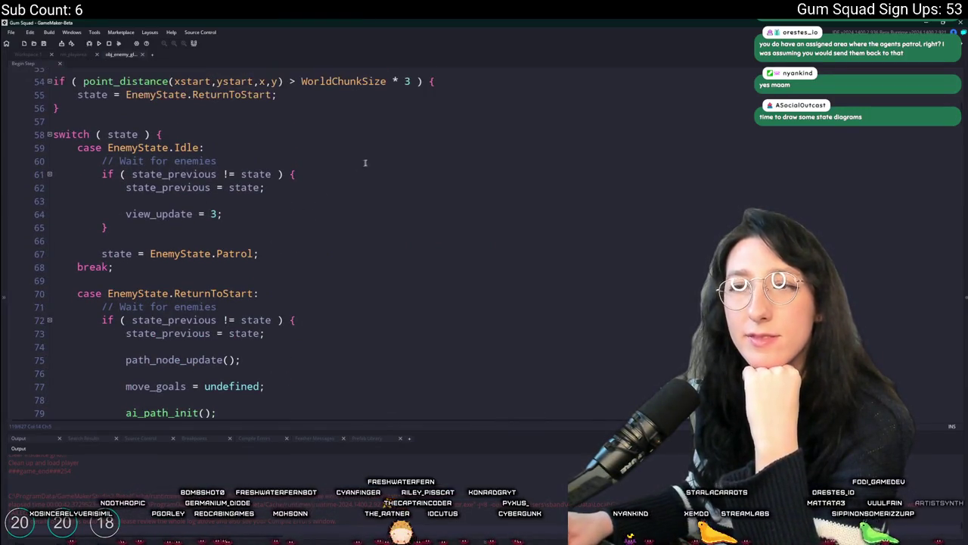
pyautogui.scroll(11, 354, 175)
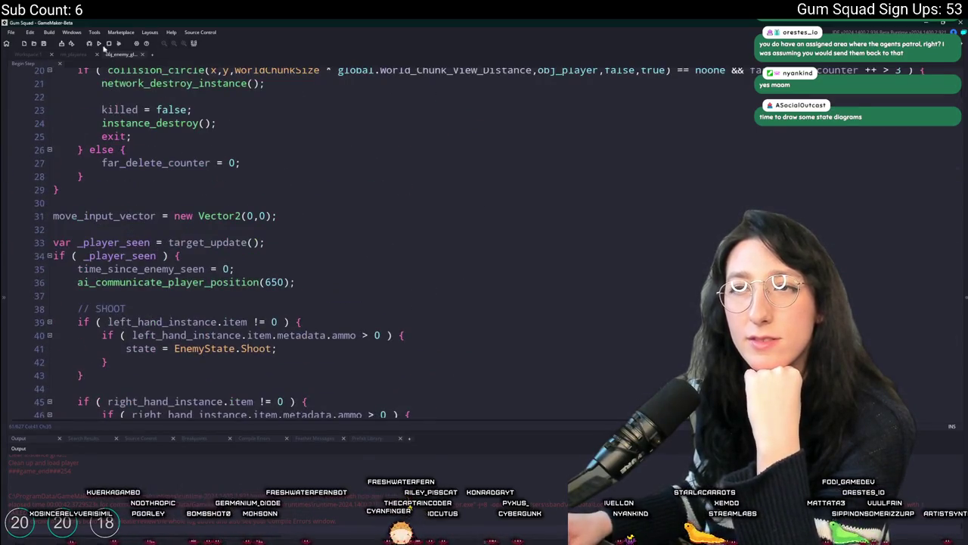
pyautogui.click(80, 54)
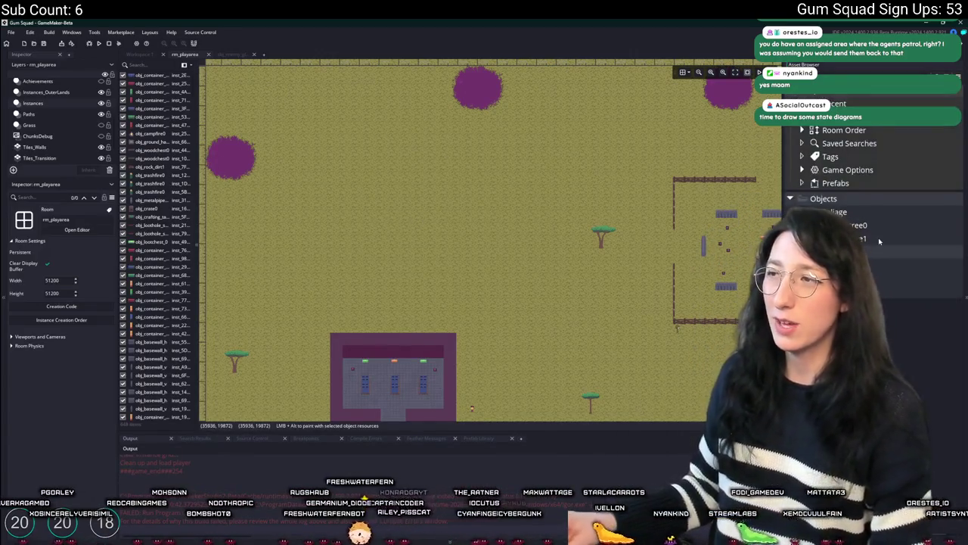
# Step: Place two obj_tree0 and two obj_tree1 trees around the house in rm_playarea
pyautogui.click(863, 225)
pyautogui.moveTo(410, 210); pyautogui.dragTo(370, 206)
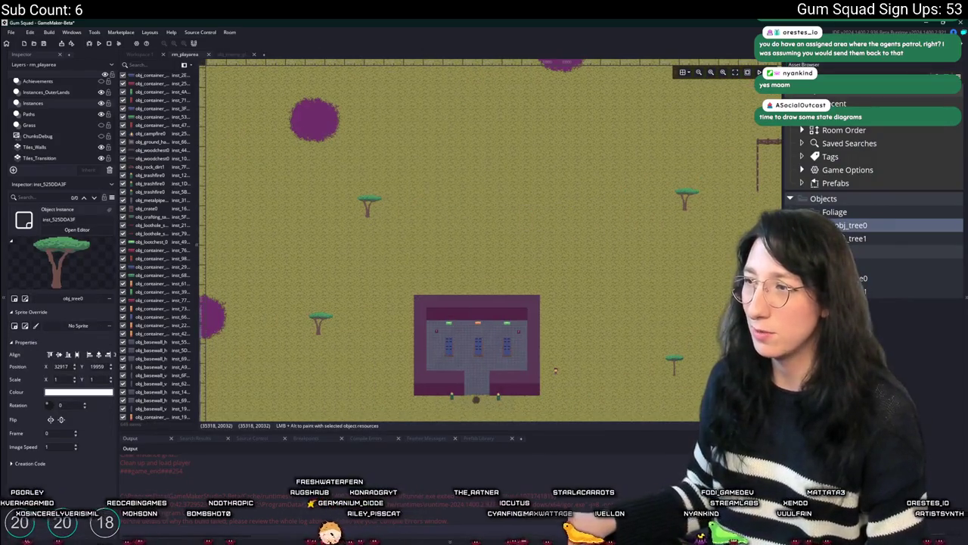
pyautogui.click(849, 237)
pyautogui.keyDown('alt'); pyautogui.click(536, 252); pyautogui.keyUp('alt')
pyautogui.keyDown('alt'); pyautogui.click(507, 135); pyautogui.keyUp('alt')
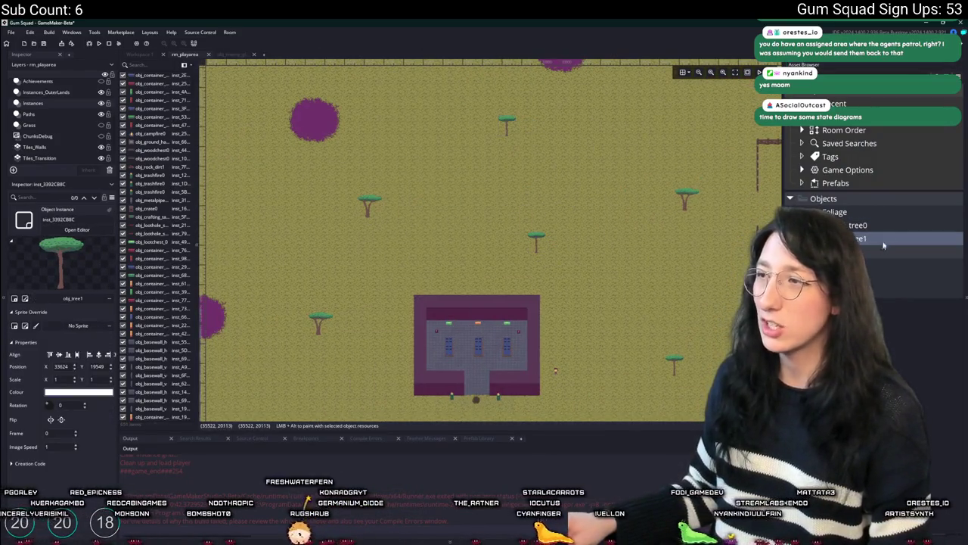
pyautogui.click(866, 226)
pyautogui.keyDown('alt'); pyautogui.click(456, 184); pyautogui.keyUp('alt')
# Step: Pan around the room to review the trees, then choose New World in the running game
pyautogui.scroll(-1, 529, 202)
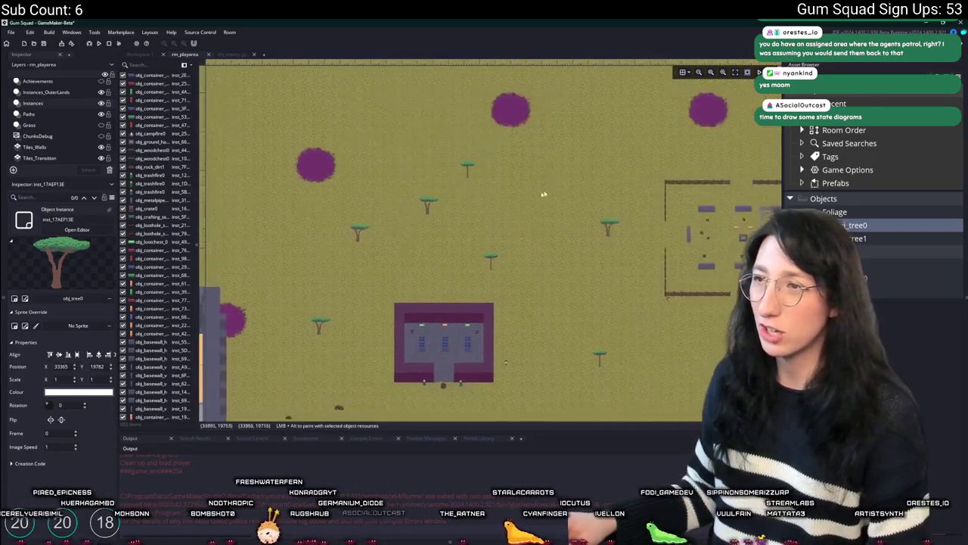
pyautogui.scroll(-3, 529, 197)
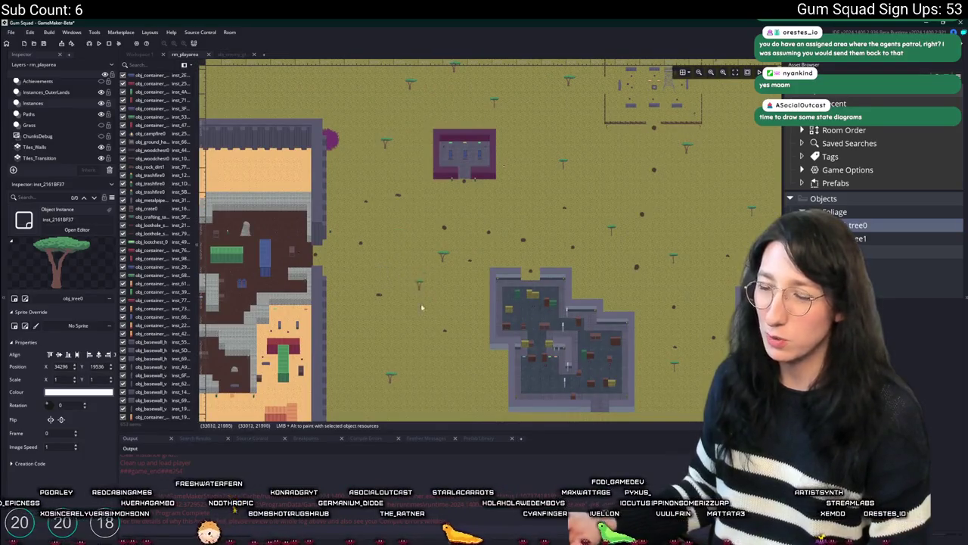
pyautogui.scroll(-3, 420, 300)
pyautogui.hscroll(4, 421, 300)
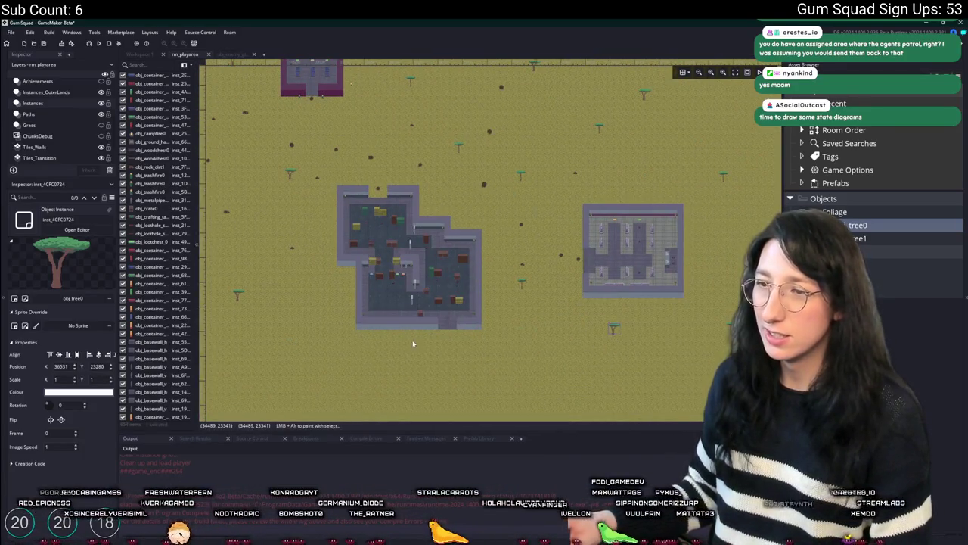
pyautogui.scroll(-2, 393, 310)
pyautogui.hscroll(-2, 371, 277)
pyautogui.scroll(2, 351, 223)
pyautogui.hscroll(-2, 349, 252)
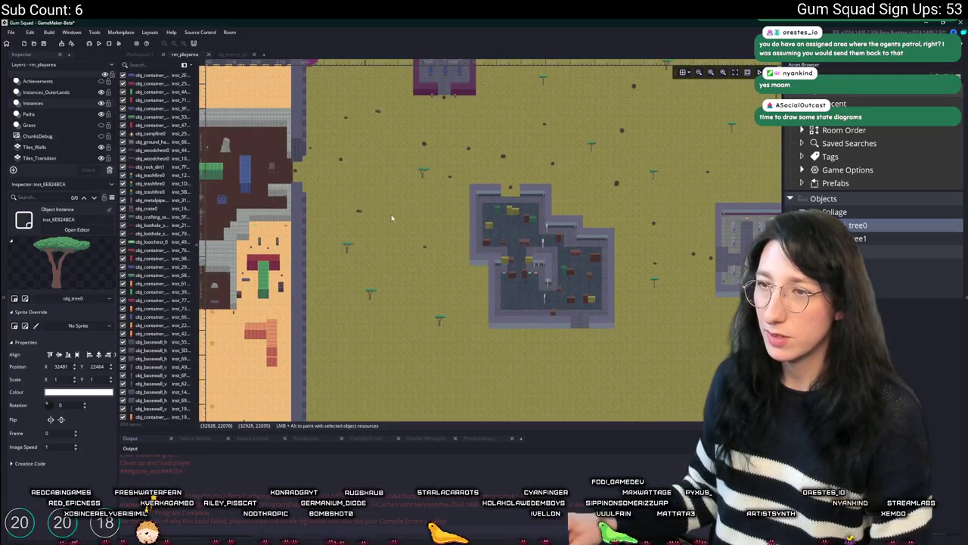
pyautogui.scroll(3, 391, 218)
pyautogui.hscroll(1, 371, 219)
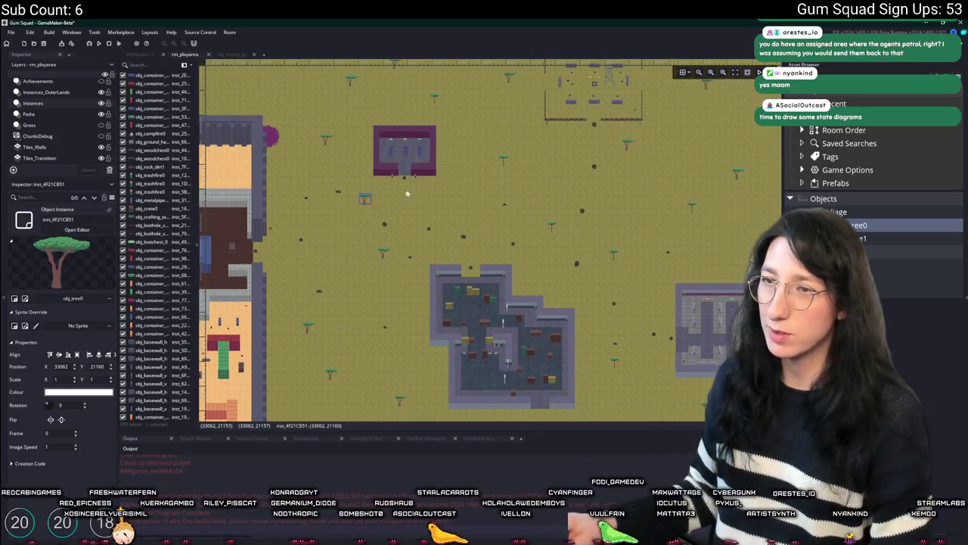
pyautogui.scroll(2, 395, 197)
pyautogui.hscroll(1, 395, 197)
pyautogui.scroll(4, 401, 216)
pyautogui.hscroll(-2, 401, 216)
pyautogui.scroll(-2, 405, 229)
pyautogui.hscroll(3, 405, 229)
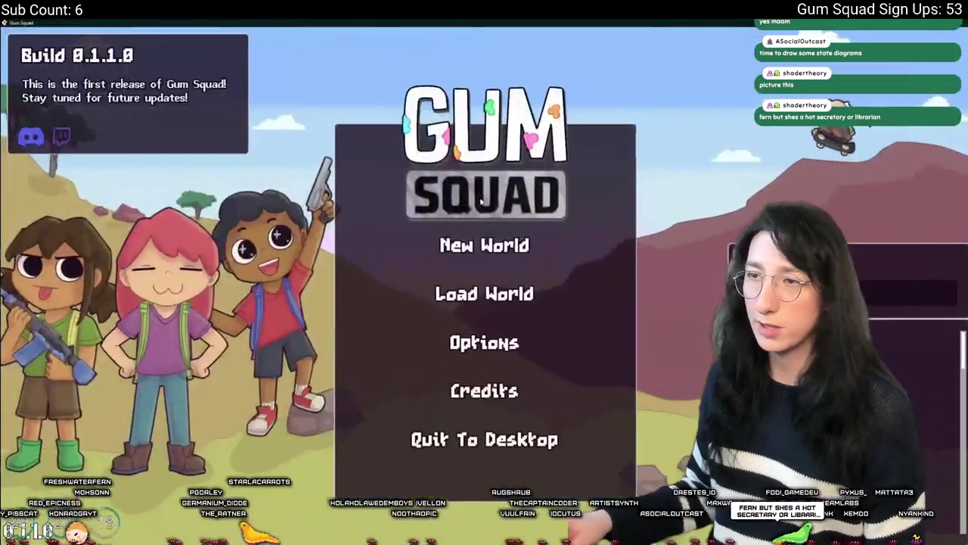
pyautogui.click(484, 244)
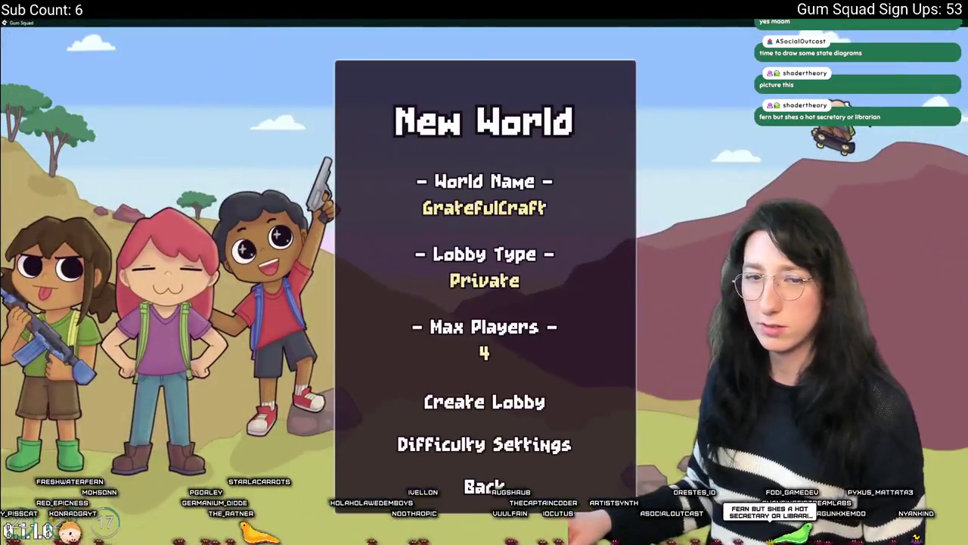
# Step: Create a lobby, walk north past a tree and back, then return to obj_enemy's code
pyautogui.click(459, 410)
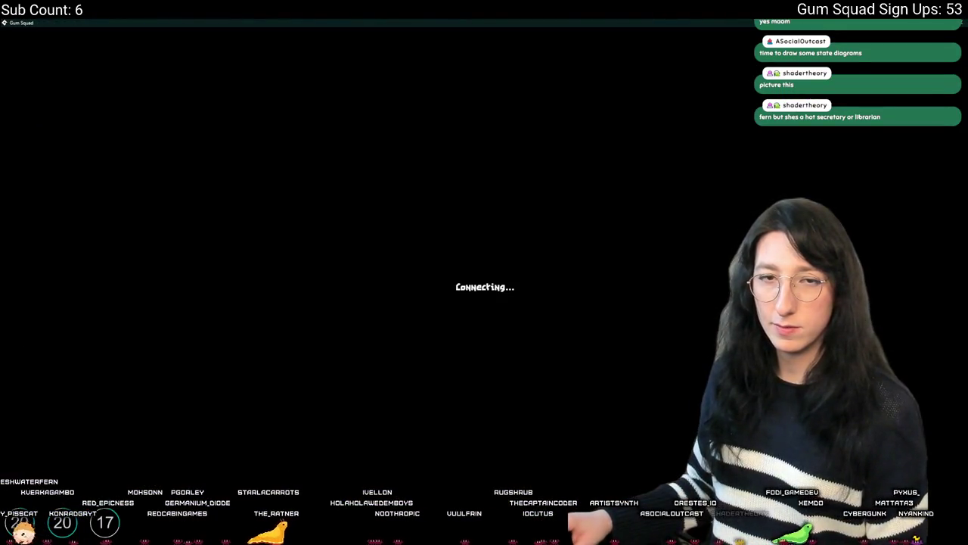
pyautogui.press('Tab')
pyautogui.press('Tab')
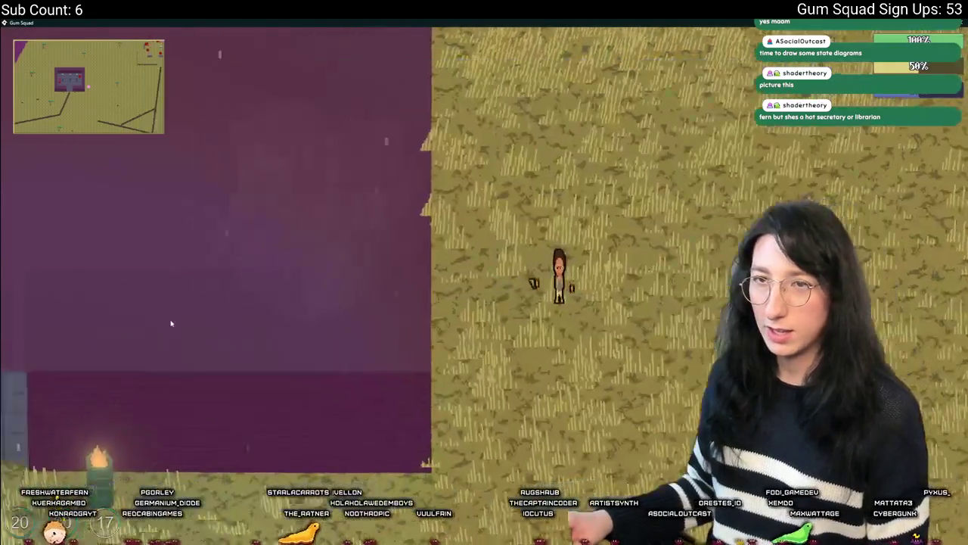
pyautogui.press('a')
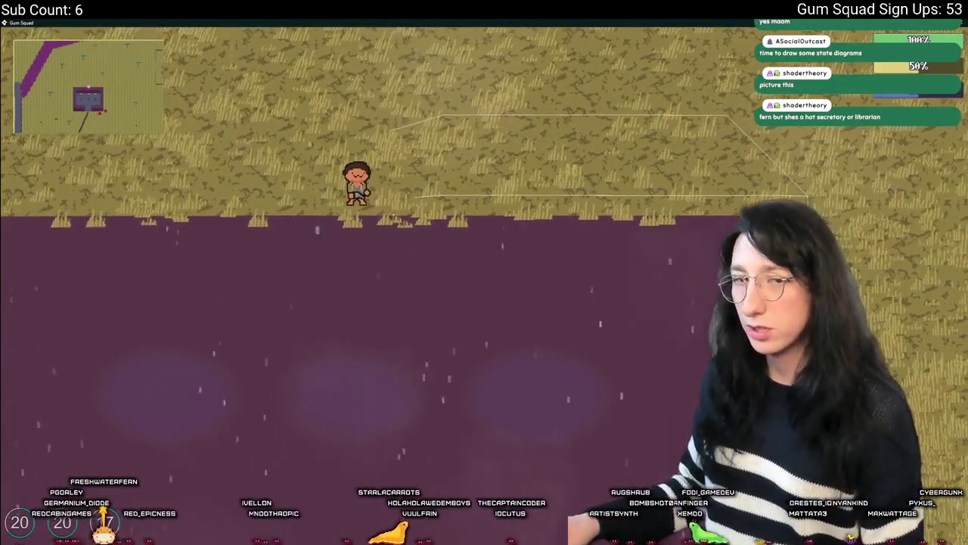
pyautogui.press('w')
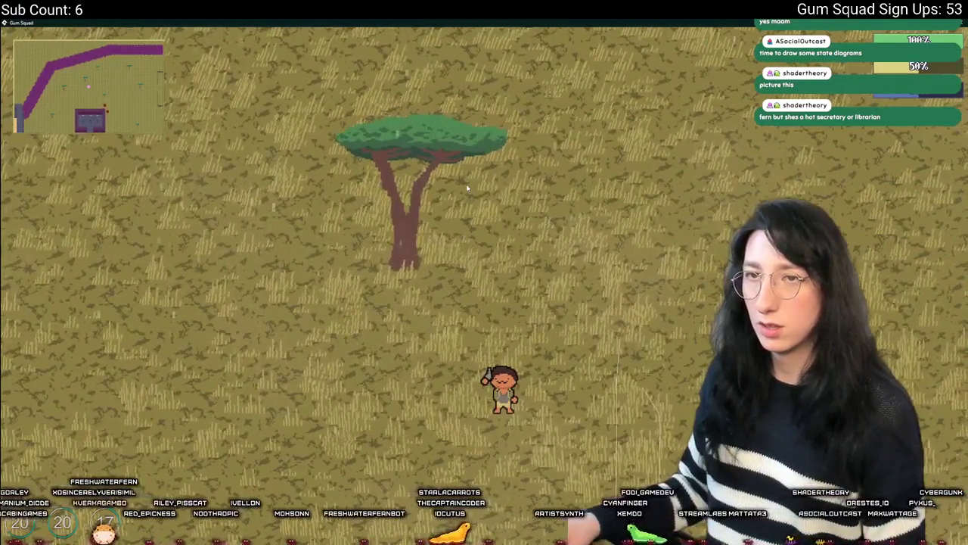
pyautogui.press('w')
pyautogui.press('s')
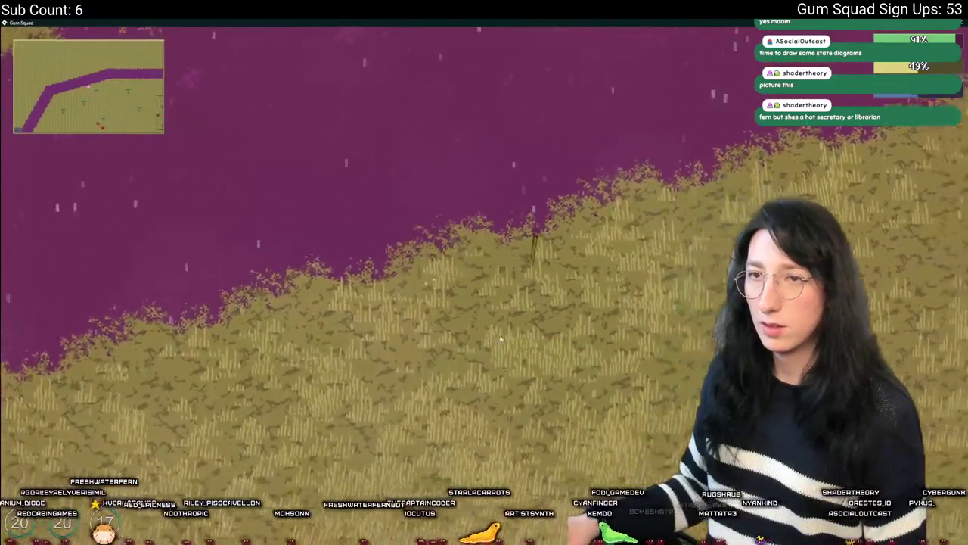
pyautogui.press('s')
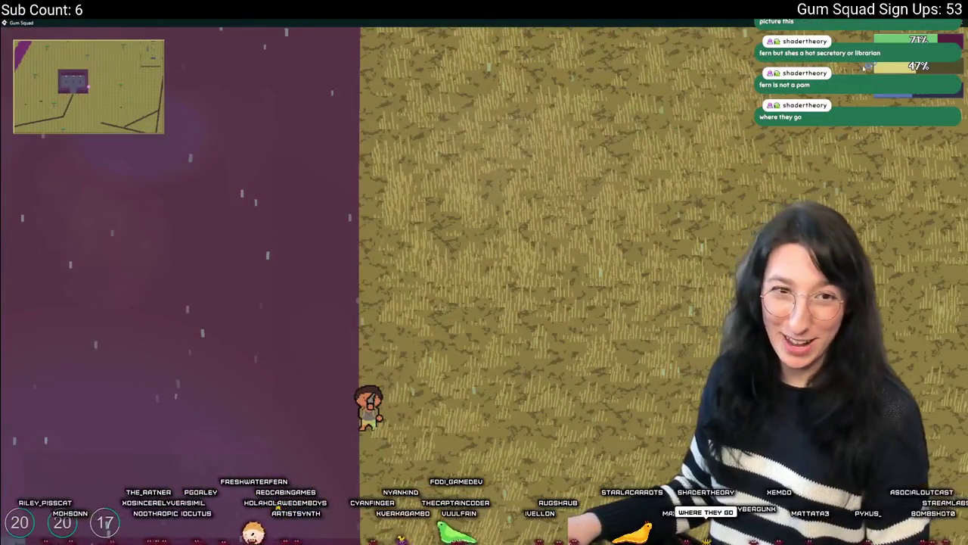
pyautogui.hotkey('alt', 'Tab')
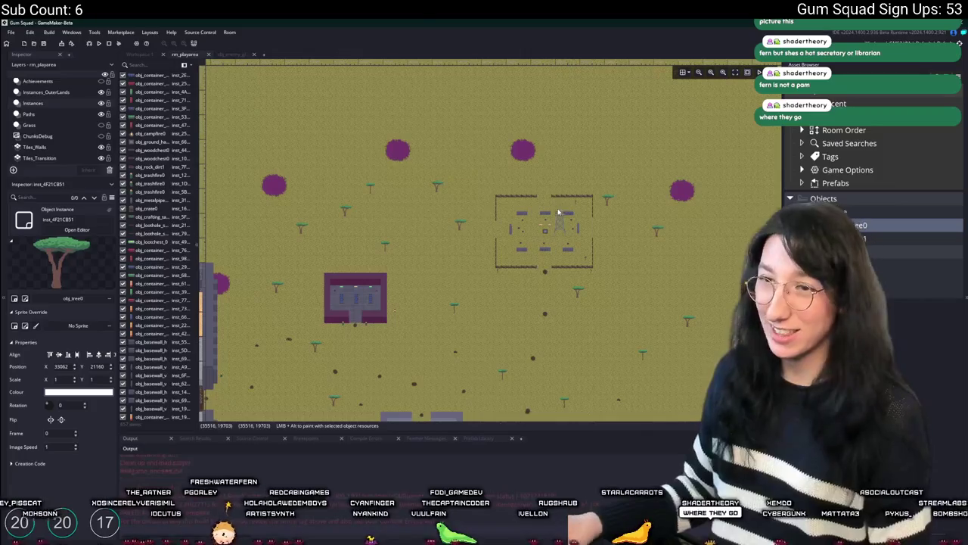
pyautogui.click(225, 55)
# Step: Select the with (obj_enemy) ai_activate() block that reactivates the other enemies
pyautogui.scroll(1, 386, 202)
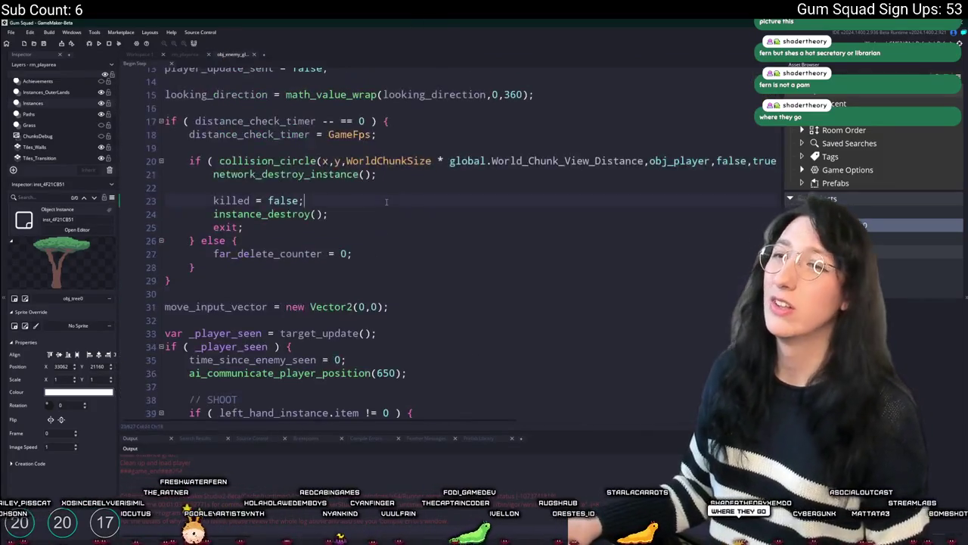
pyautogui.scroll(-20, 393, 202)
pyautogui.scroll(-3, 409, 202)
pyautogui.scroll(-2, 409, 202)
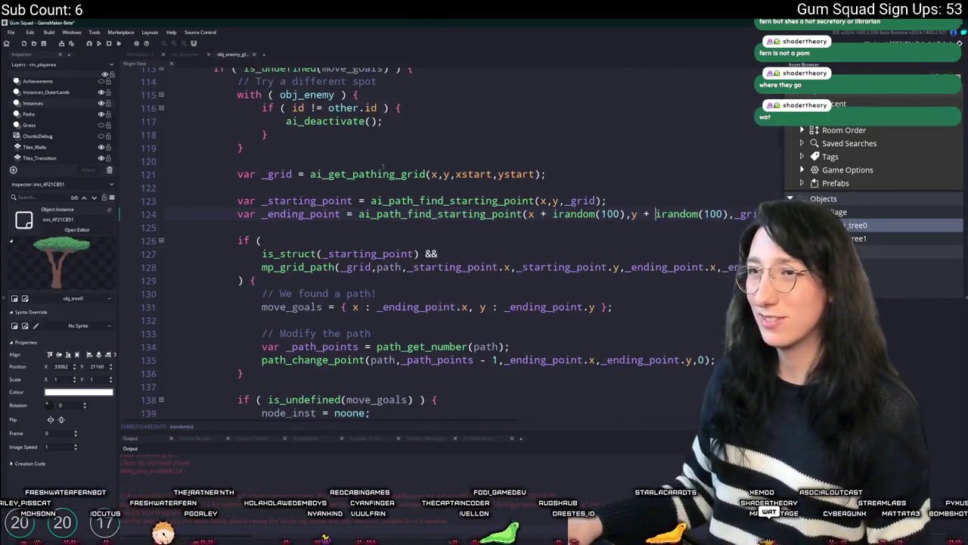
pyautogui.click(371, 155)
pyautogui.press('F12')
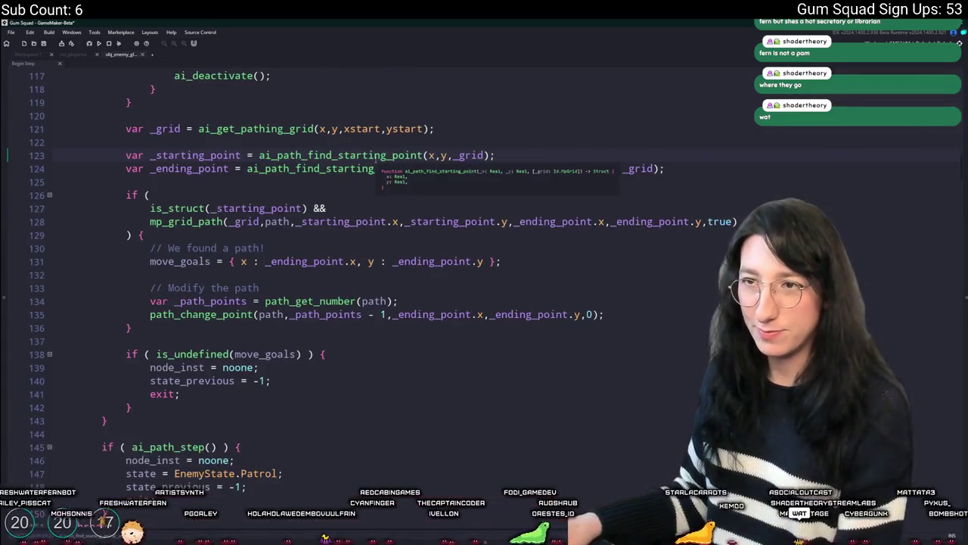
pyautogui.scroll(4, 182, 243)
pyautogui.scroll(3, 162, 249)
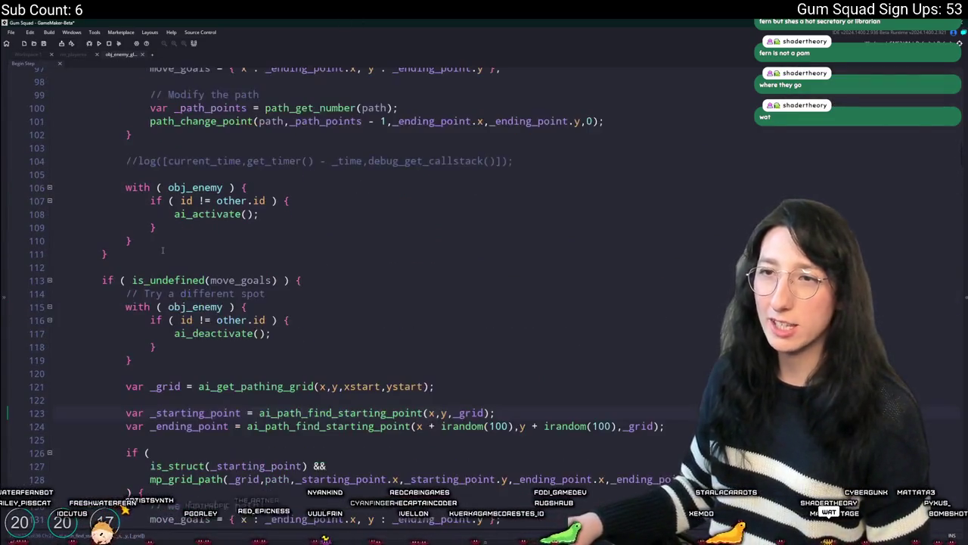
pyautogui.moveTo(171, 239); pyautogui.dragTo(116, 173)
pyautogui.hotkey('ctrl', 'c')
pyautogui.moveTo(142, 362); pyautogui.dragTo(126, 306)
# Step: Paste the reactivation block after the retry path search and run the game with F5
pyautogui.scroll(-6, 126, 306)
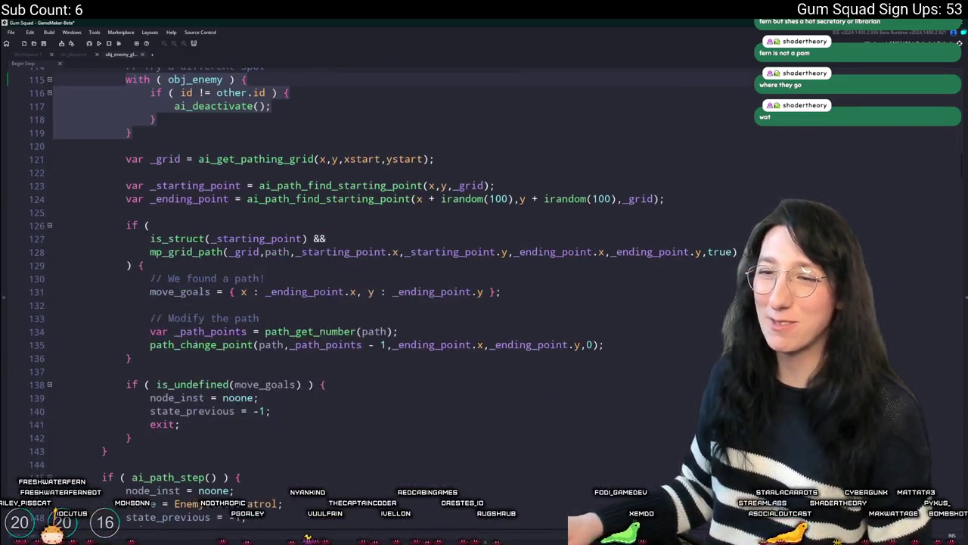
pyautogui.click(149, 435)
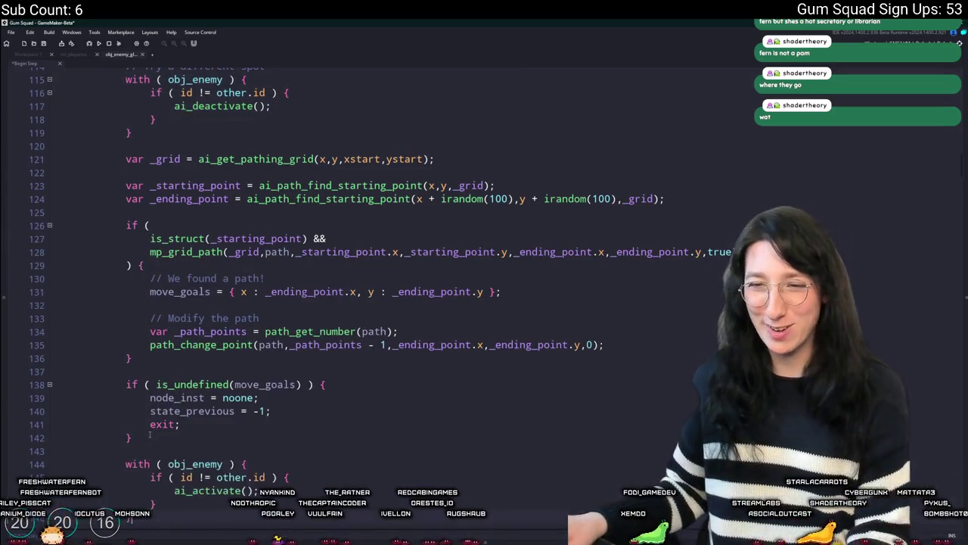
pyautogui.scroll(-1, 183, 400)
pyautogui.press('Return')
pyautogui.press('Return')
pyautogui.hotkey('ctrl', 'v')
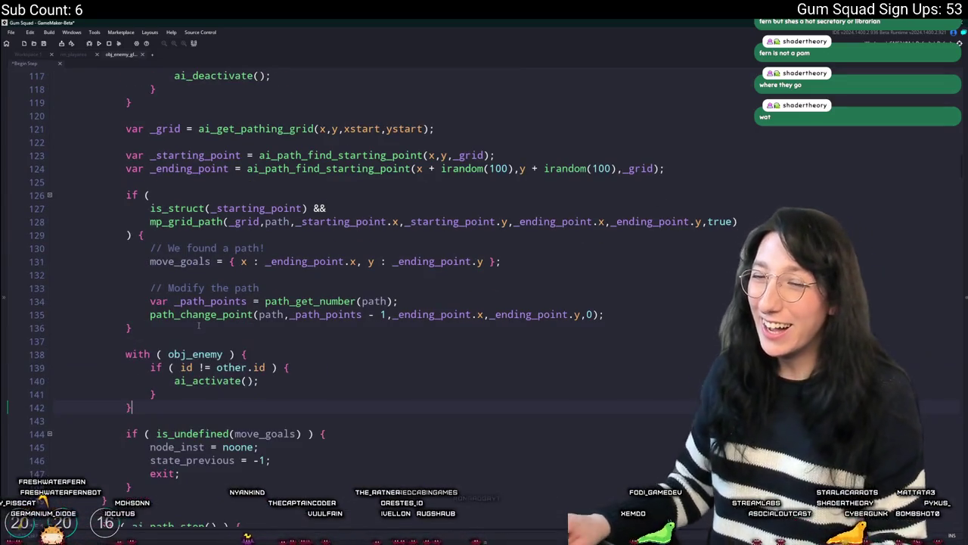
pyautogui.press('F5')
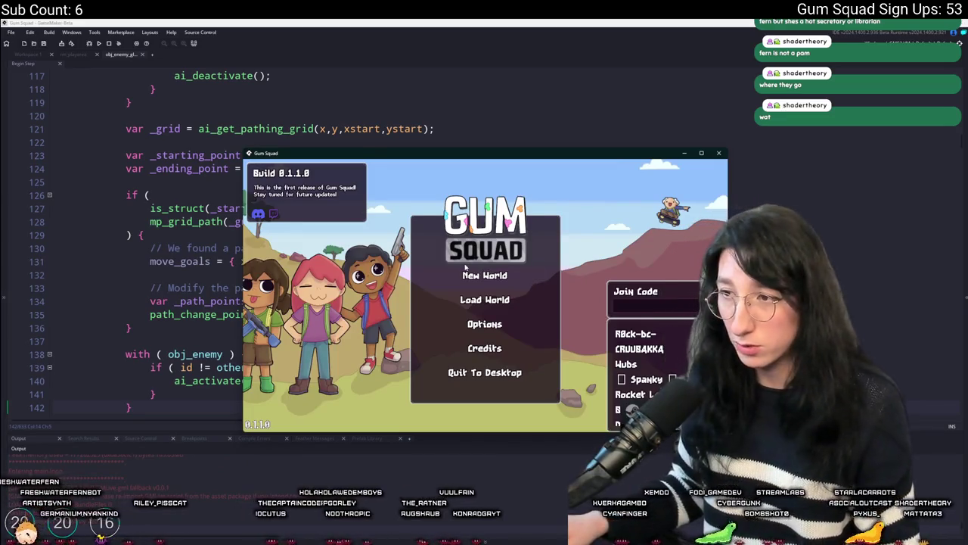
# Step: Create a new world lobby to load in, then open and close the inventory
pyautogui.click(471, 275)
pyautogui.click(478, 351)
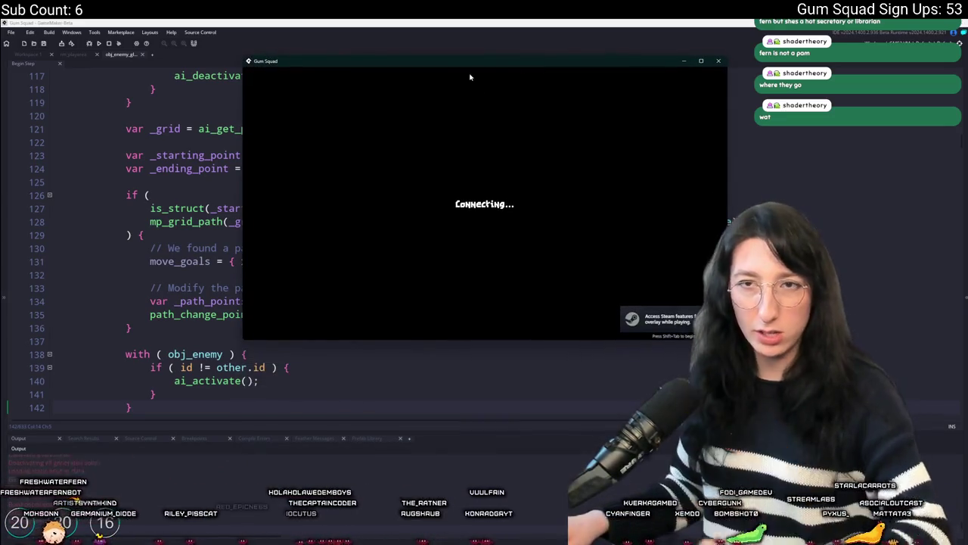
pyautogui.press('Tab')
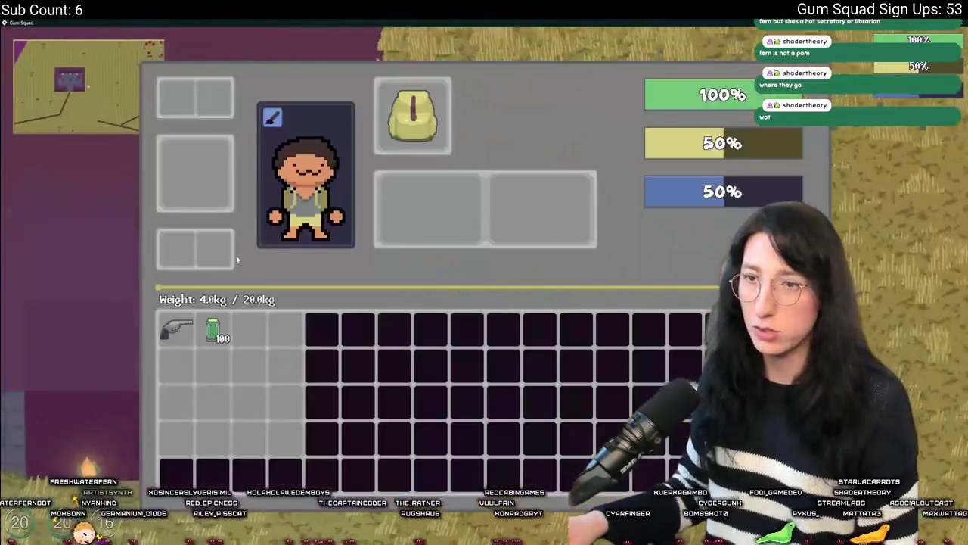
pyautogui.press('Tab')
# Step: Walk north along the purple river and approach the enemies, then back away south
pyautogui.press('w')
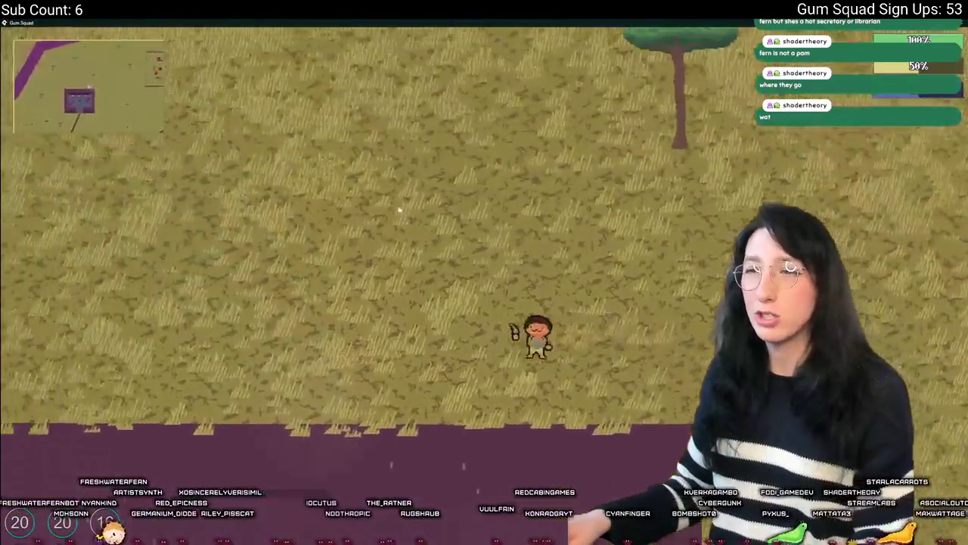
pyautogui.press('d')
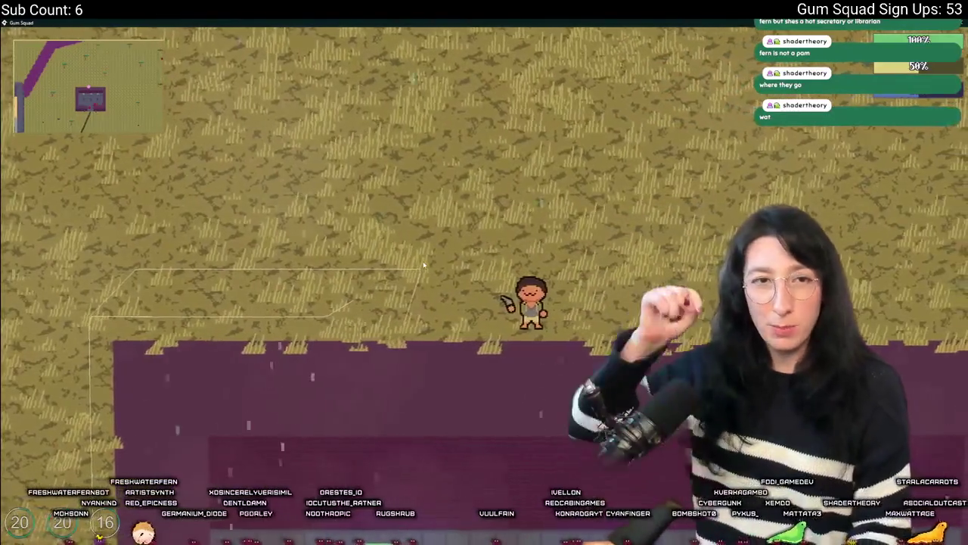
pyautogui.press('a')
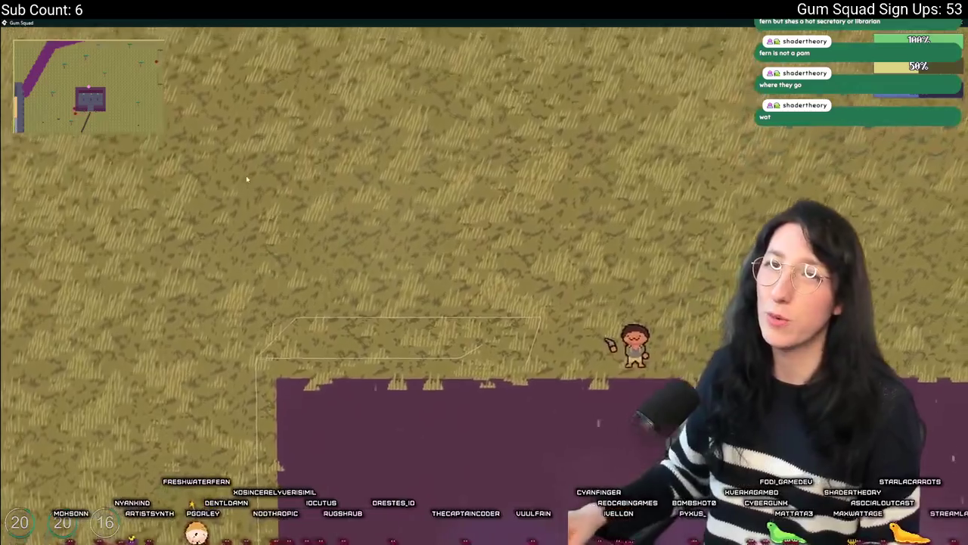
pyautogui.press('w')
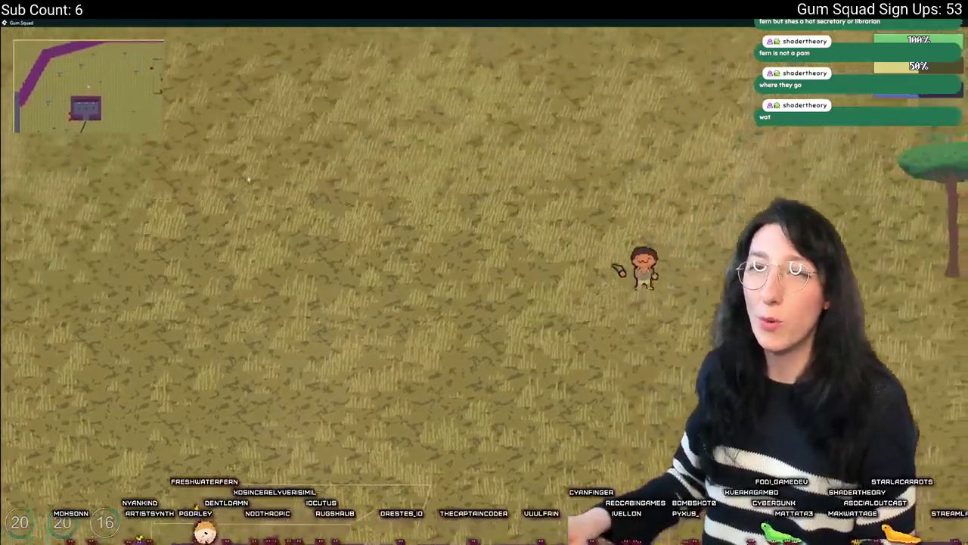
pyautogui.press('w')
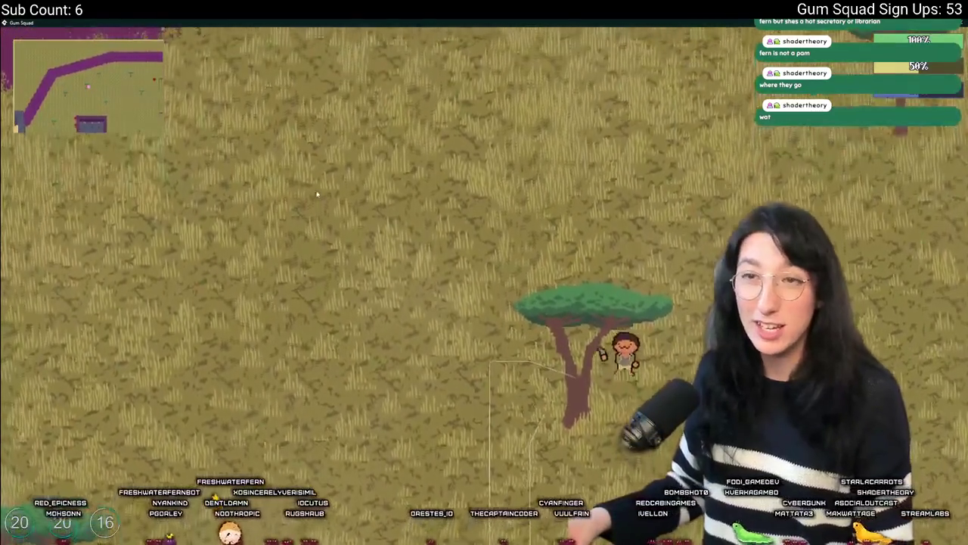
pyautogui.press('w')
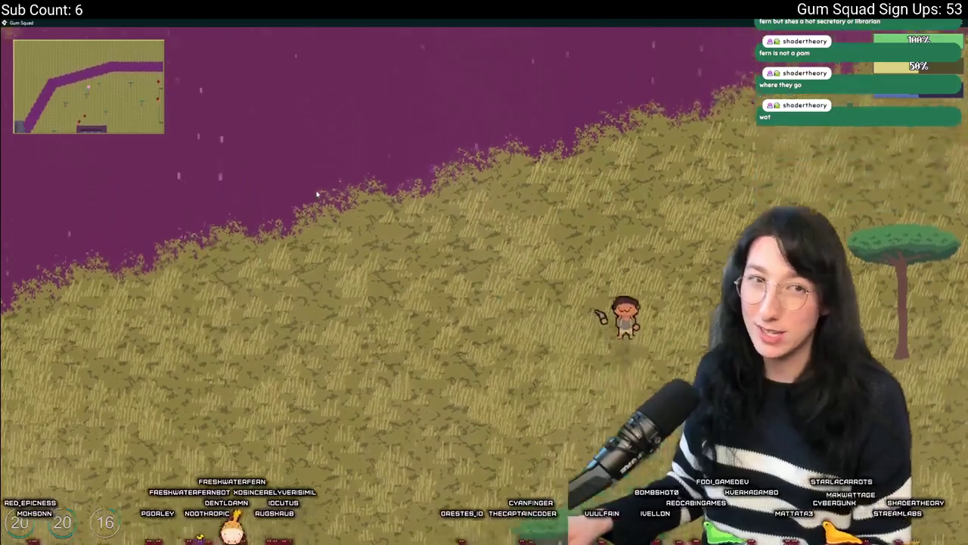
pyautogui.press('w')
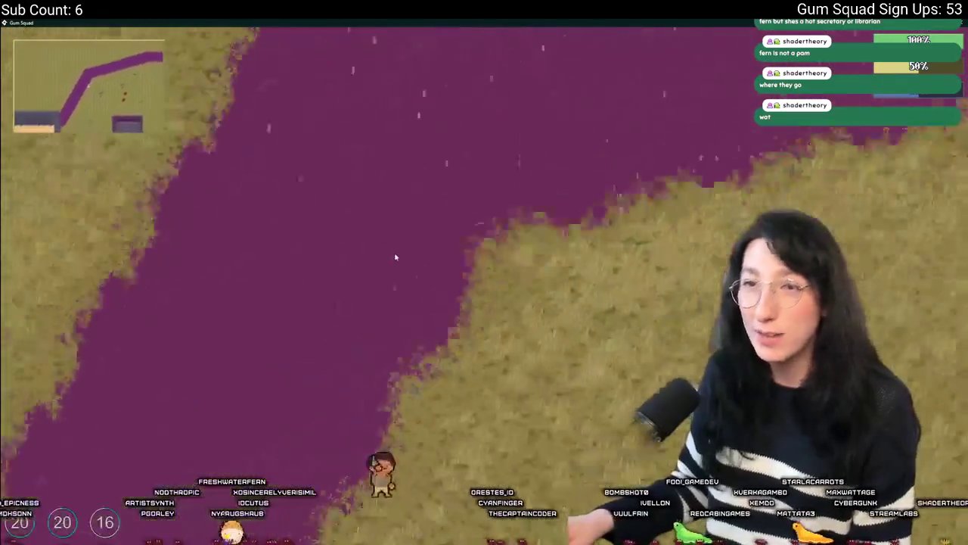
pyautogui.press('d')
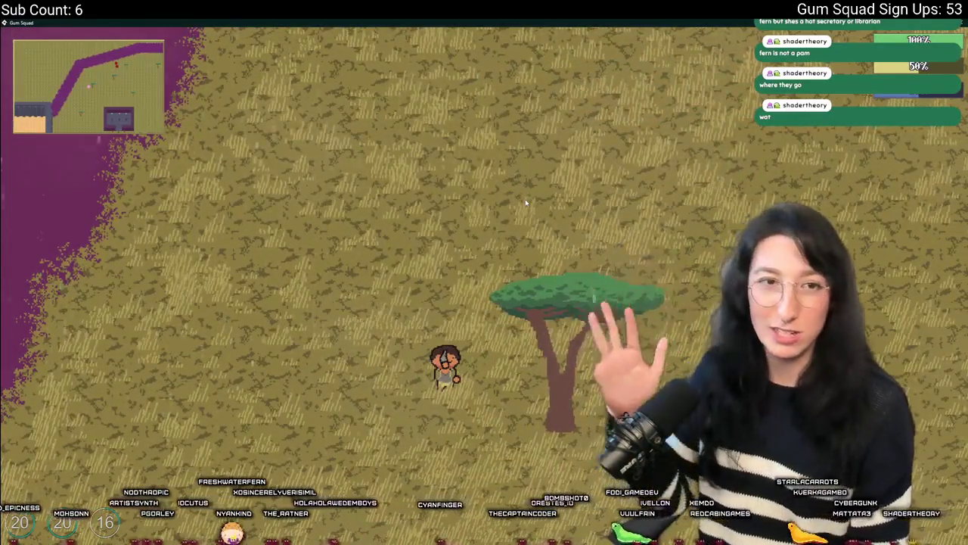
pyautogui.press('s')
pyautogui.press('w')
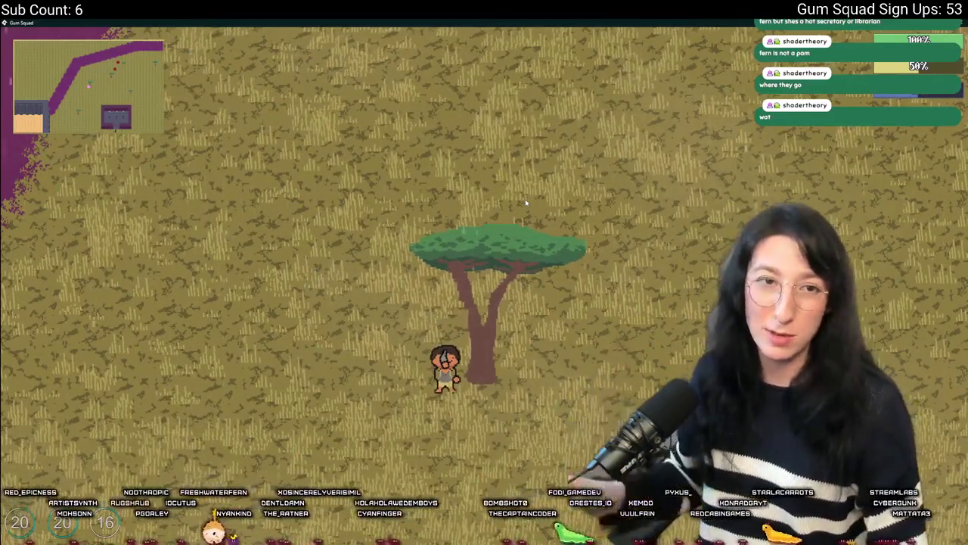
pyautogui.press('a')
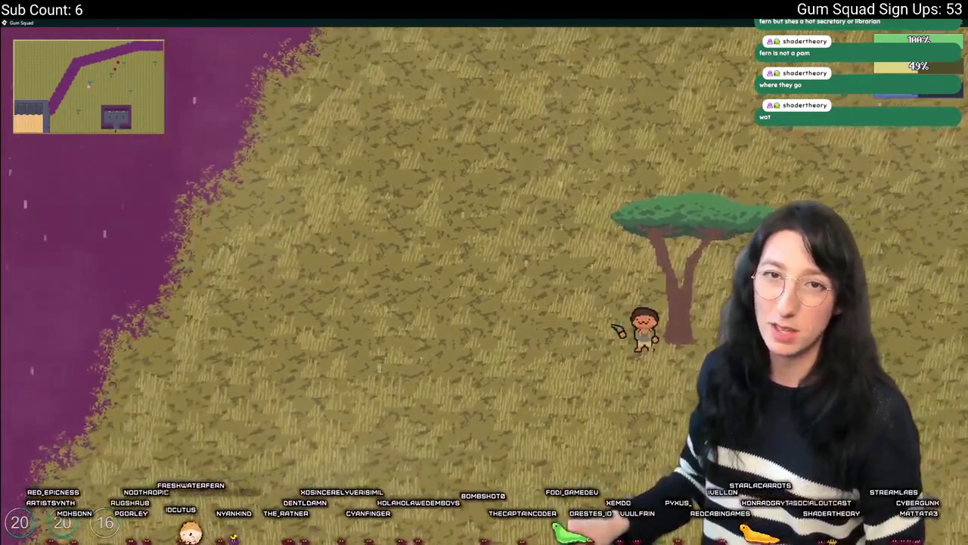
pyautogui.press('w')
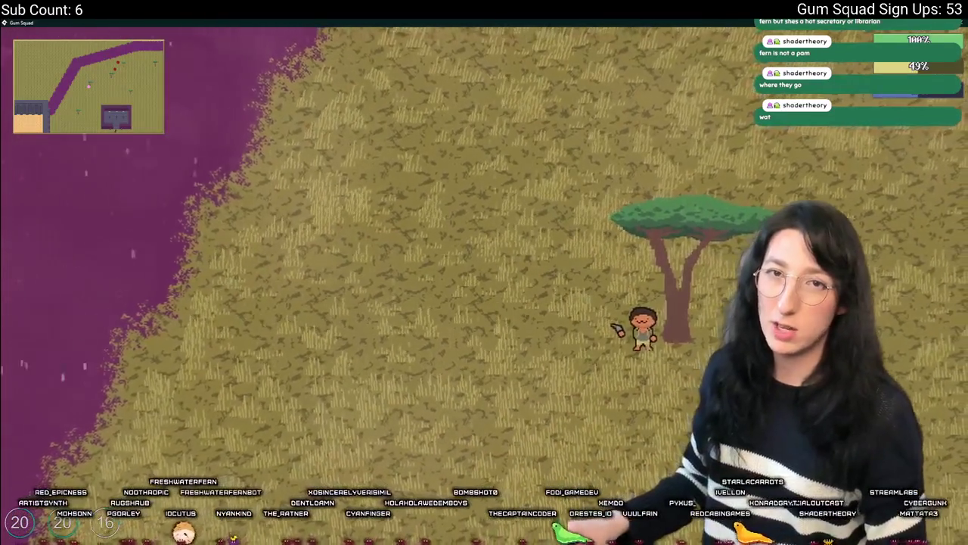
pyautogui.press('s')
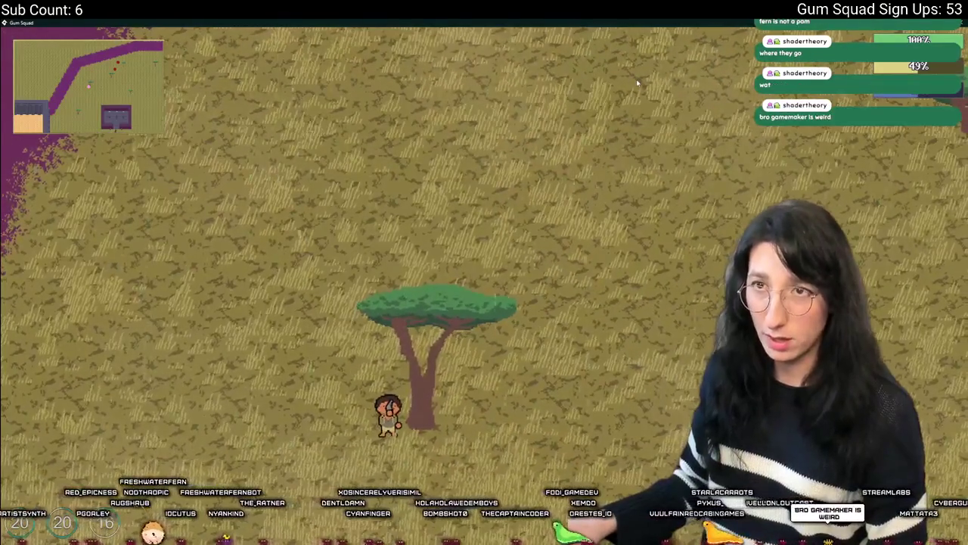
pyautogui.press('d')
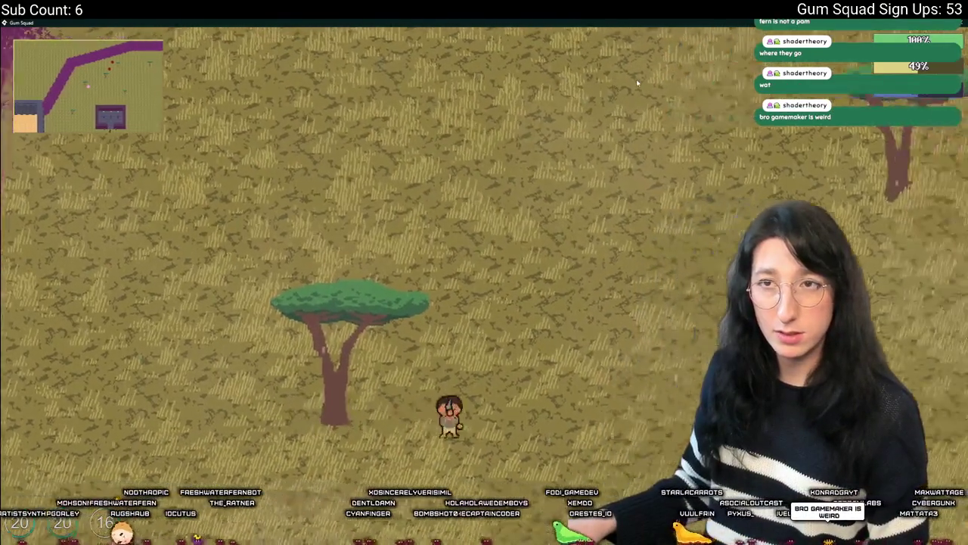
pyautogui.press('w')
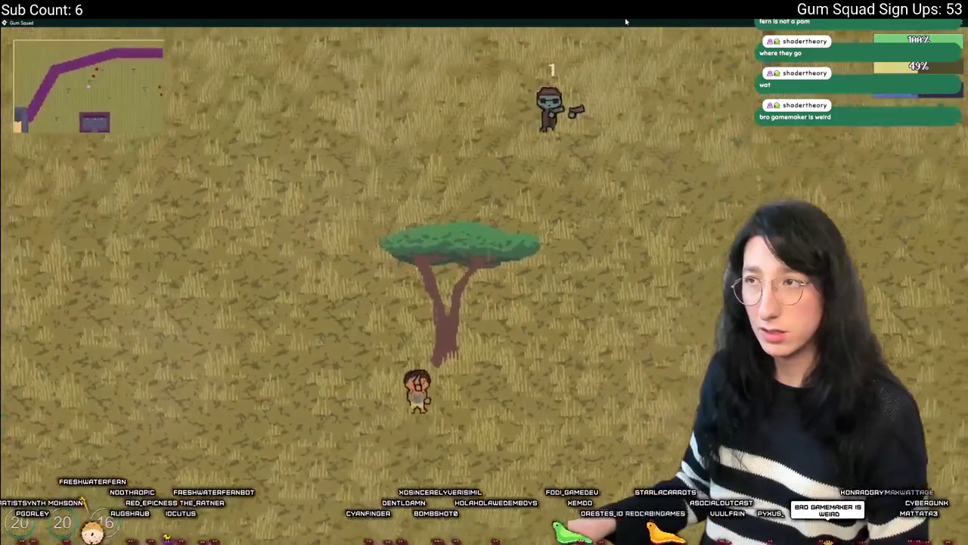
pyautogui.press('s')
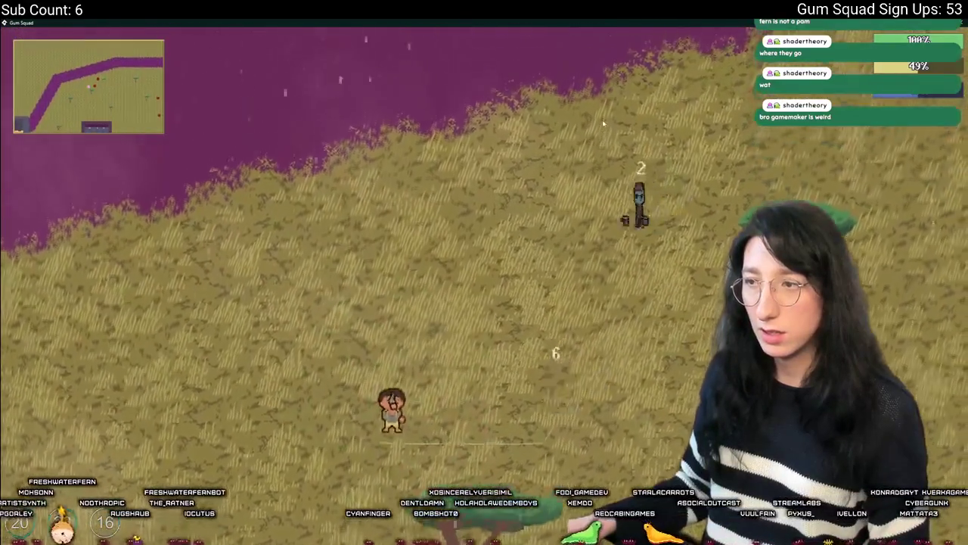
# Step: Roam up to the tree and back into the open grassland, then quit the game
pyautogui.press('w')
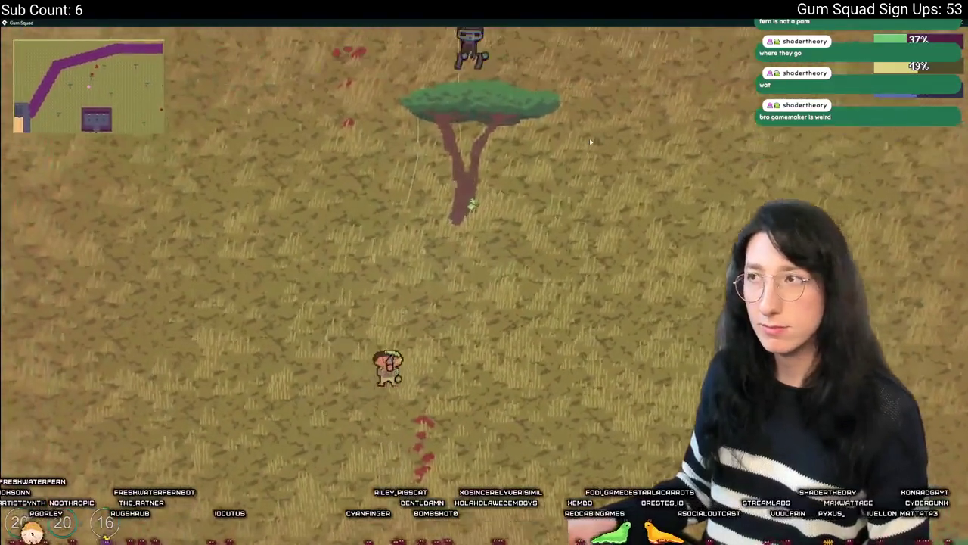
pyautogui.press('d')
pyautogui.press('a')
pyautogui.press('w')
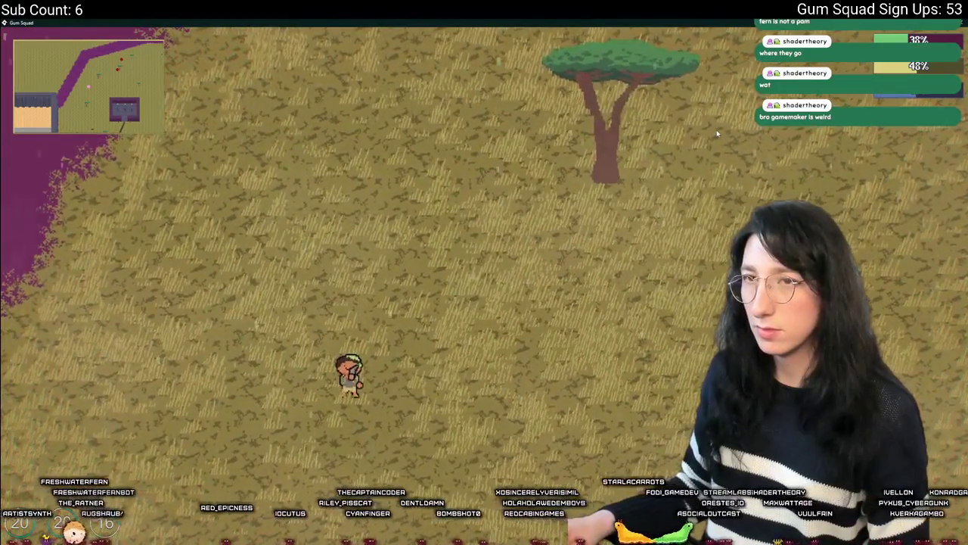
pyautogui.press('w')
pyautogui.press('w')
pyautogui.press('d')
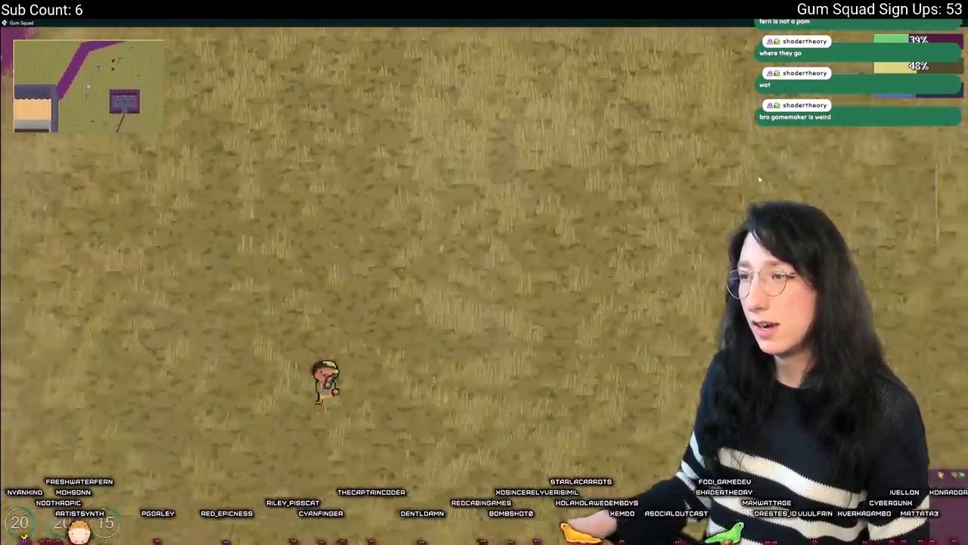
pyautogui.press('w')
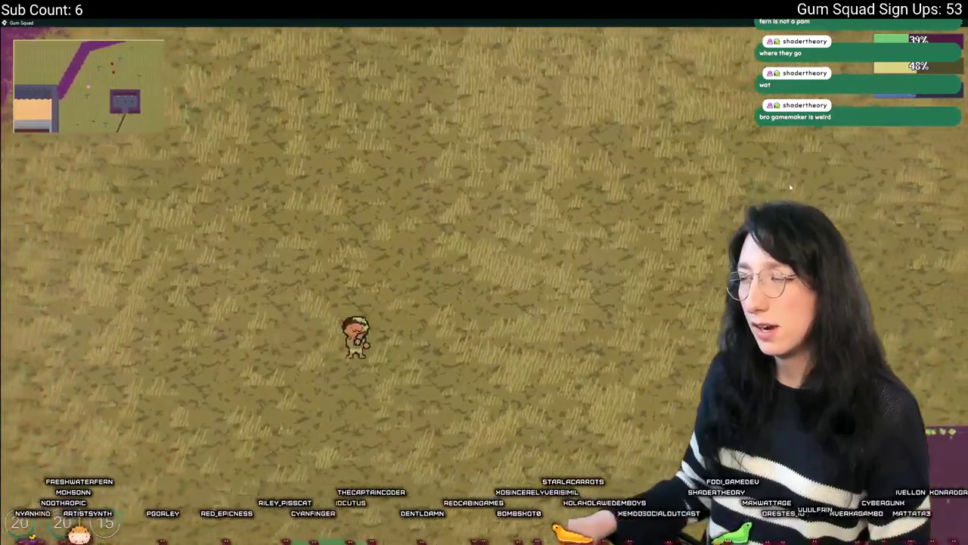
pyautogui.press('a')
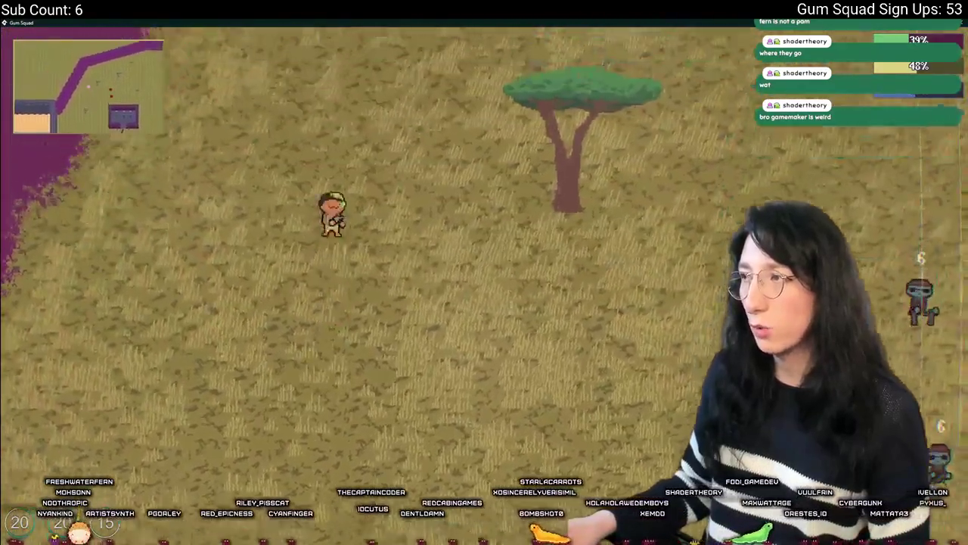
pyautogui.press('w')
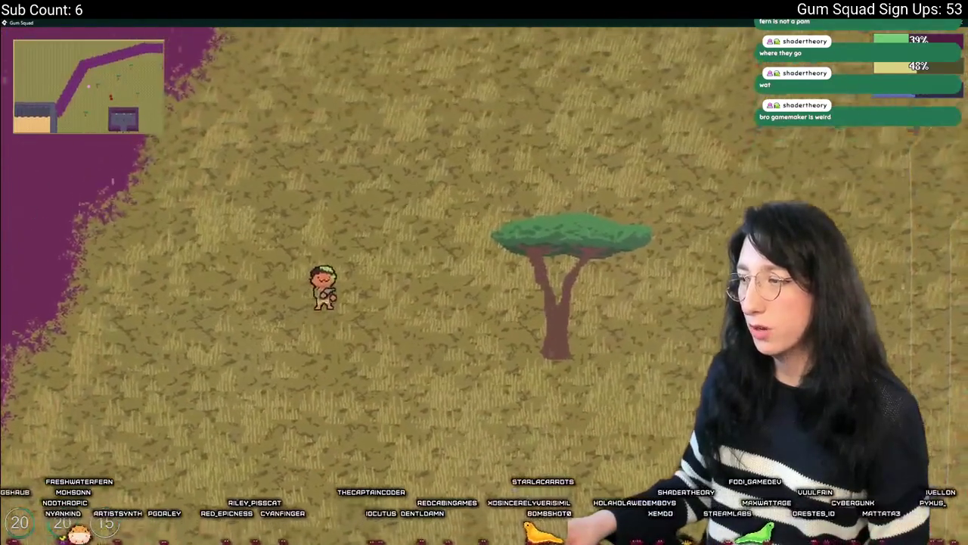
pyautogui.press('d')
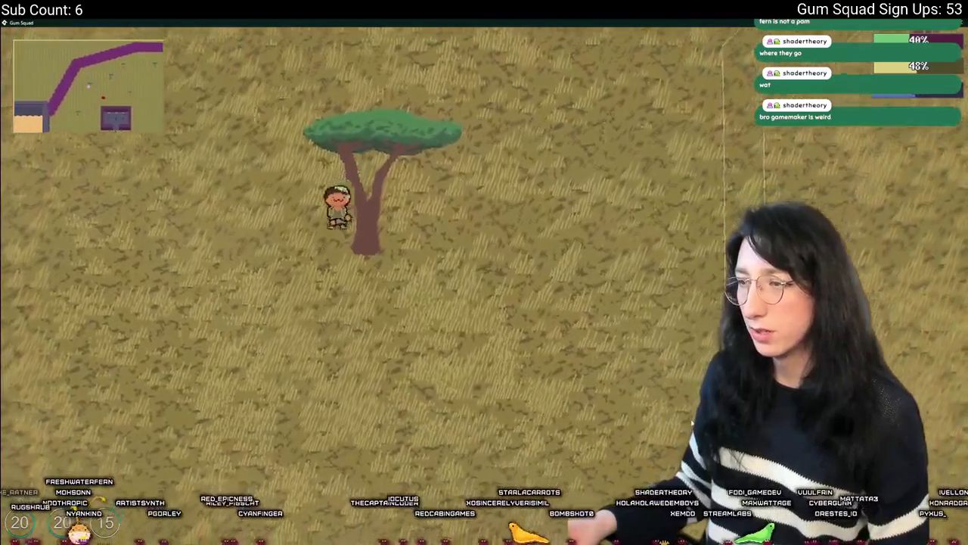
pyautogui.press('d')
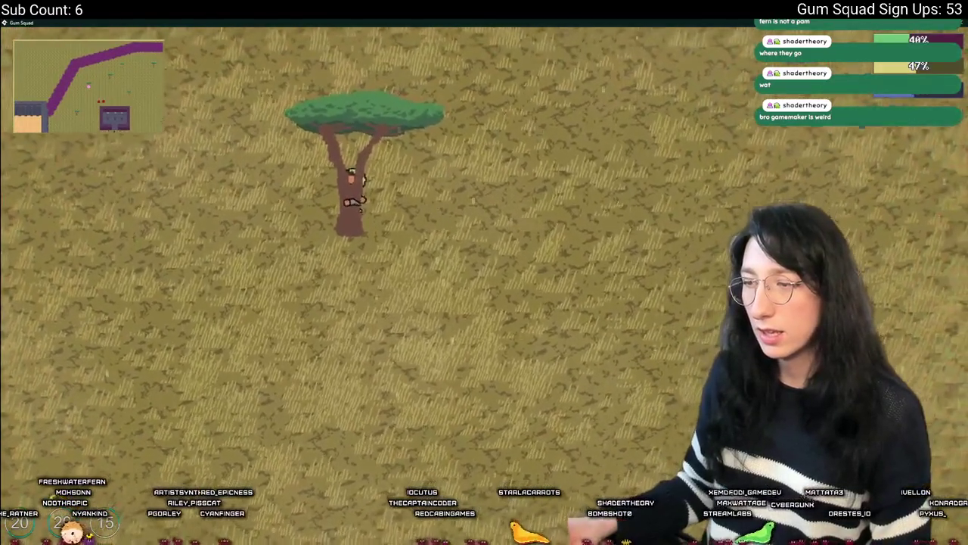
pyautogui.press('s')
pyautogui.press('a')
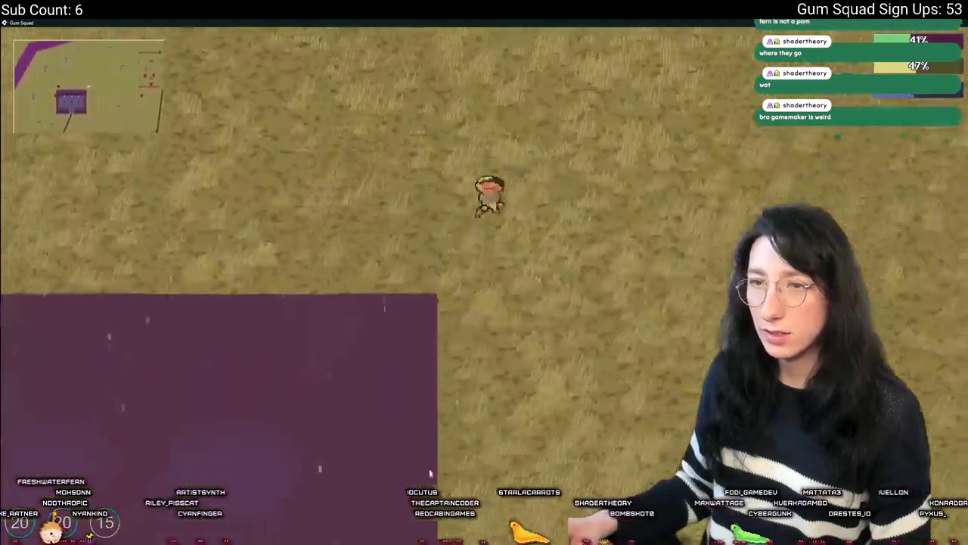
pyautogui.press('s')
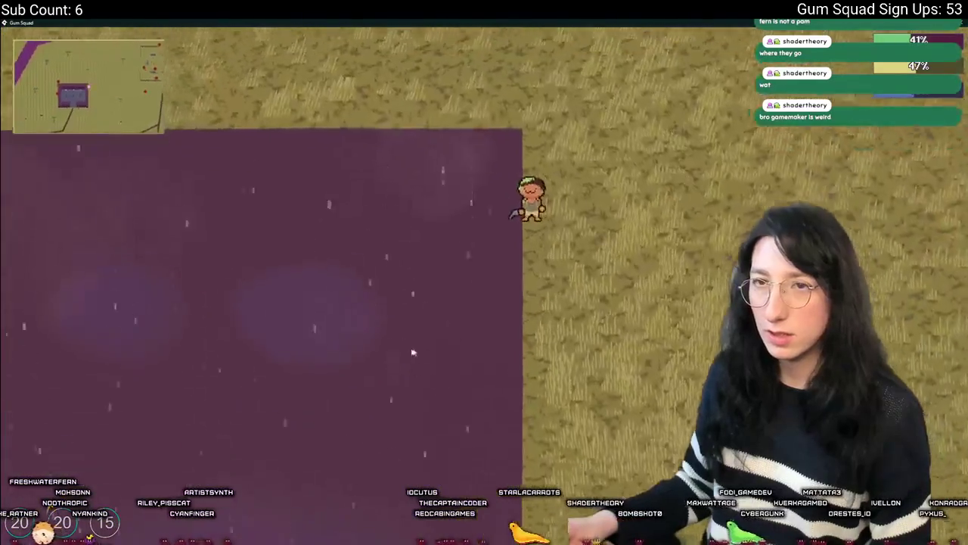
pyautogui.press('w')
pyautogui.press('a')
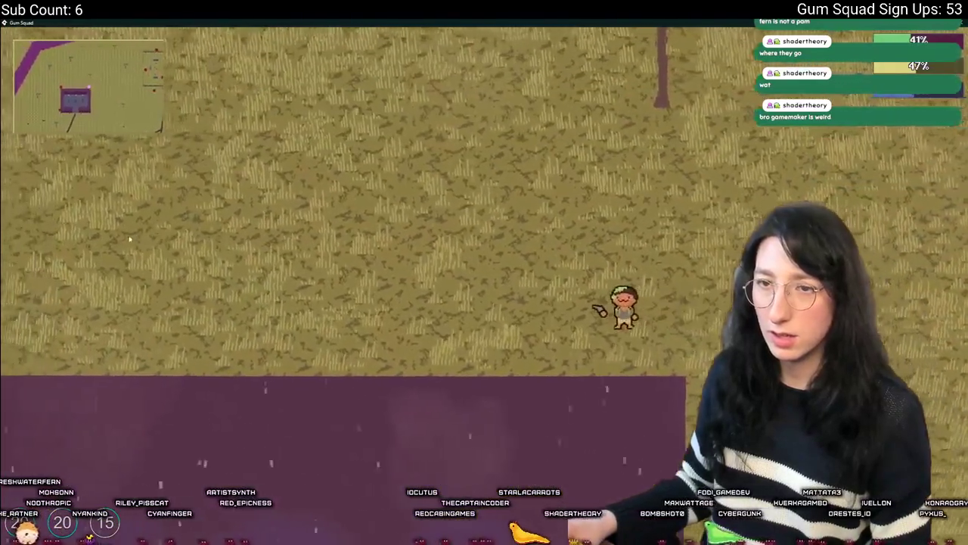
pyautogui.press('s')
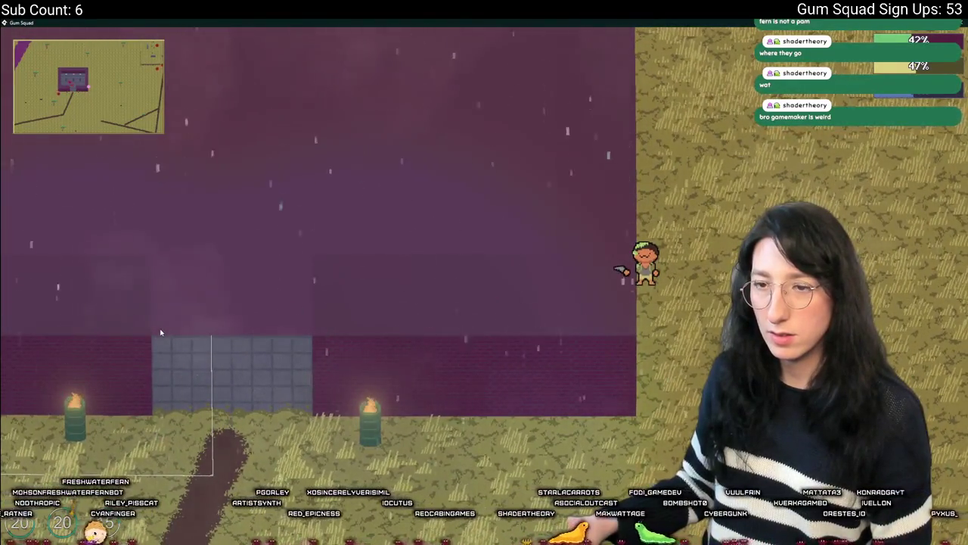
pyautogui.press('s')
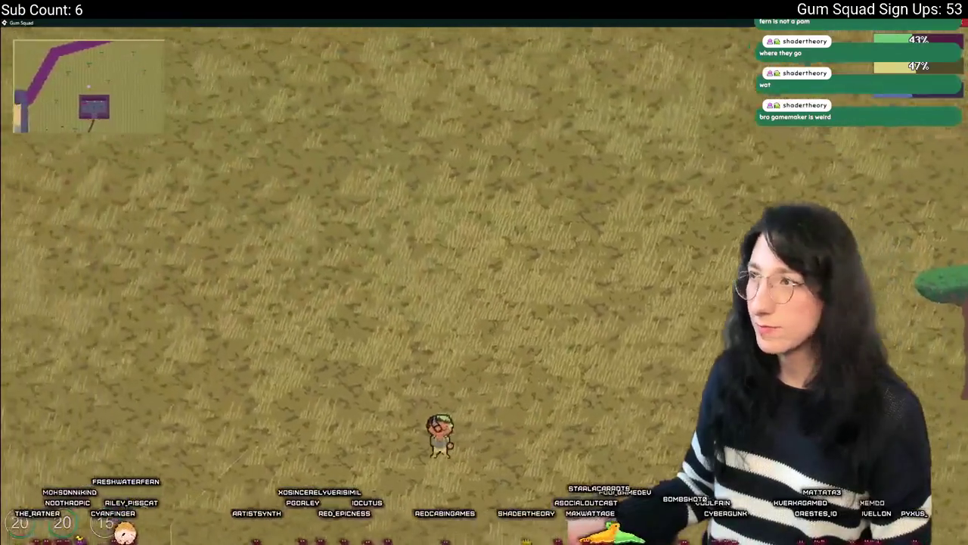
pyautogui.press('Escape')
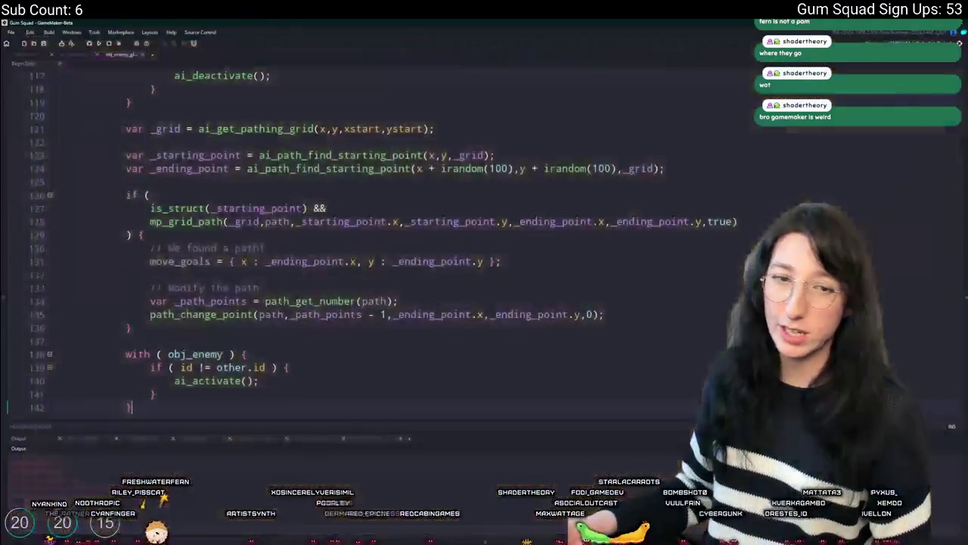
pyautogui.scroll(-5, 314, 242)
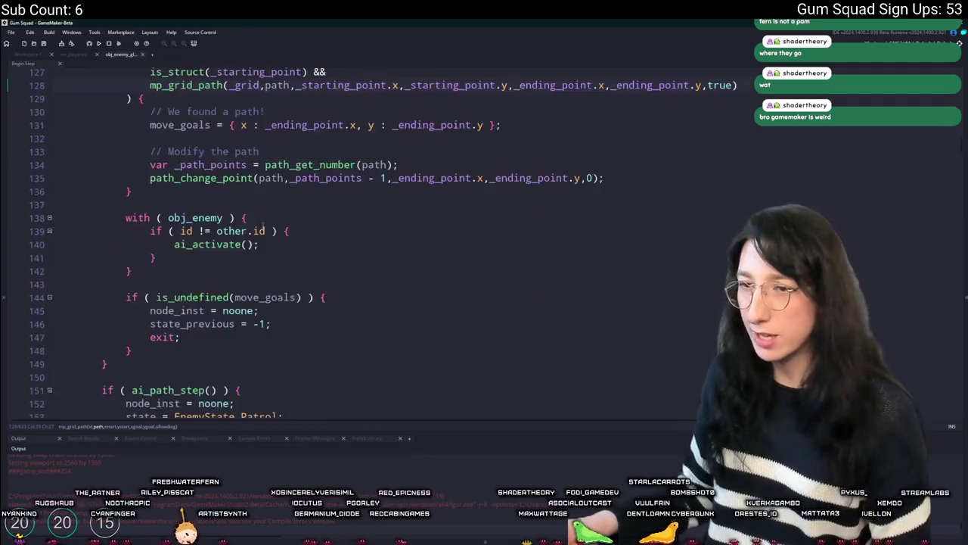
pyautogui.scroll(5, 314, 242)
pyautogui.scroll(3, 231, 260)
pyautogui.scroll(-1, 231, 260)
pyautogui.scroll(15, 231, 260)
pyautogui.scroll(5, 231, 260)
pyautogui.scroll(-13, 243, 213)
pyautogui.middleClick(204, 168)
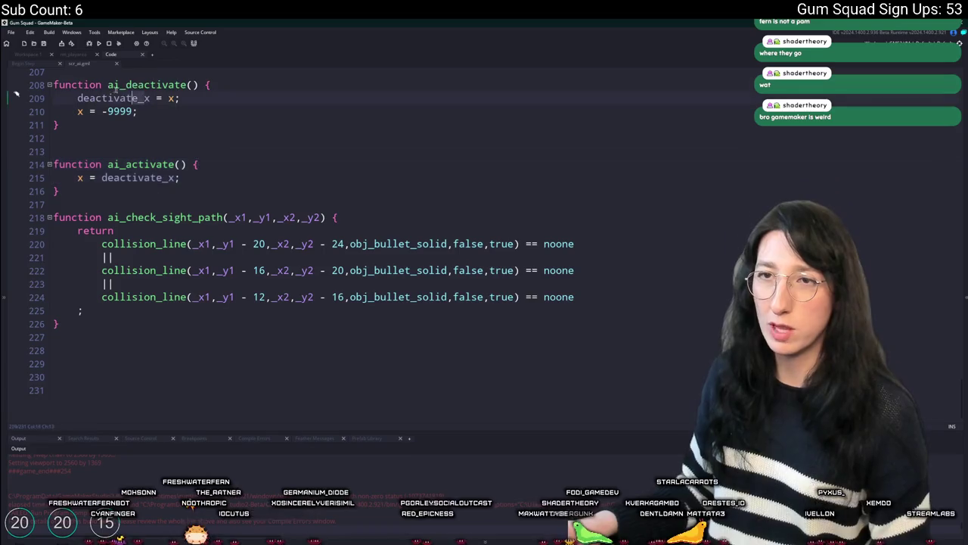
pyautogui.hotkey('alt', 'Left')
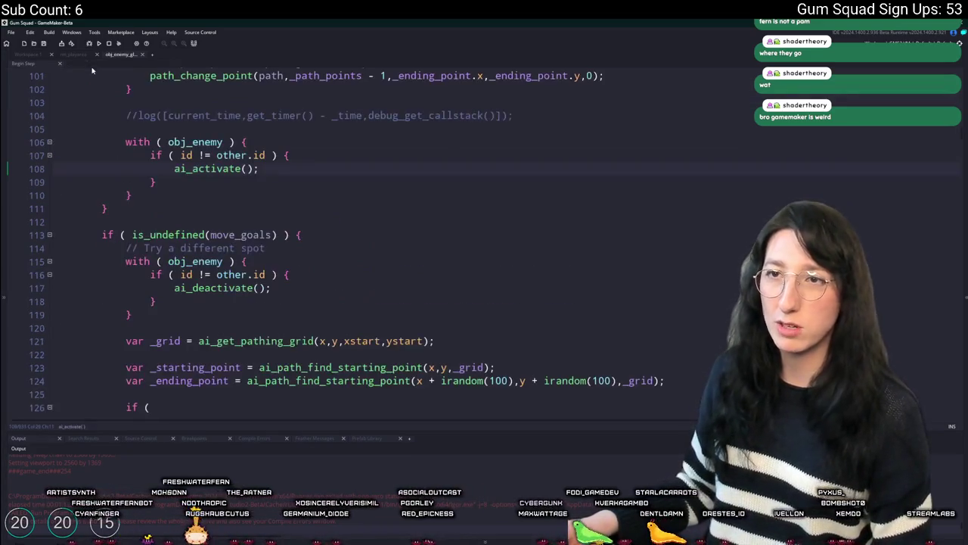
pyautogui.scroll(8, 242, 167)
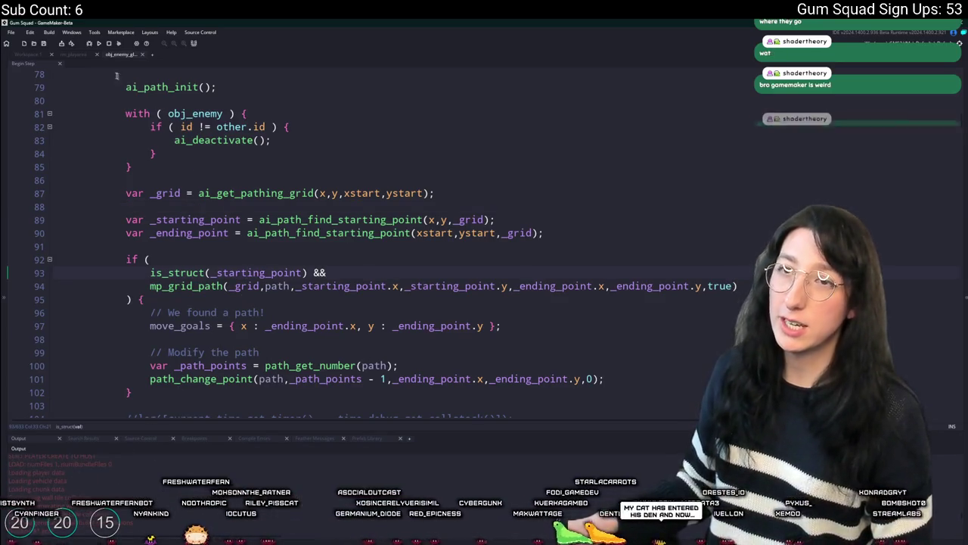
pyautogui.click(79, 57)
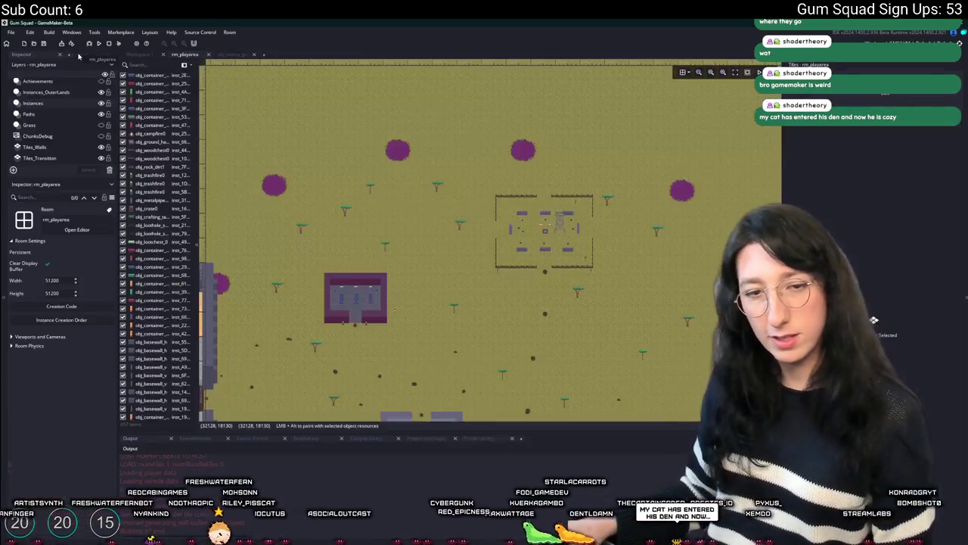
# Step: Pan around the rm_playarea room, then rerun the game, stopping the copy already running
pyautogui.moveTo(567, 240); pyautogui.dragTo(632, 219)
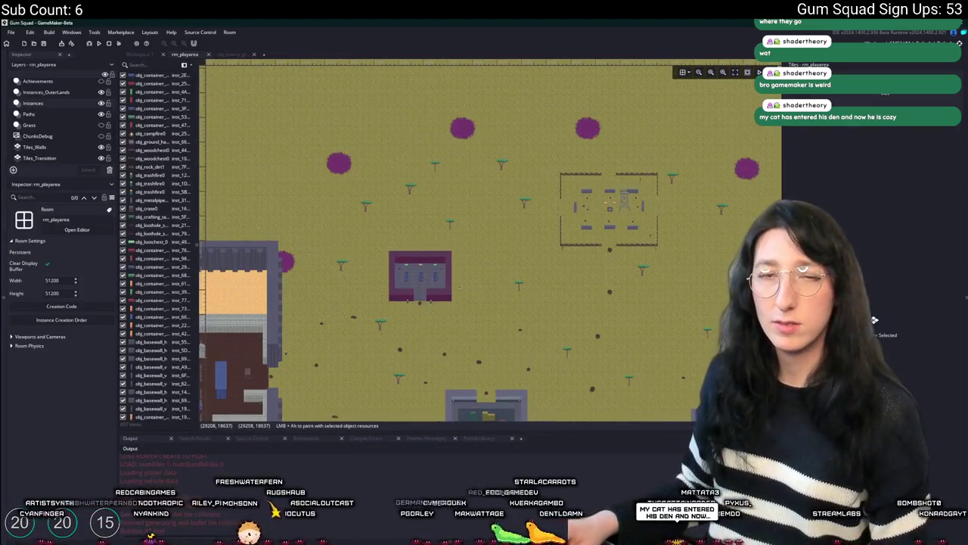
pyautogui.click(874, 320)
pyautogui.moveTo(618, 395)
pyautogui.mouseDown()
pyautogui.moveTo(540, 251)
pyautogui.moveTo(525, 160)
pyautogui.moveTo(451, 148)
pyautogui.mouseUp()
pyautogui.scroll(5, 431, 185)
pyautogui.moveTo(398, 210)
pyautogui.mouseDown()
pyautogui.moveTo(426, 209)
pyautogui.moveTo(396, 216)
pyautogui.moveTo(412, 218)
pyautogui.mouseUp()
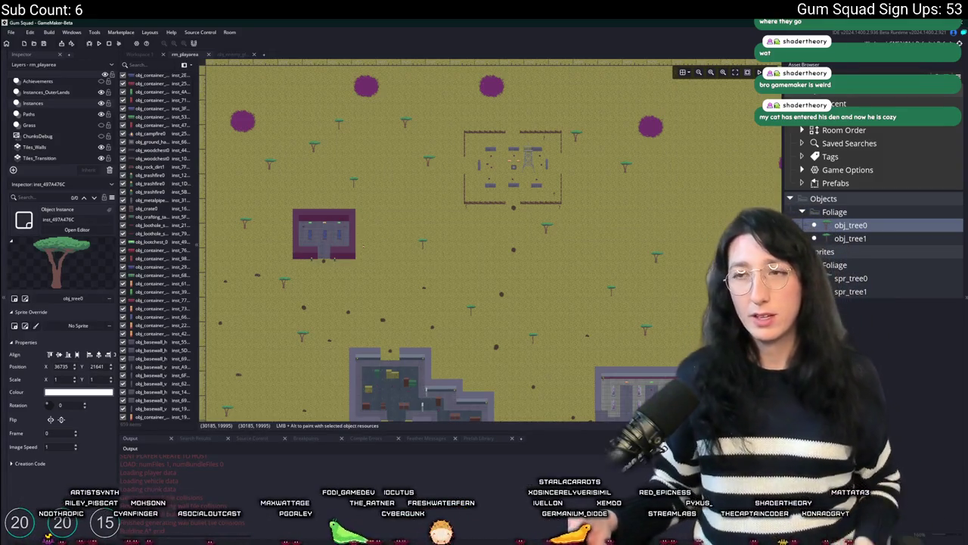
pyautogui.press('F5')
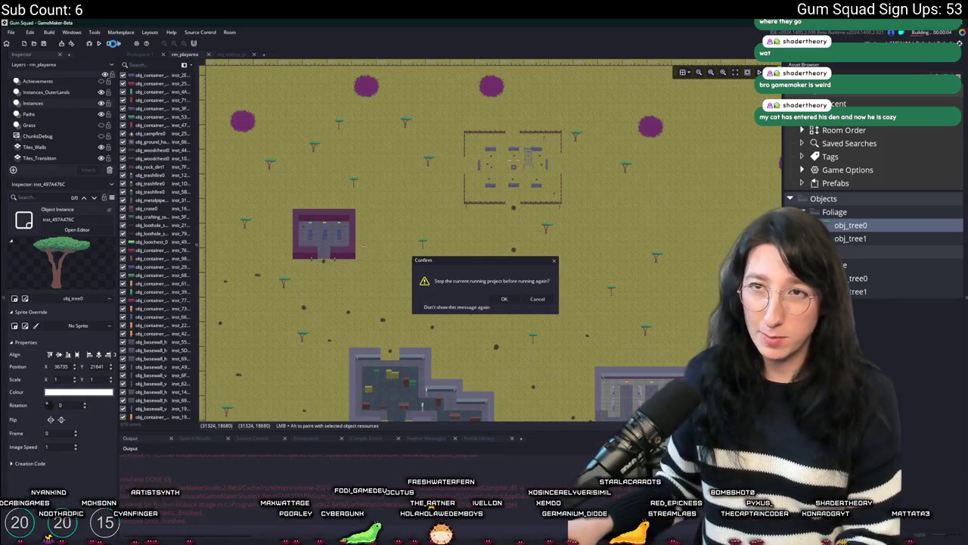
pyautogui.press('Return')
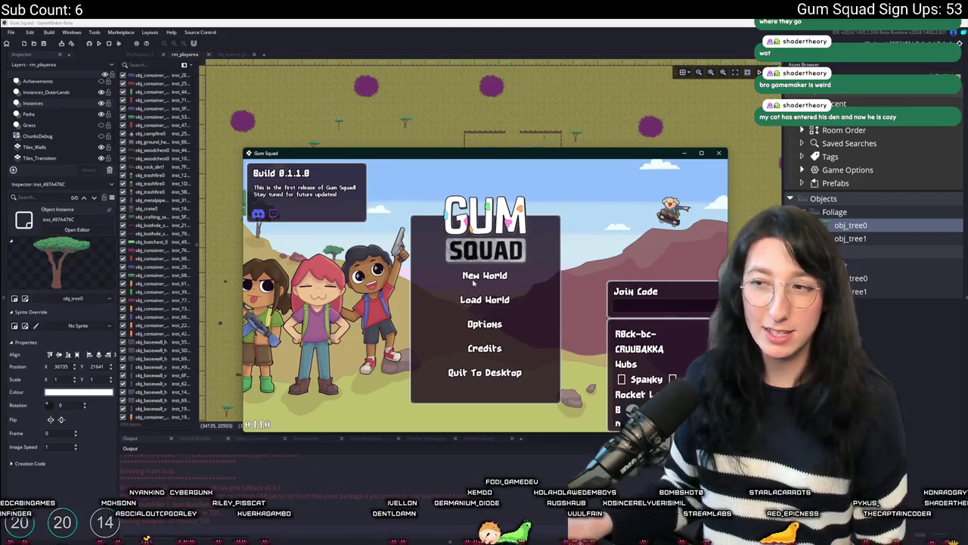
# Step: Go fullscreen, confirm 0% enemy damage in Difficulty Settings, and create the private four-player lobby
pyautogui.click(473, 279)
pyautogui.press('F11')
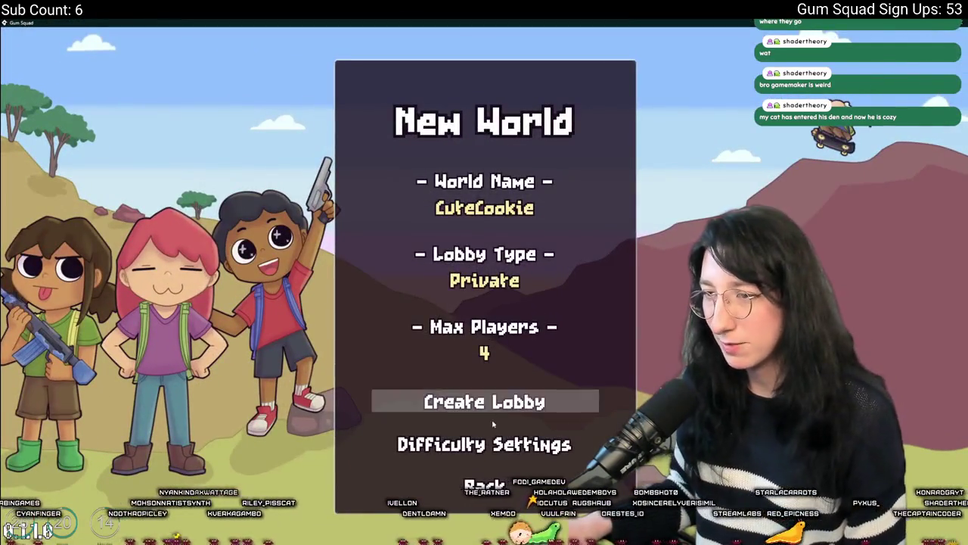
pyautogui.click(493, 444)
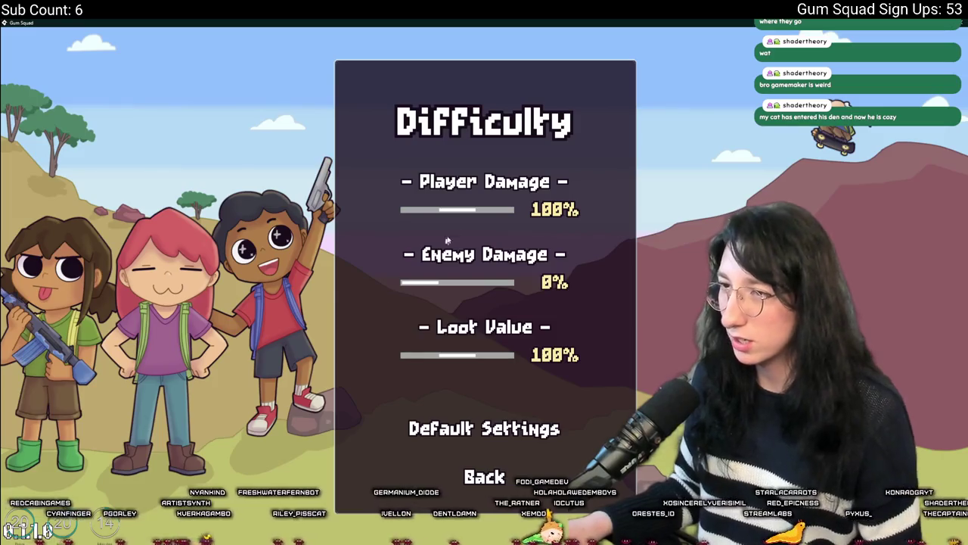
pyautogui.click(485, 476)
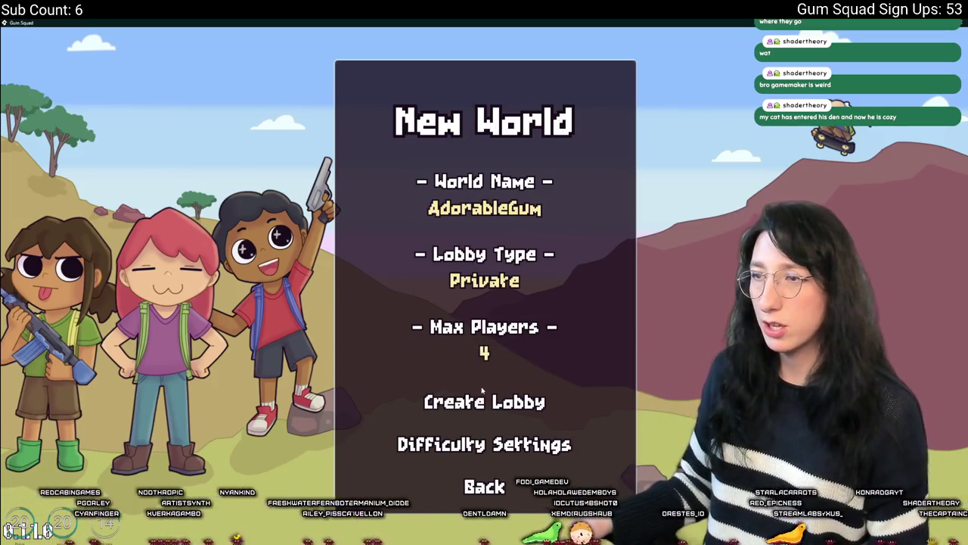
pyautogui.click(482, 398)
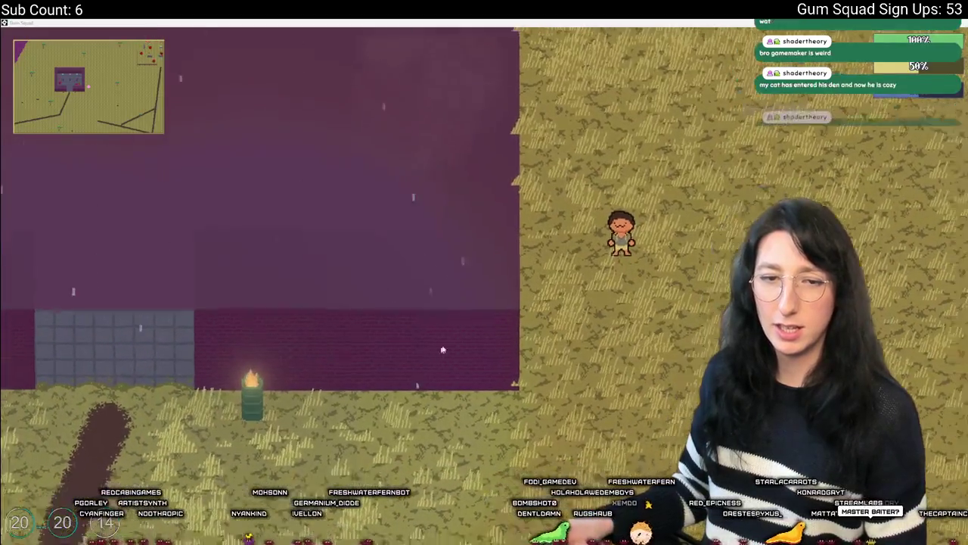
# Step: Equip the revolver from the inventory
pyautogui.press('Tab')
pyautogui.click(171, 340)
pyautogui.press('Tab')
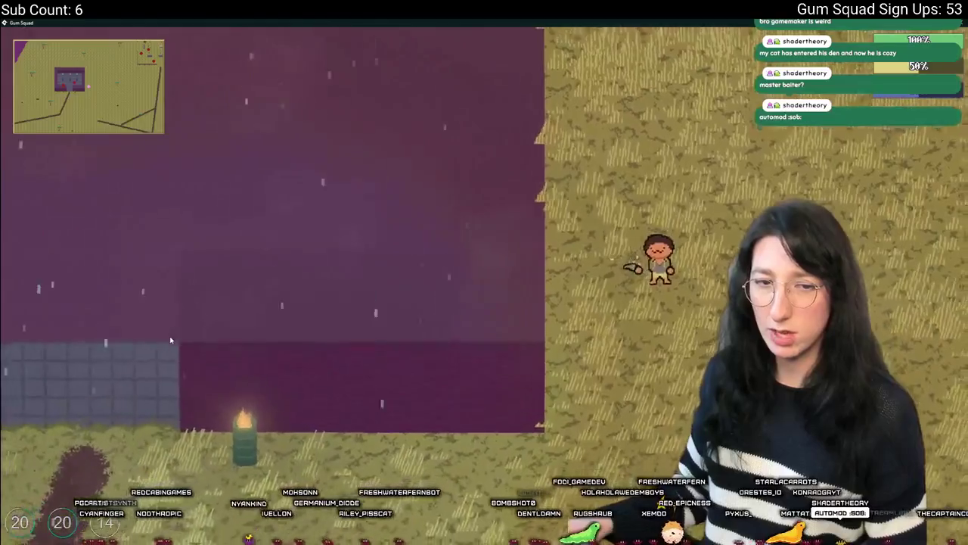
# Step: Walk into the building, back out across the grass, and through the dark building's rooms
pyautogui.press('a')
pyautogui.press('w')
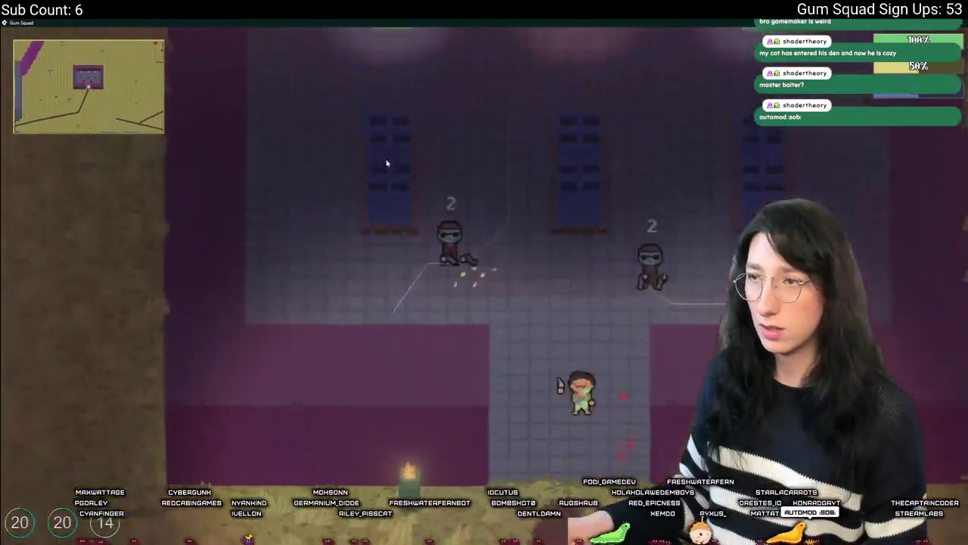
pyautogui.press('s')
pyautogui.press('w')
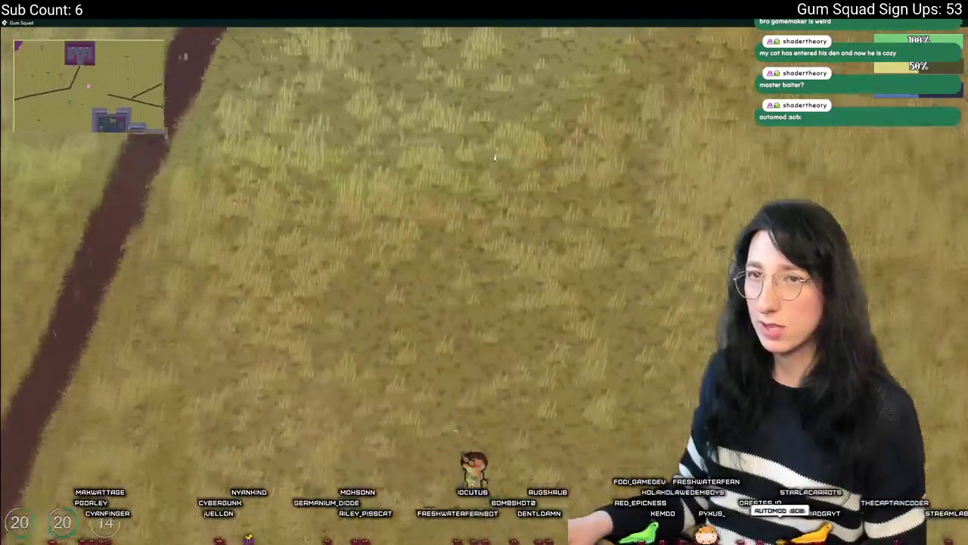
pyautogui.press('d')
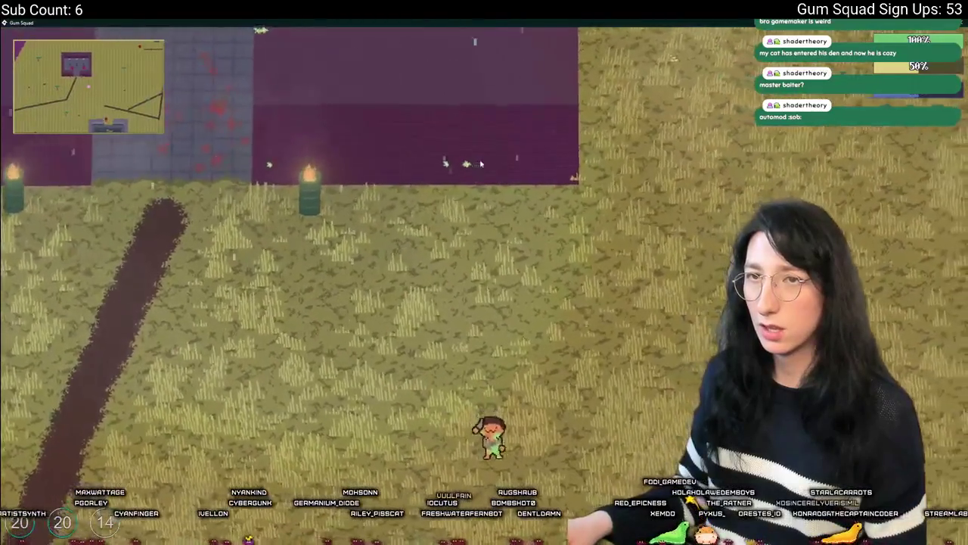
pyautogui.press('w')
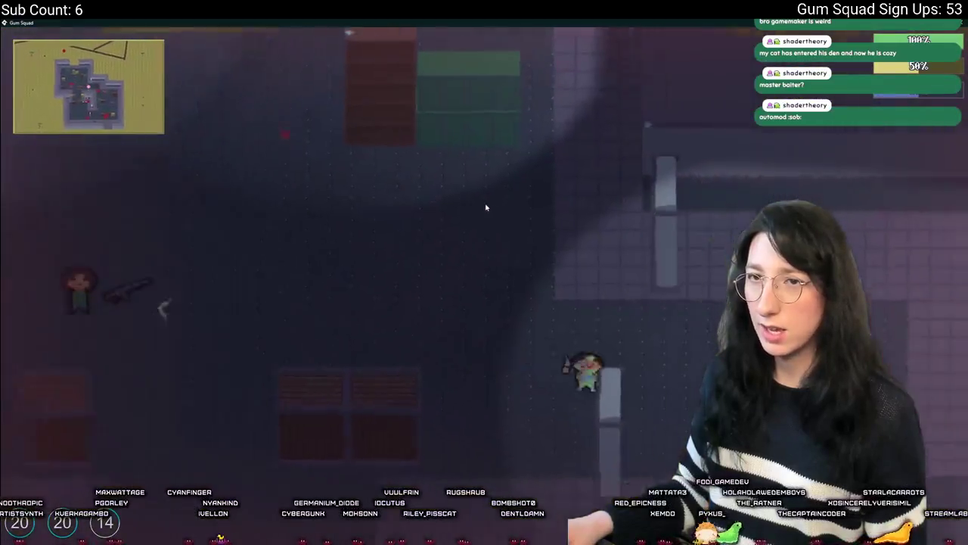
pyautogui.press('d')
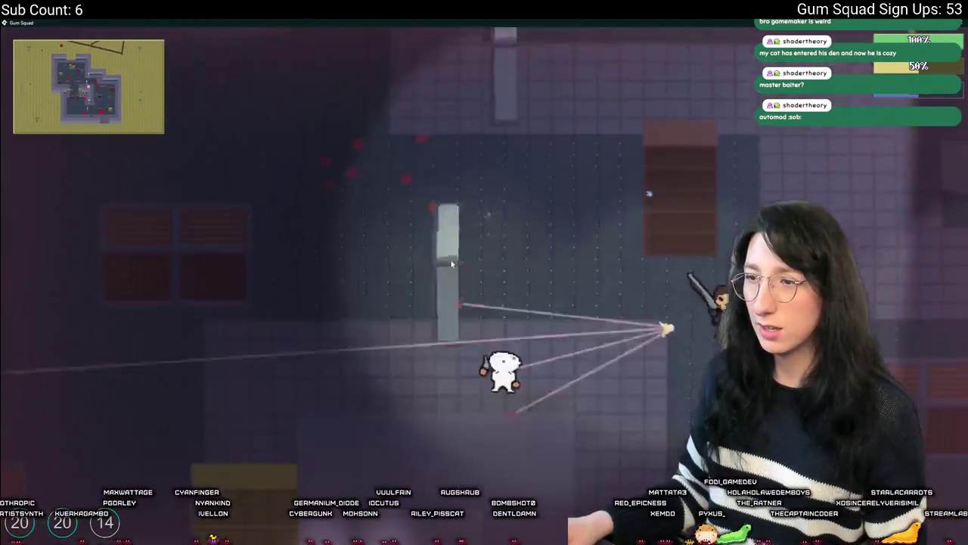
pyautogui.press('w')
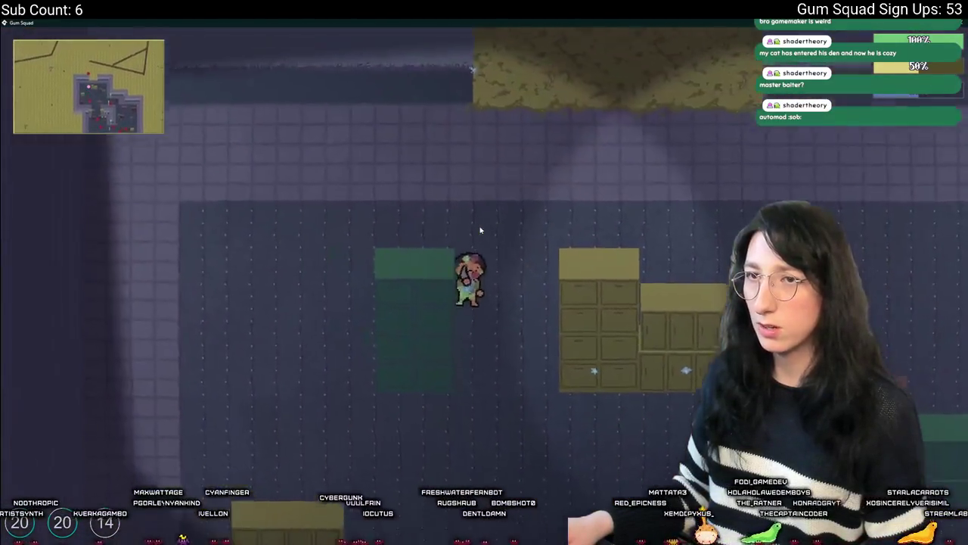
# Step: Head out onto the dirt path, shoot at the nearby enemy, then retreat south
pyautogui.press('w')
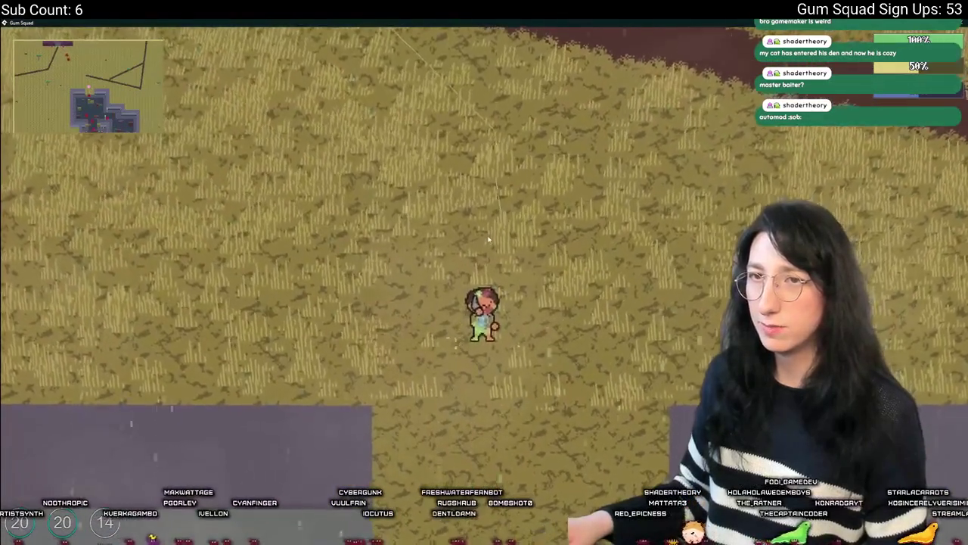
pyautogui.press('w')
pyautogui.press('d')
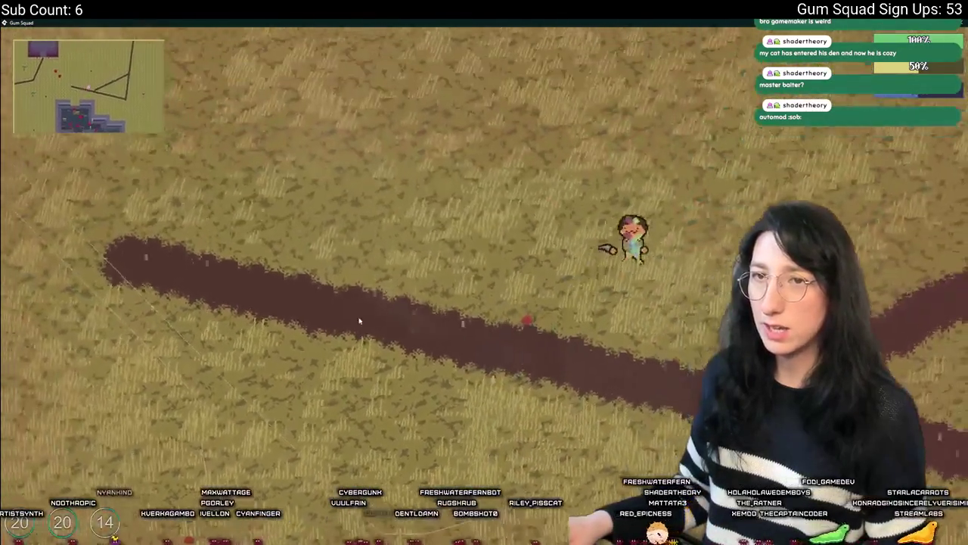
pyautogui.click(360, 321)
pyautogui.press('w')
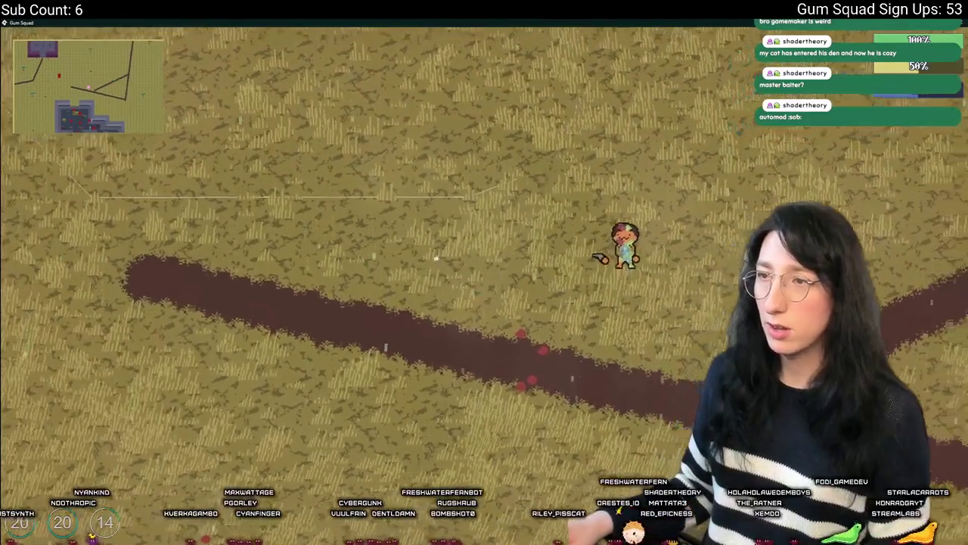
pyautogui.press('w')
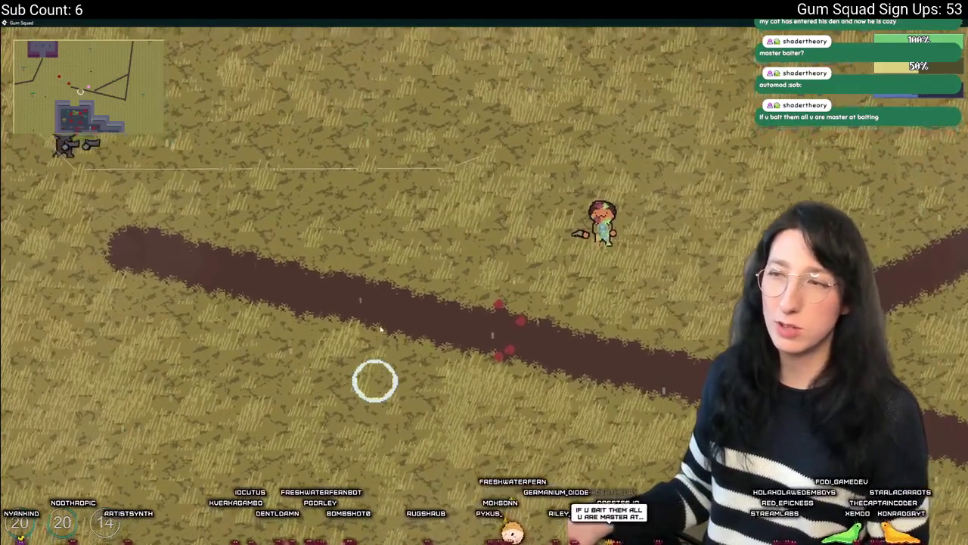
pyautogui.press('s')
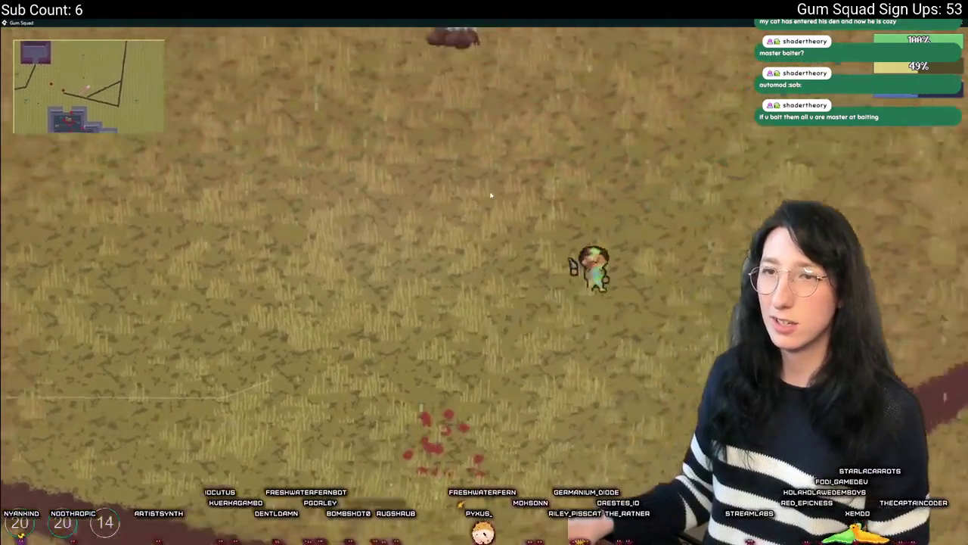
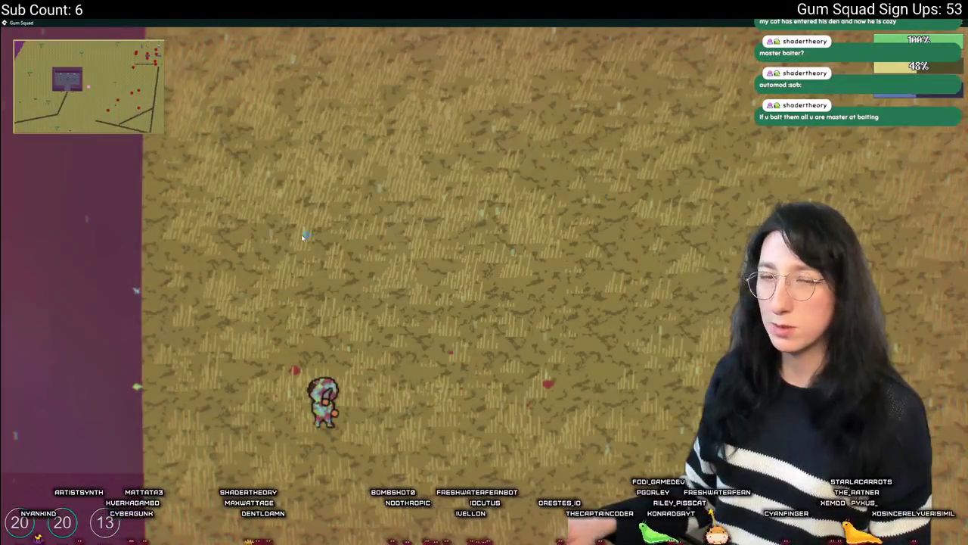
# Step: Stop the Gum Squad test run and return to the obj_enemy code tab
pyautogui.hotkey('alt', 'Tab')
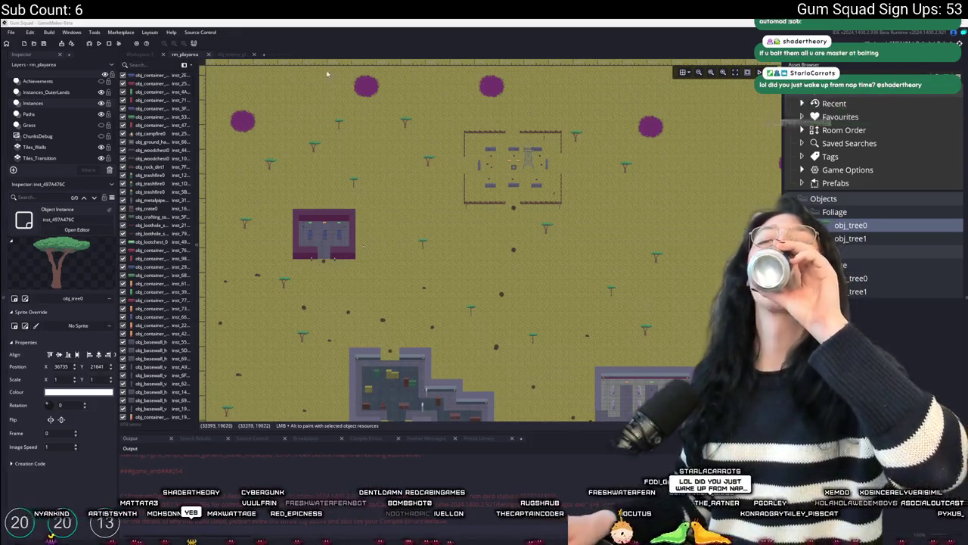
pyautogui.click(200, 56)
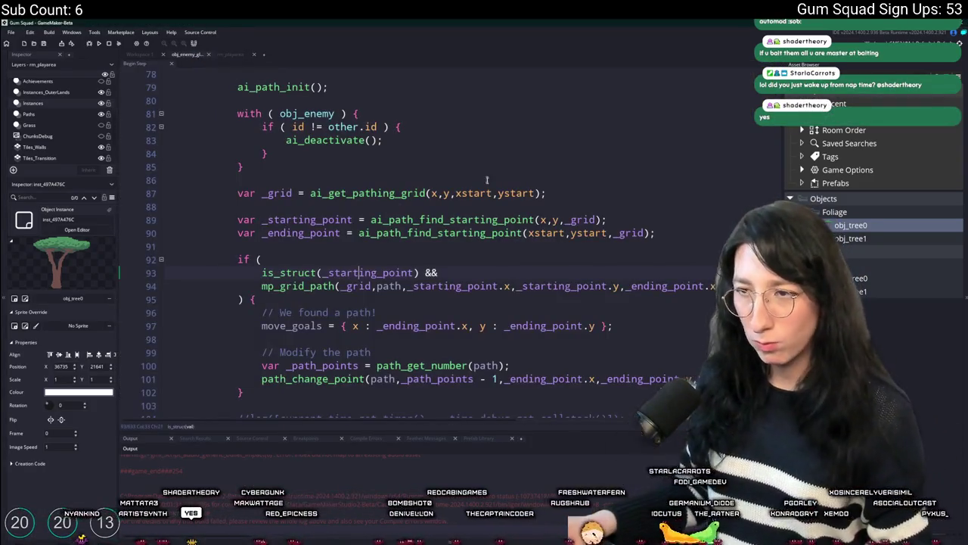
# Step: Select the pathing grid and start/end point lines 87–90, then maximise the code editor
pyautogui.scroll(1, 632, 260)
pyautogui.moveTo(657, 265); pyautogui.dragTo(247, 224)
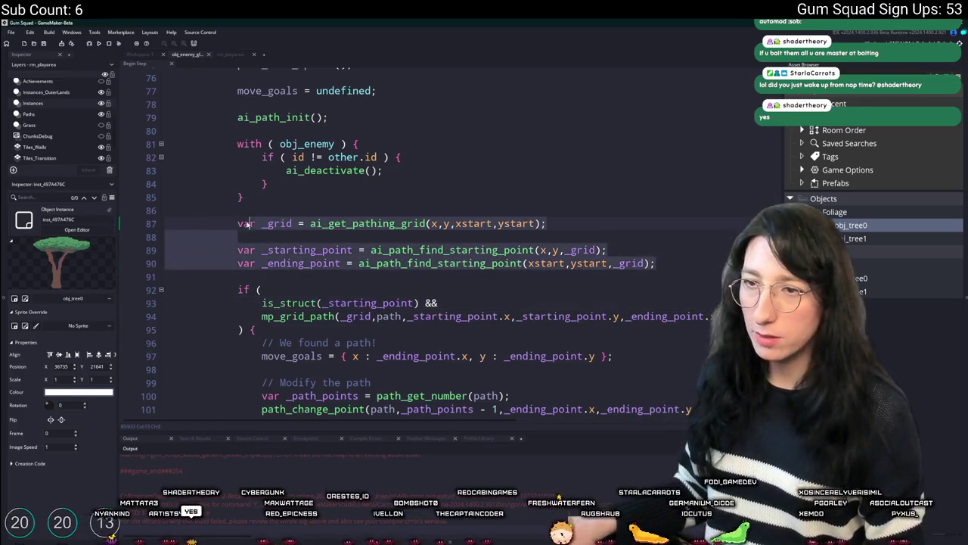
pyautogui.press('F12')
# Step: Scroll through the Begin Step code to review the enemy pathing states
pyautogui.scroll(8, 172, 271)
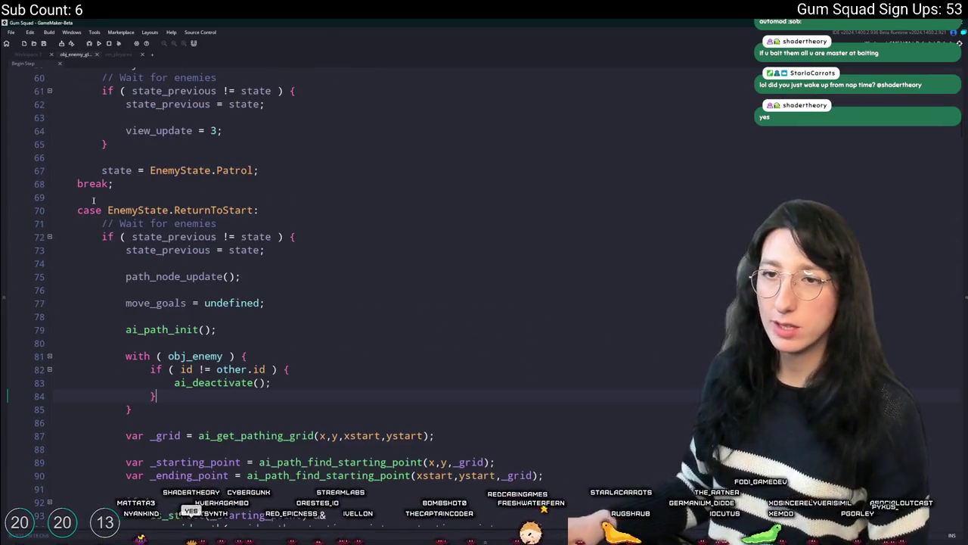
pyautogui.scroll(-20, 174, 271)
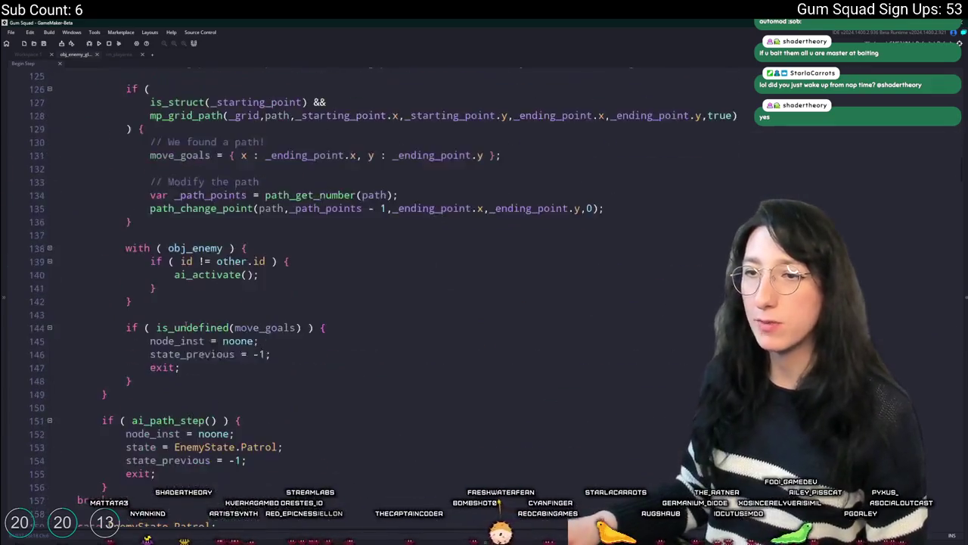
pyautogui.scroll(9, 187, 319)
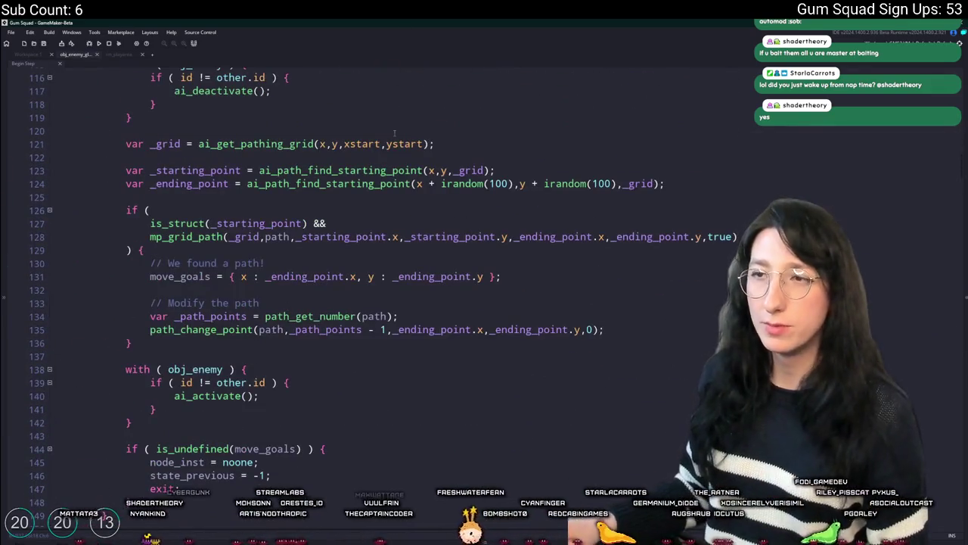
pyautogui.scroll(-15, 394, 133)
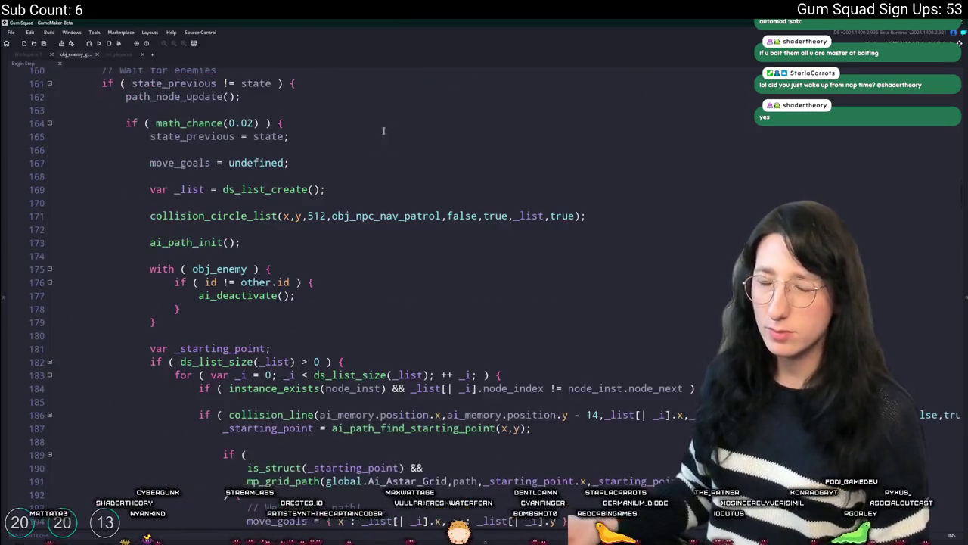
pyautogui.scroll(1, 370, 168)
pyautogui.scroll(-20, 594, 255)
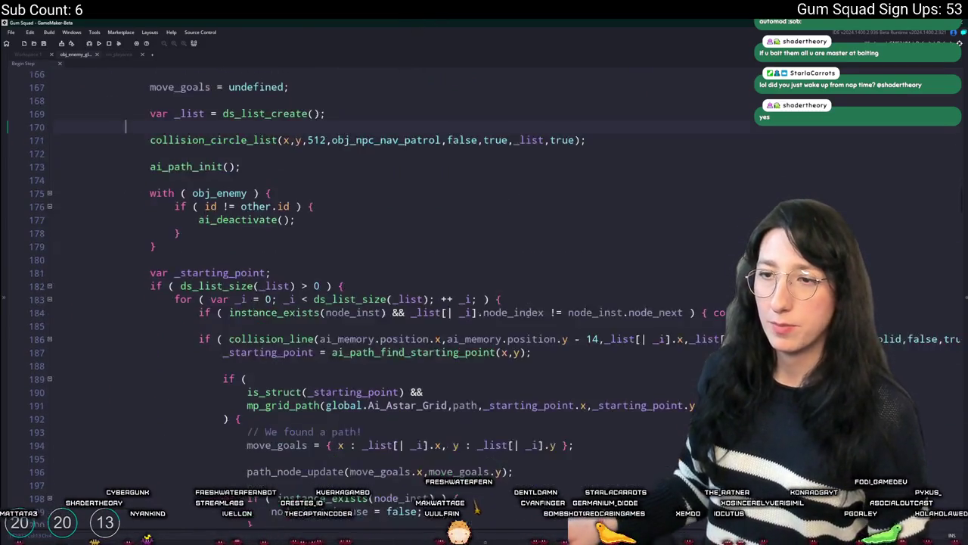
pyautogui.scroll(-19, 469, 109)
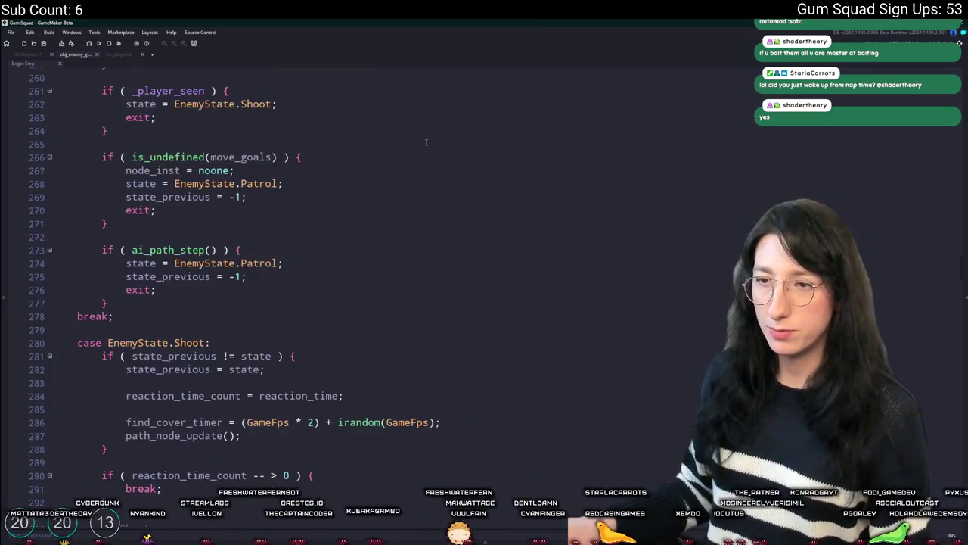
pyautogui.scroll(-18, 363, 198)
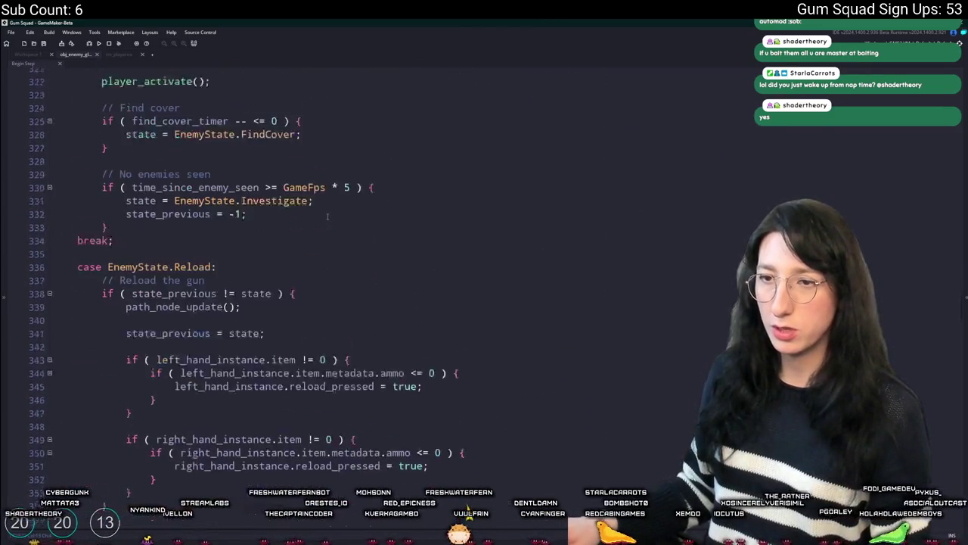
pyautogui.scroll(-6, 353, 241)
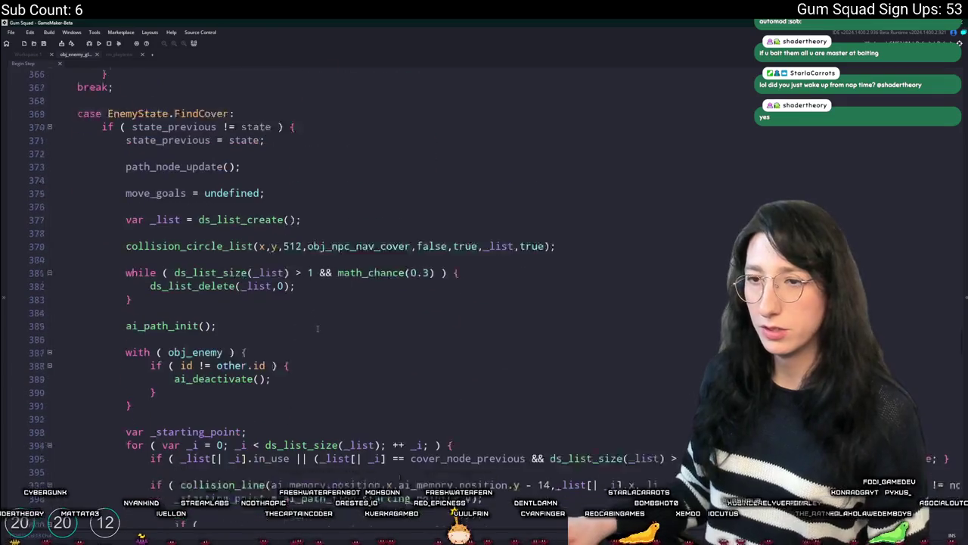
# Step: Place the caret at line 390, review the surrounding code, and open the asset search
pyautogui.click(301, 271)
pyautogui.scroll(2, 321, 265)
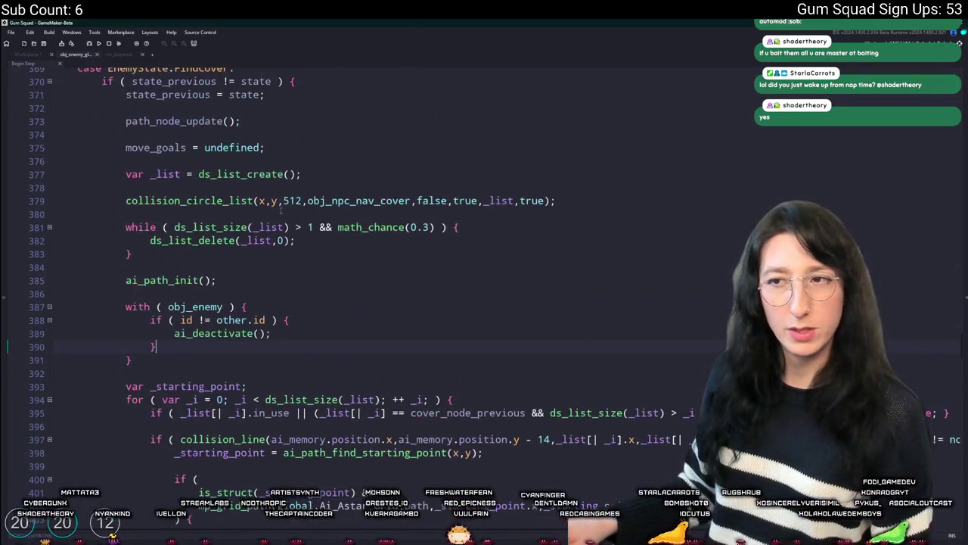
pyautogui.scroll(-3, 326, 115)
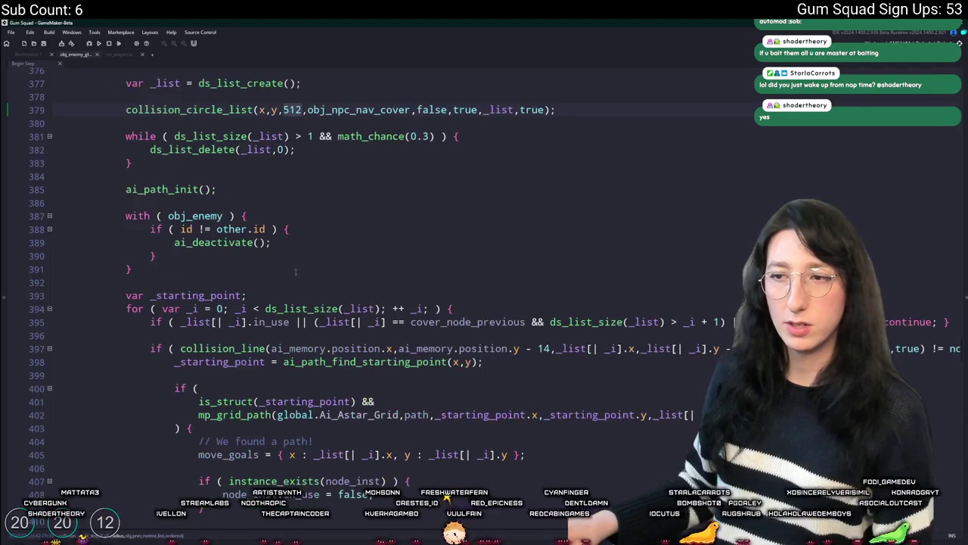
pyautogui.scroll(2, 303, 113)
pyautogui.scroll(-14, 341, 211)
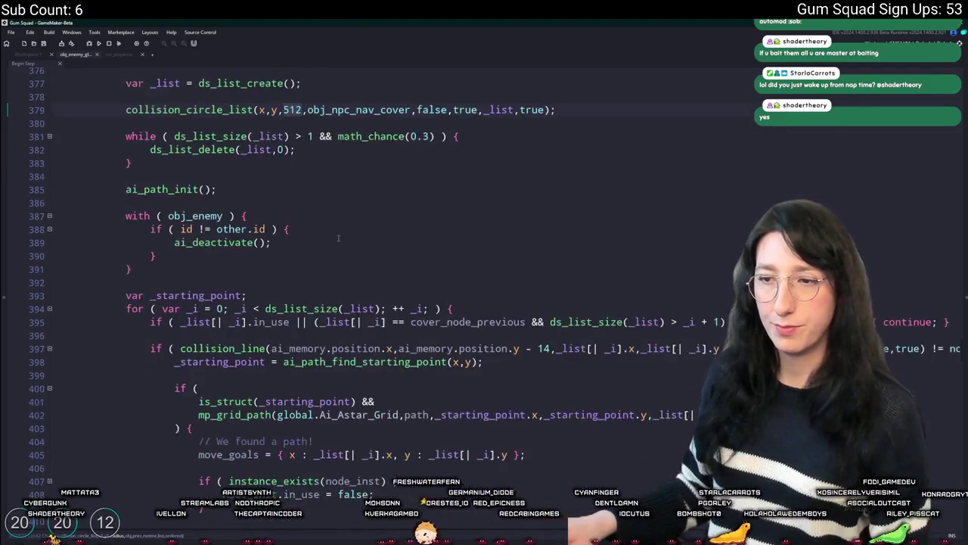
pyautogui.scroll(-20, 342, 218)
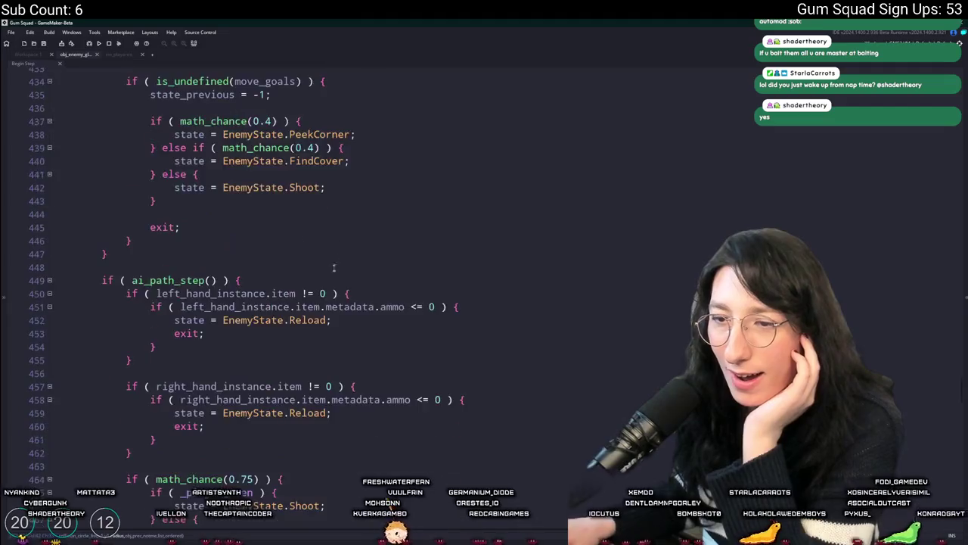
pyautogui.scroll(-20, 364, 321)
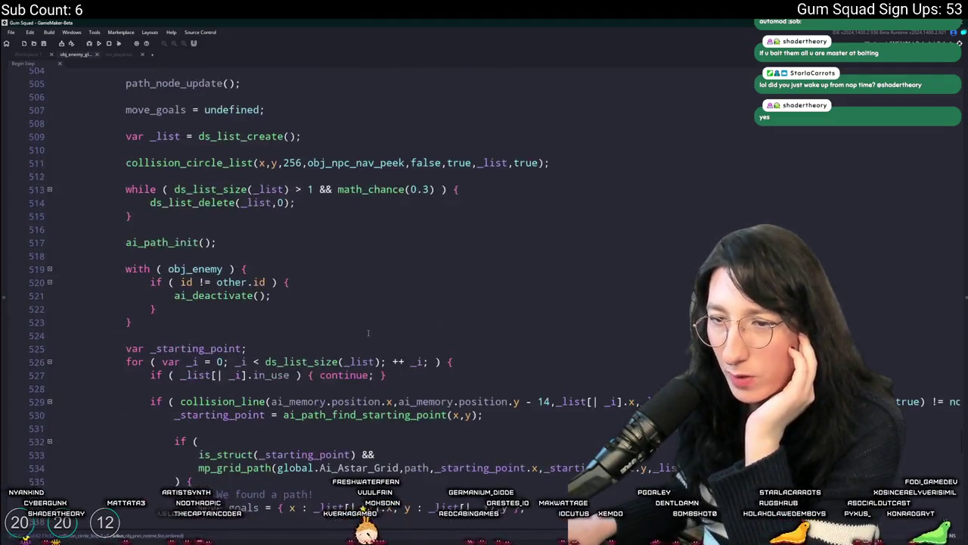
pyautogui.scroll(-5, 366, 361)
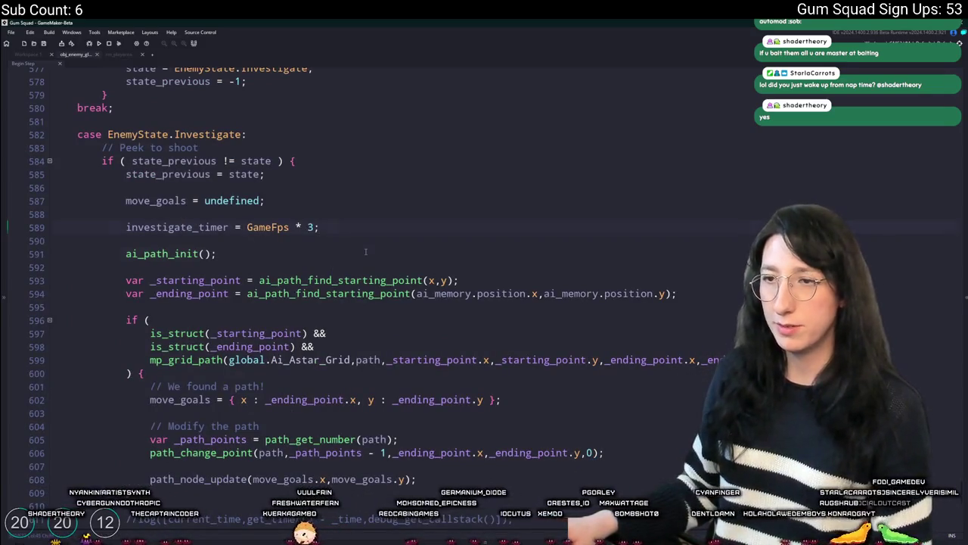
pyautogui.scroll(12, 377, 260)
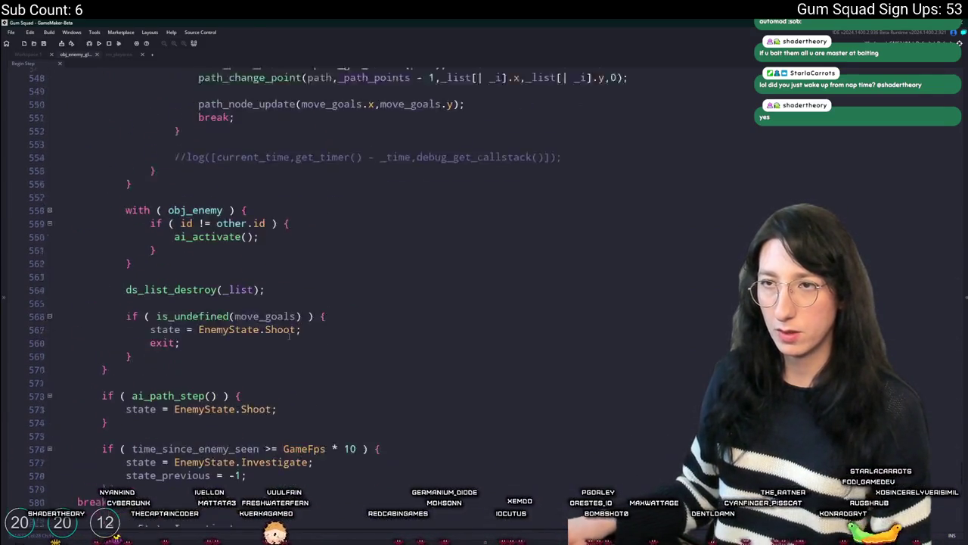
pyautogui.scroll(-8, 288, 330)
pyautogui.hotkey('ctrl', 't')
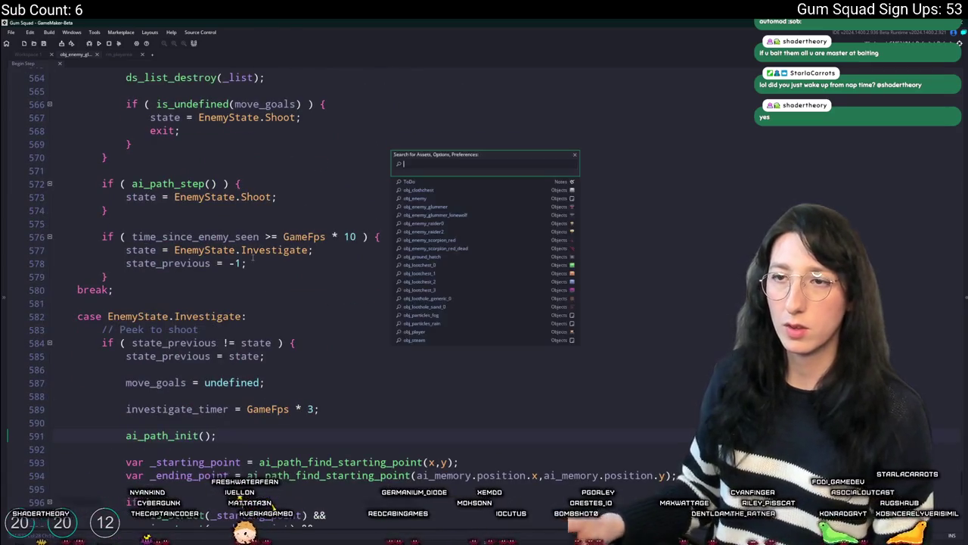
# Step: Search 'communic' to find both uses of ai_communicate_player_position, then close scr_ai
pyautogui.write('communic')
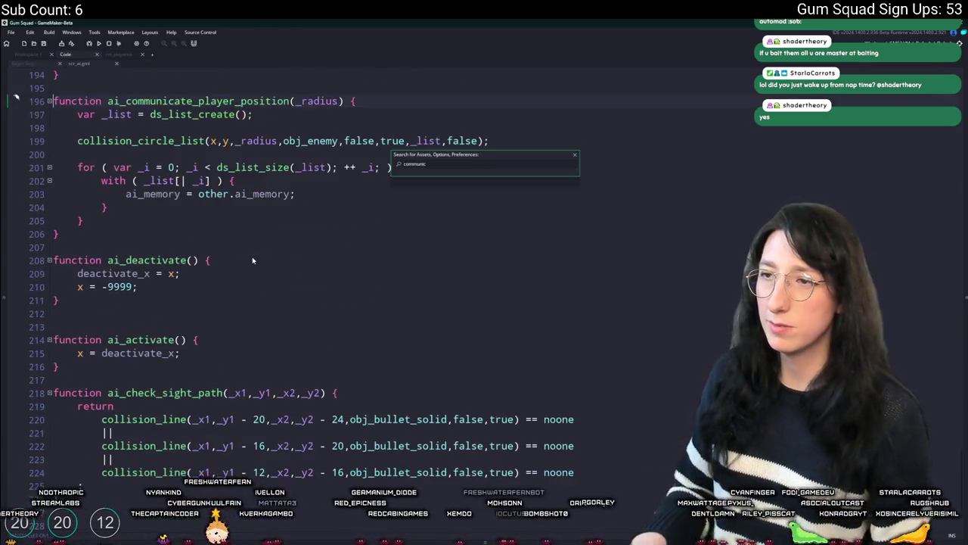
pyautogui.hotkey('ctrl', 'shift', 'f')
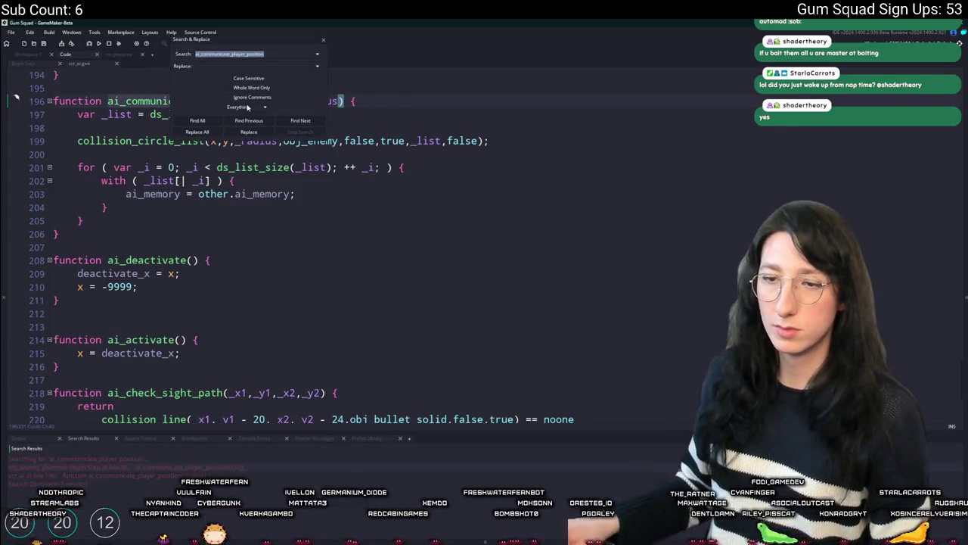
pyautogui.click(325, 42)
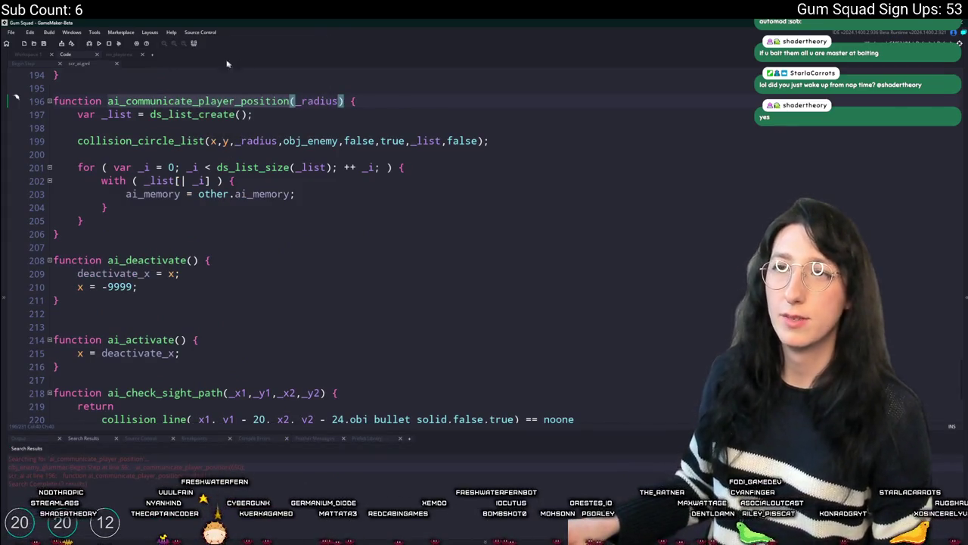
pyautogui.click(93, 63)
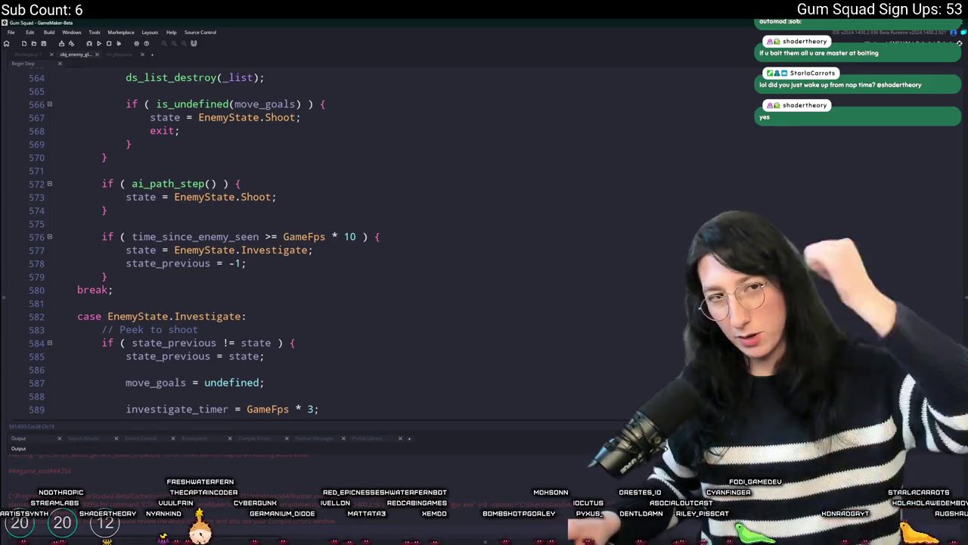
# Step: Paste the grid and point lines, swap xstart,ystart for the ai_memory position, and delete the old point lines
pyautogui.click(574, 83)
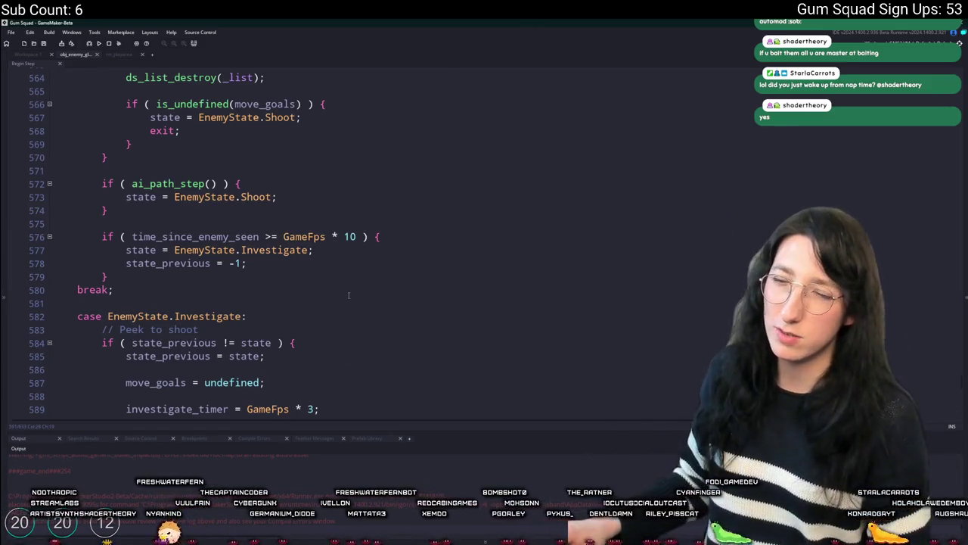
pyautogui.scroll(-8, 329, 172)
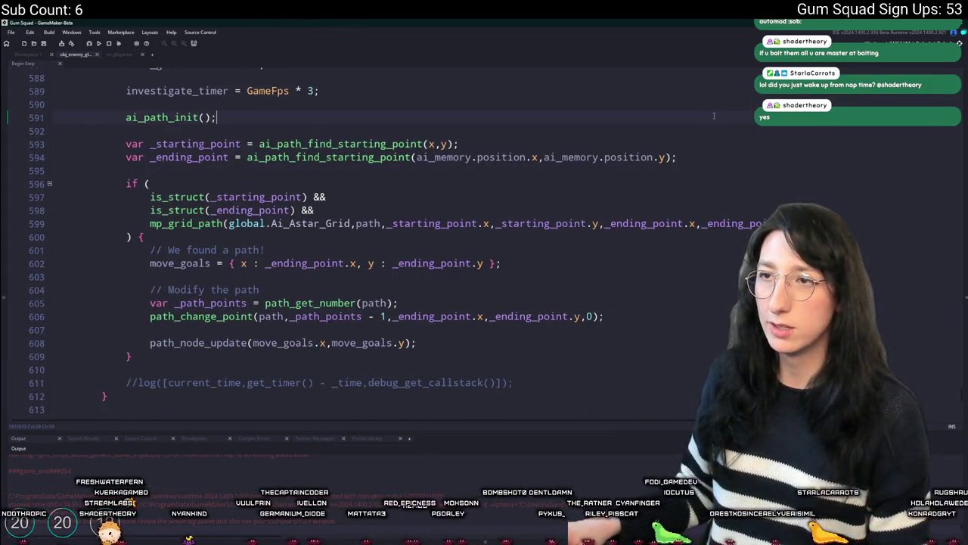
pyautogui.write('var _grid = ai_get_pathing_grid(x,y,xstart,ystart);  var _starting_point = ai_path_find_starting_point(x,y,_grid); var _ending_point = ai_path_find_starting_point(xstart,ystart,_grid);')
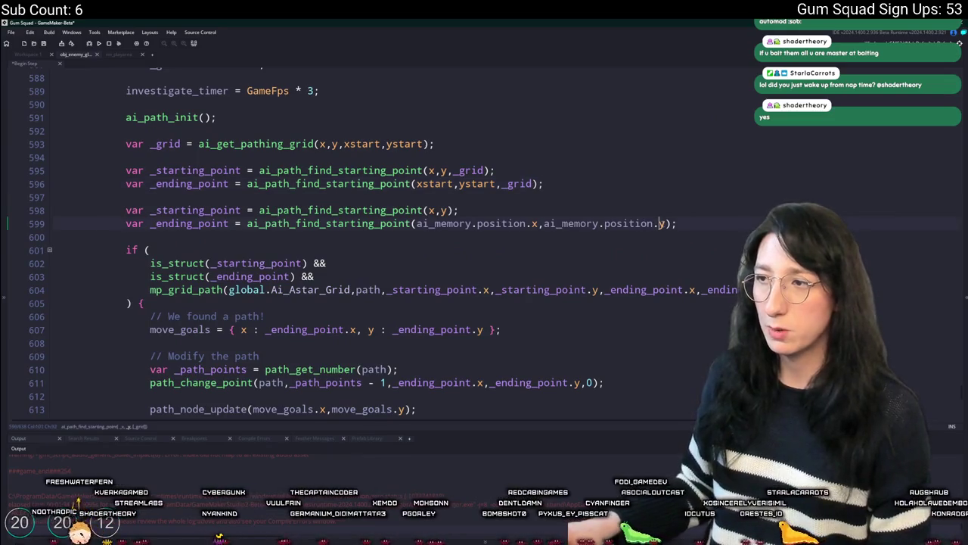
pyautogui.moveTo(672, 223); pyautogui.dragTo(459, 223)
pyautogui.moveTo(501, 184); pyautogui.dragTo(434, 185)
pyautogui.write('ai_memory.position.x,ai_memory.position.y')
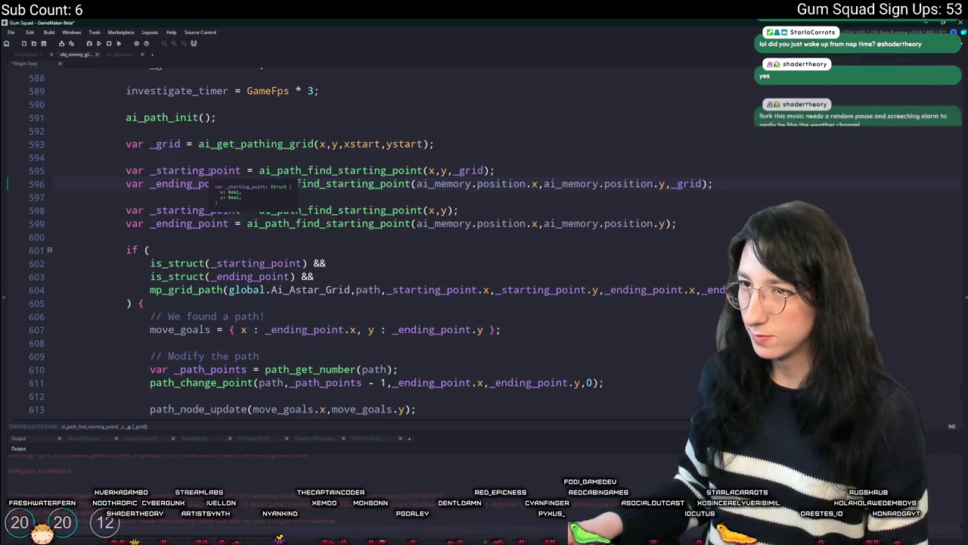
pyautogui.moveTo(421, 144); pyautogui.dragTo(344, 145)
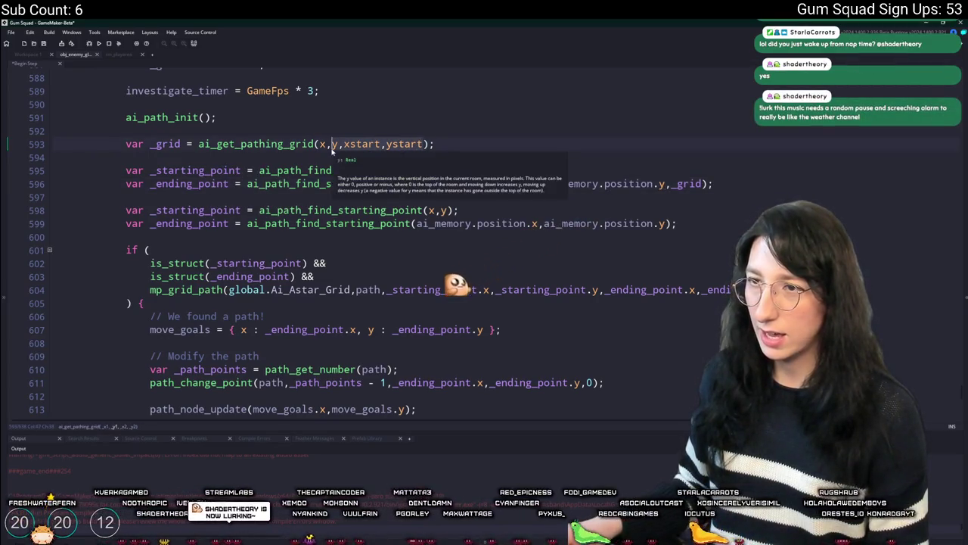
pyautogui.write('ai_memory.position.x,ai_memory.position.y')
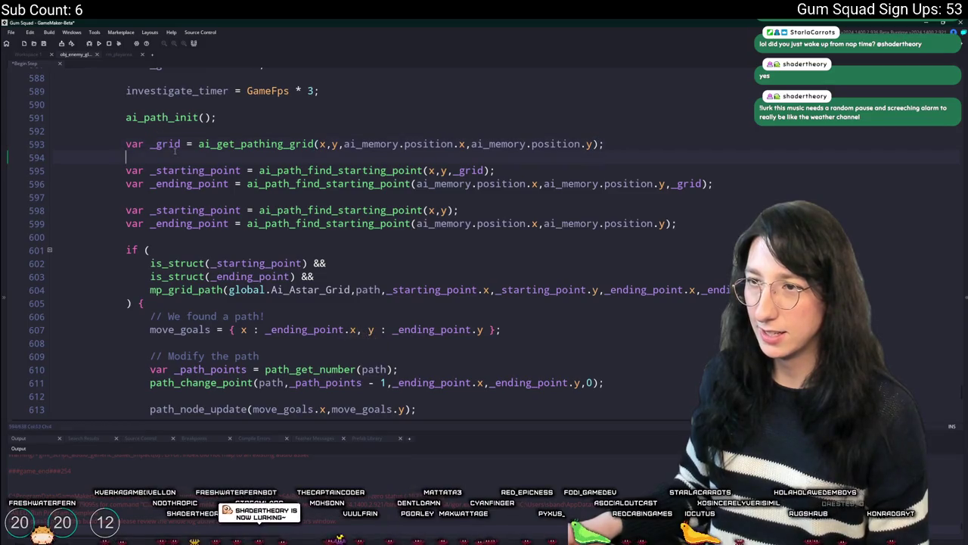
pyautogui.moveTo(568, 233); pyautogui.dragTo(775, 190)
pyautogui.press('Delete')
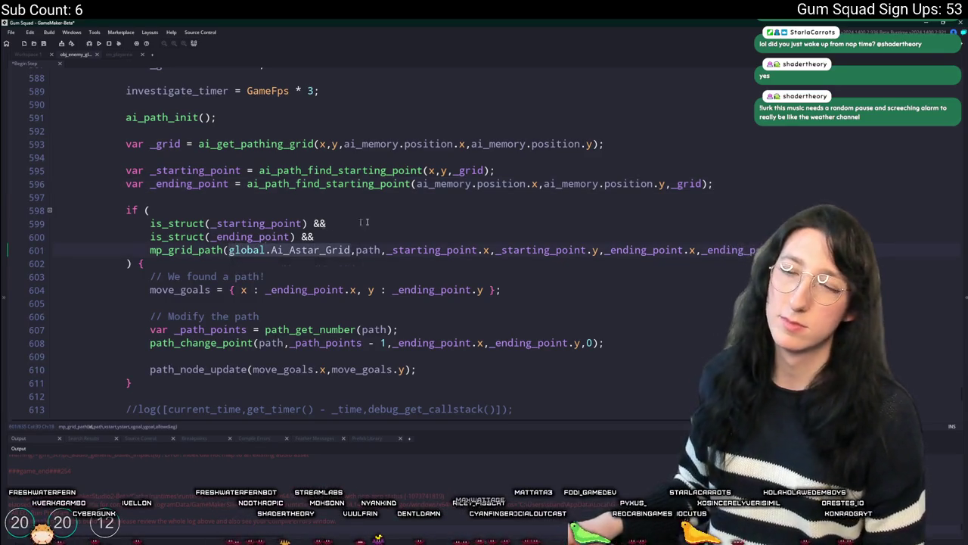
# Step: Run the game with F5, create a new world lobby, and view the inventory
pyautogui.scroll(14, 403, 237)
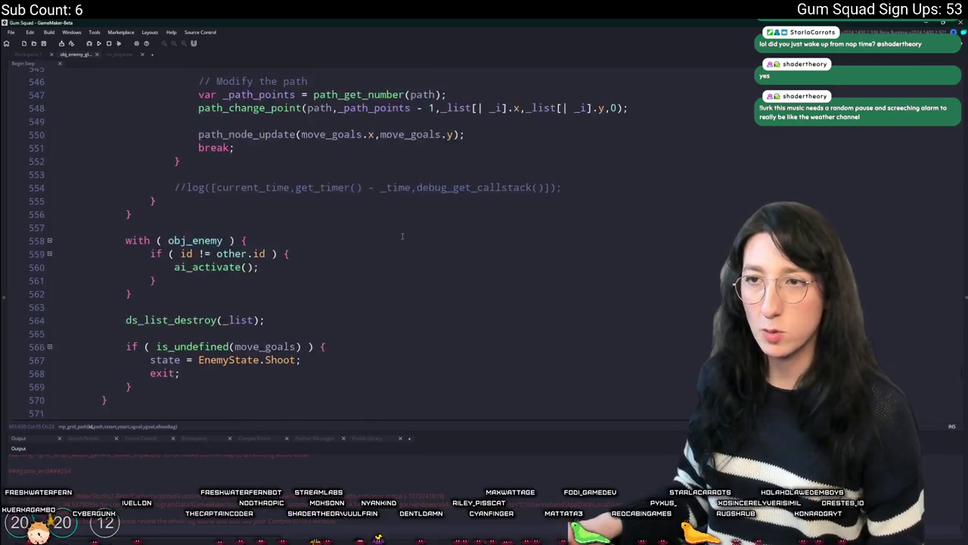
pyautogui.scroll(11, 402, 236)
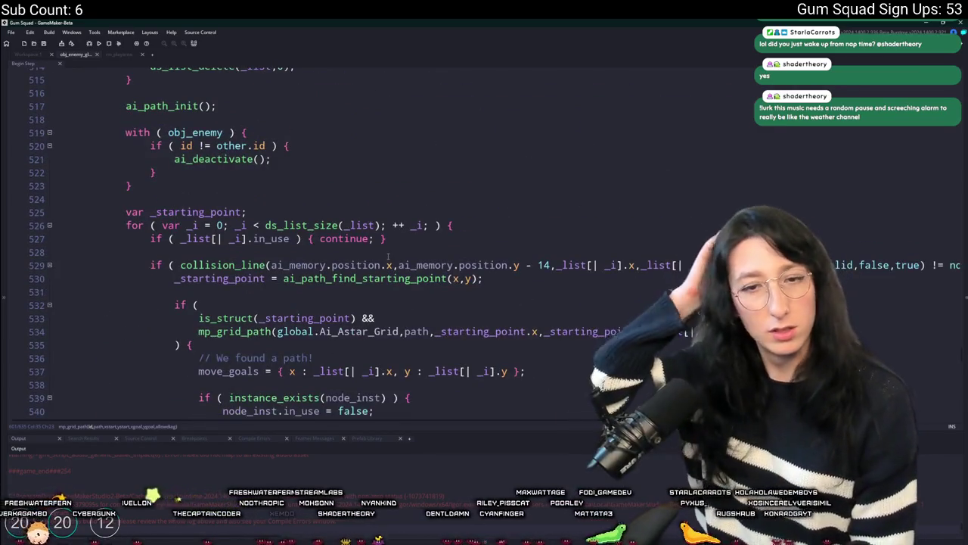
pyautogui.press('F5')
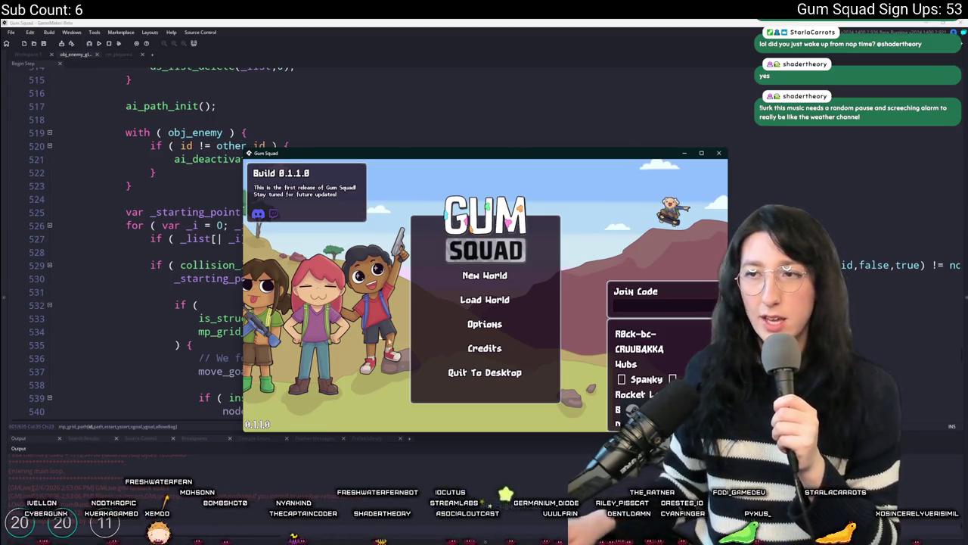
pyautogui.click(496, 278)
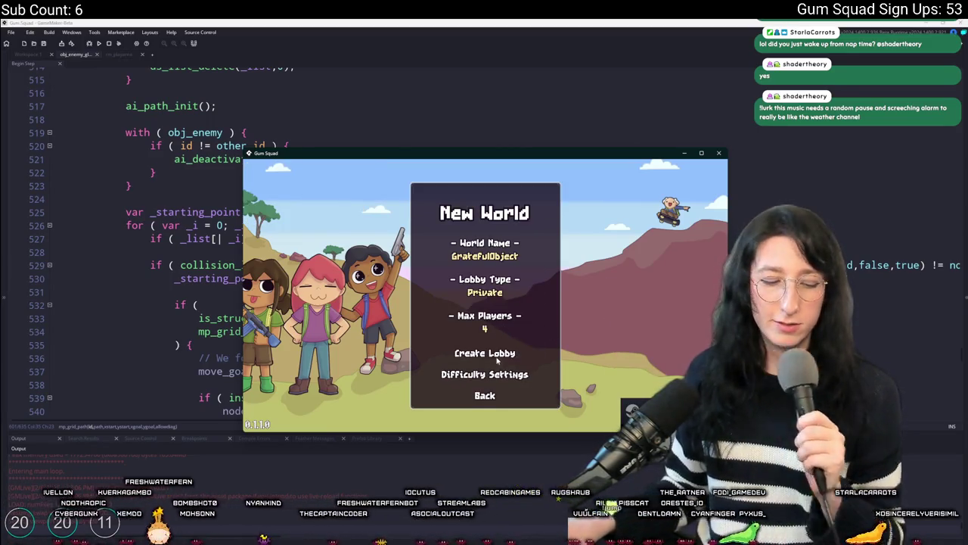
pyautogui.click(498, 352)
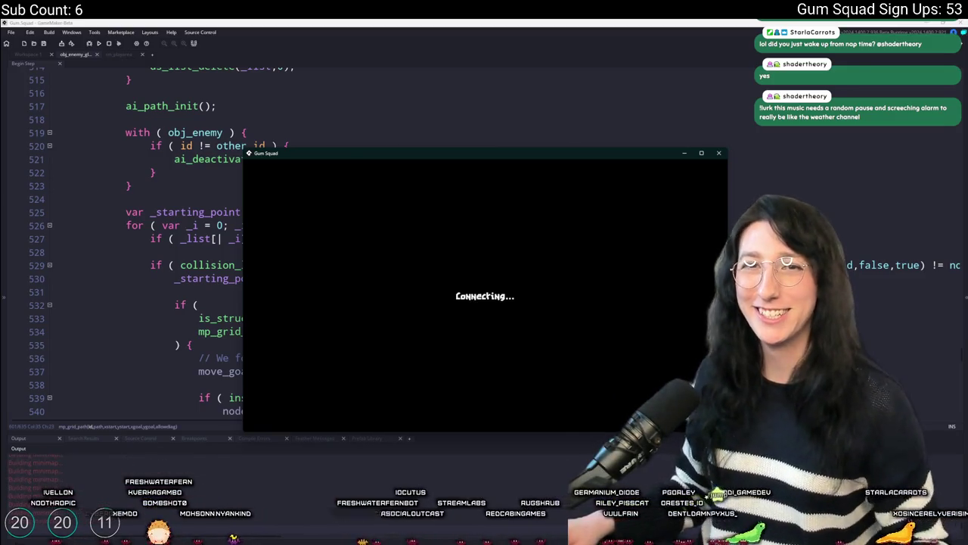
pyautogui.press('Tab')
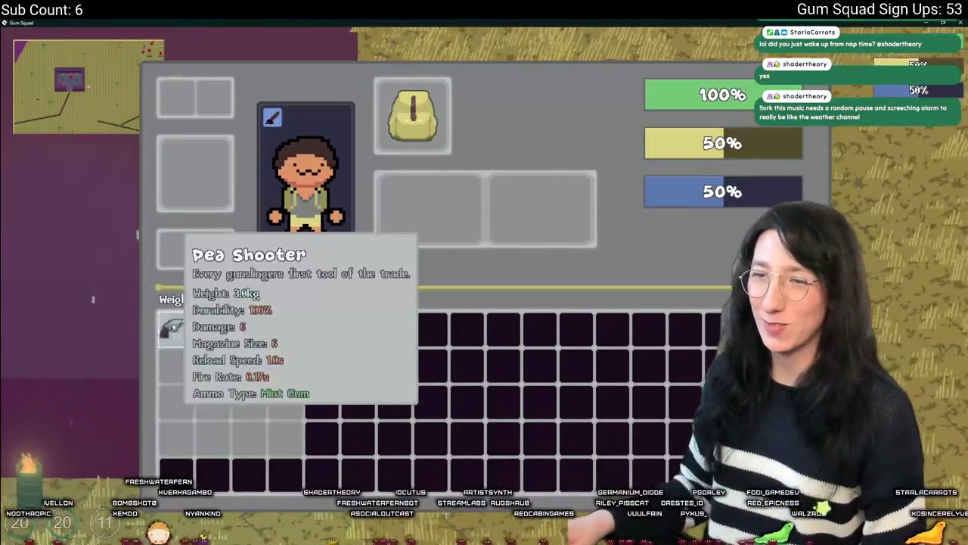
# Step: Close the inventory and walk the character across the field, past the fences, and north over the dirt path
pyautogui.press('Tab')
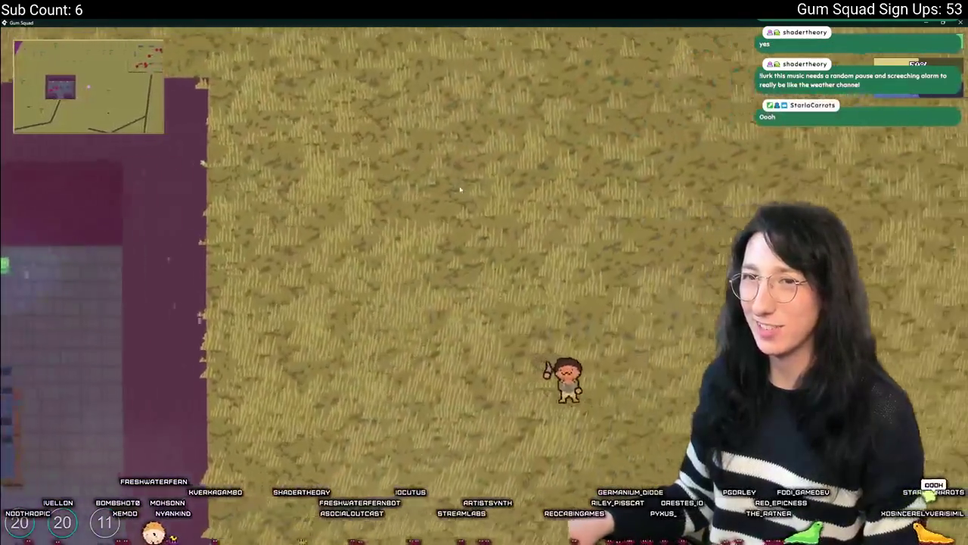
pyautogui.press('d')
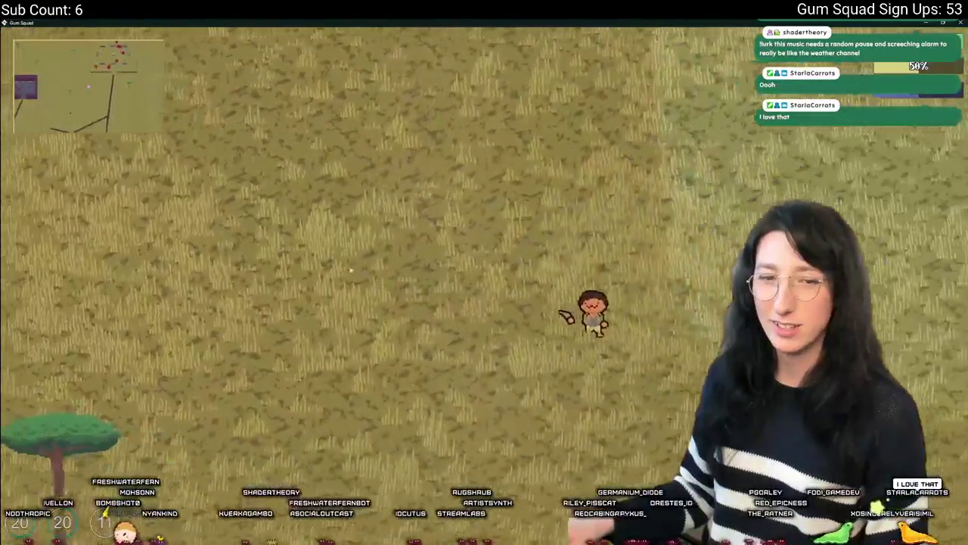
pyautogui.press('w')
pyautogui.press('a')
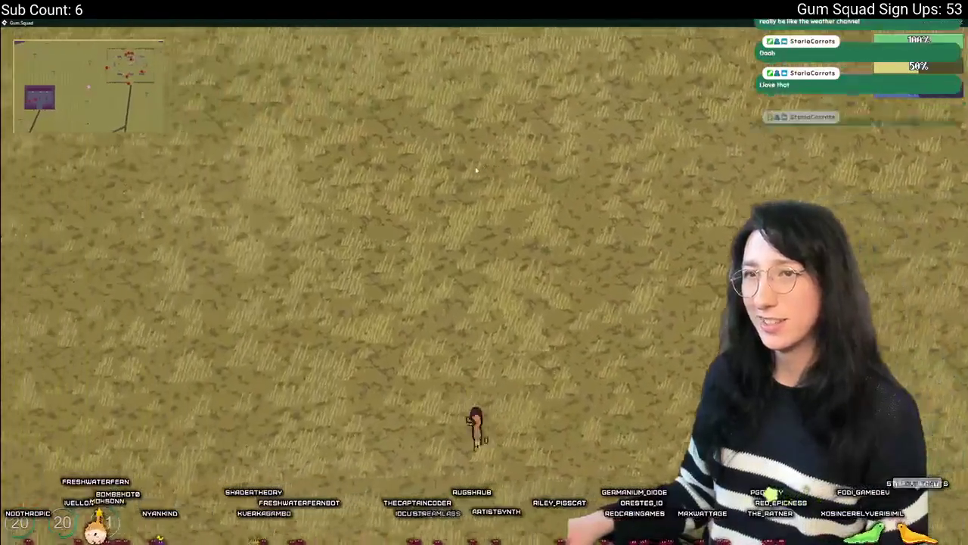
pyautogui.press('s')
pyautogui.press('d')
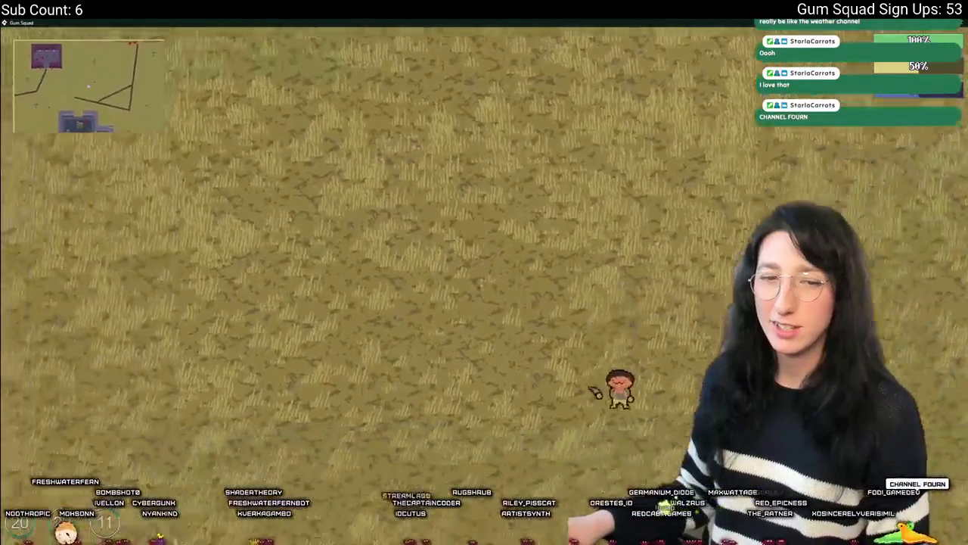
pyautogui.press('w')
pyautogui.press('a')
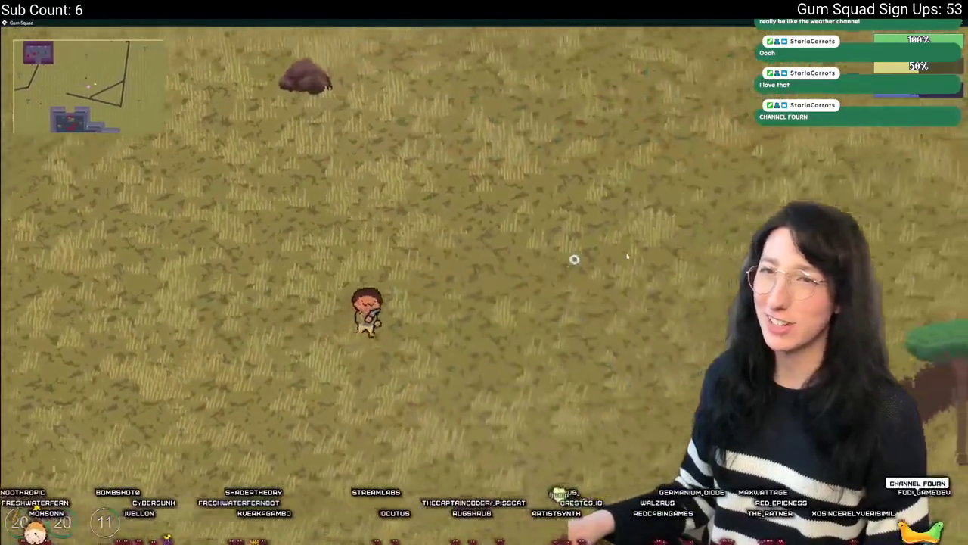
pyautogui.press('w')
pyautogui.press('a')
pyautogui.press('s')
pyautogui.press('a')
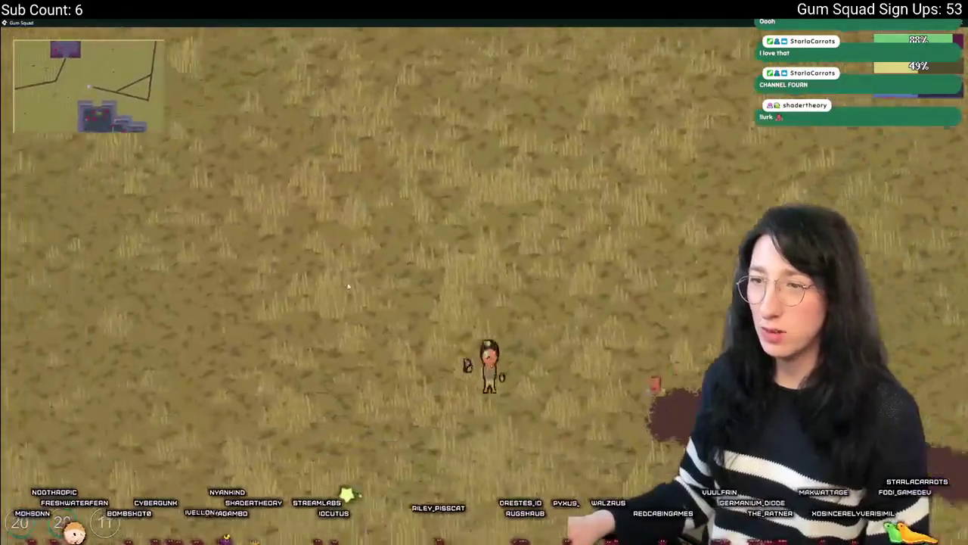
pyautogui.press('d')
pyautogui.press('w')
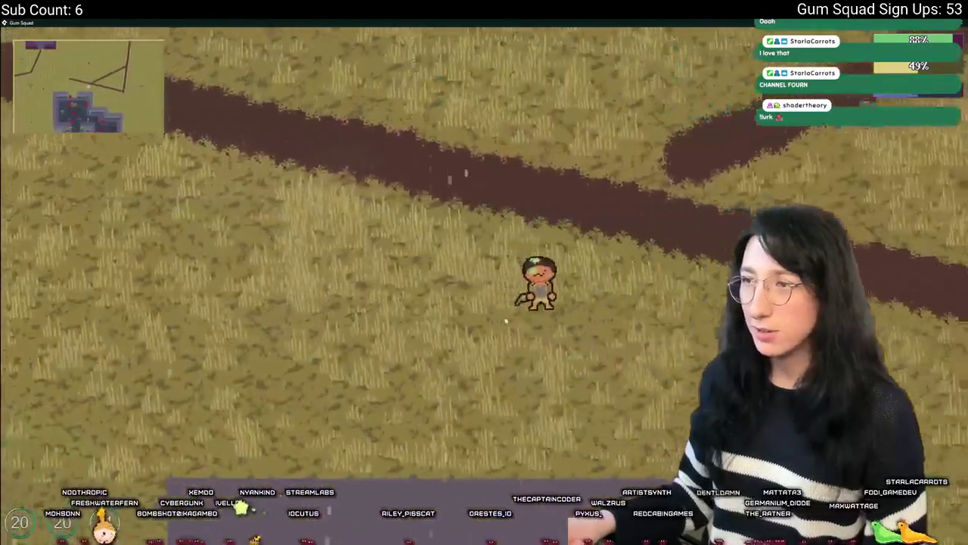
pyautogui.press('w')
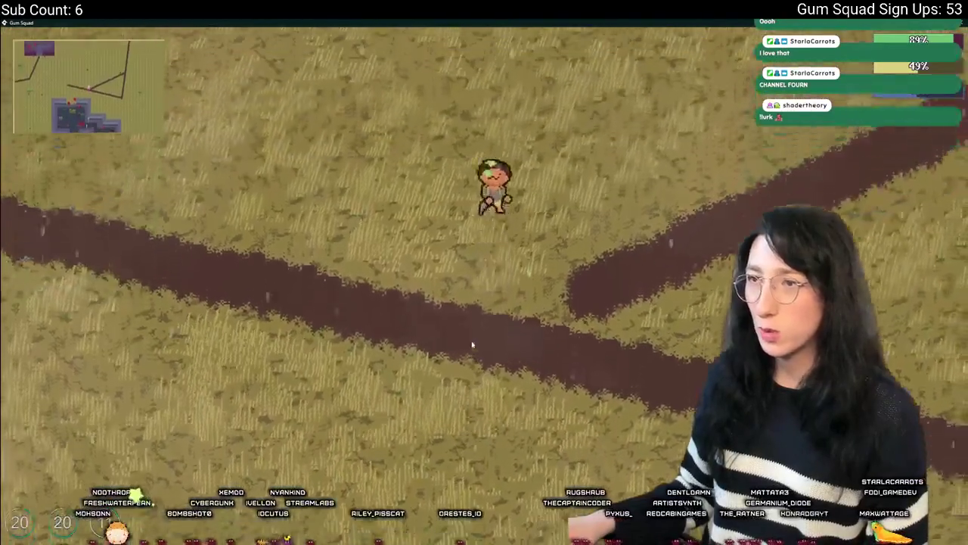
pyautogui.press('w')
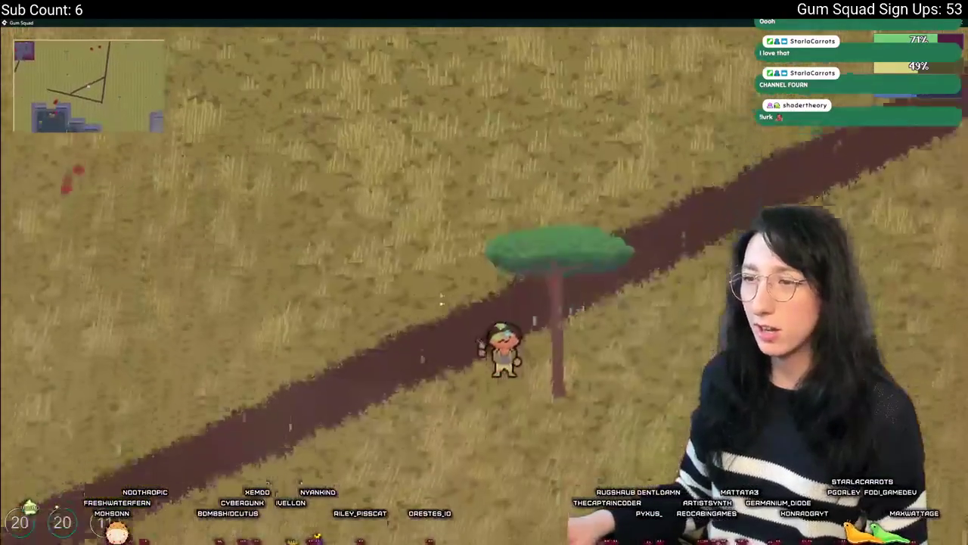
pyautogui.press('w')
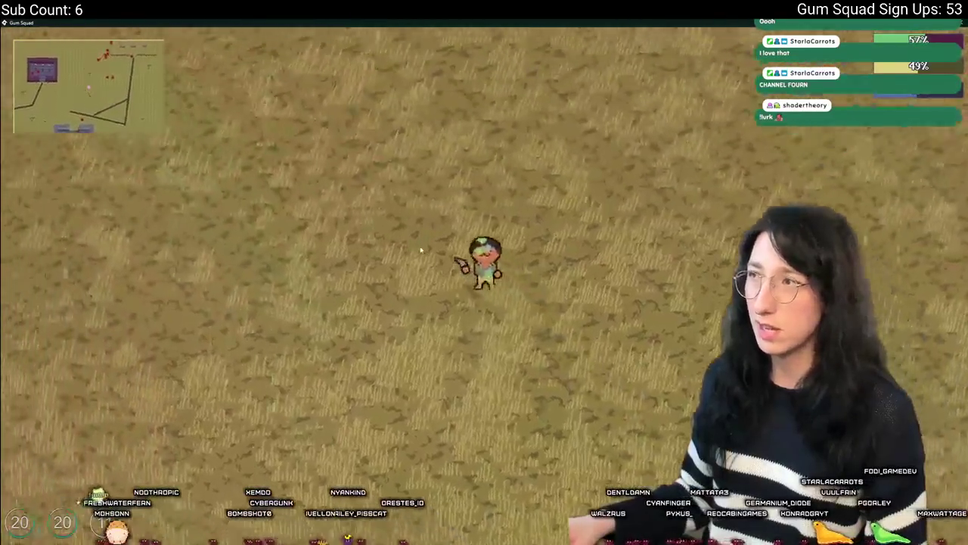
# Step: Circle the purple building toward the armed enemy, attacking along the way, then quit the test with Escape
pyautogui.press('a')
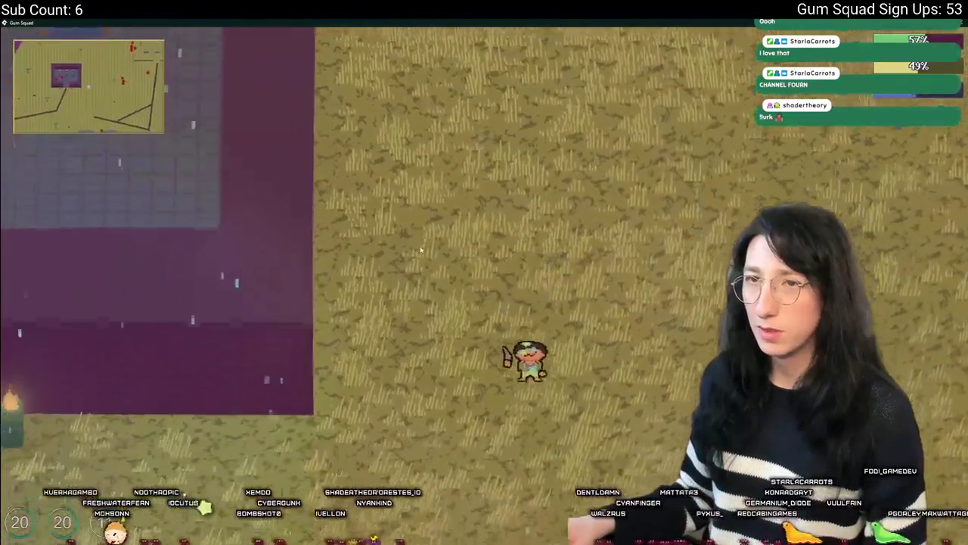
pyautogui.press('w')
pyautogui.press('a')
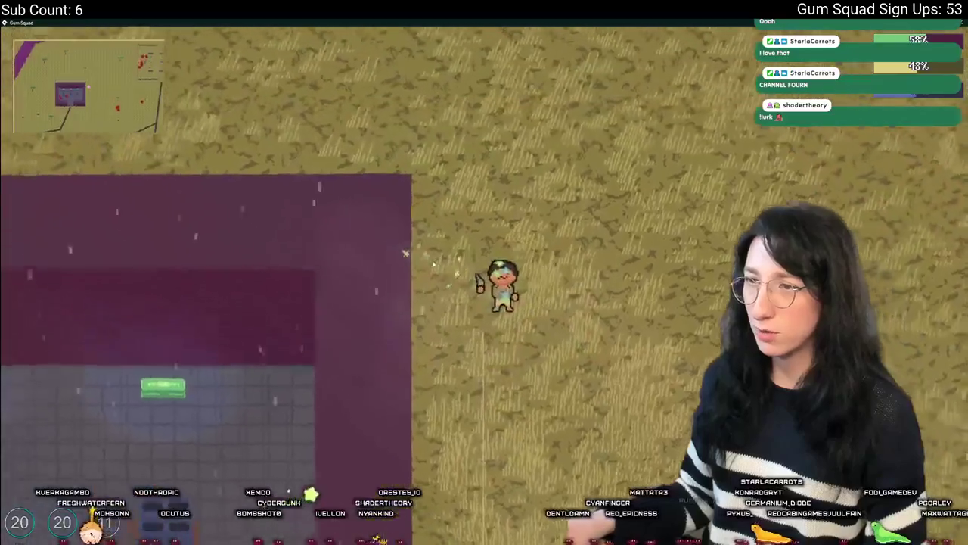
pyautogui.press('d')
pyautogui.press('w')
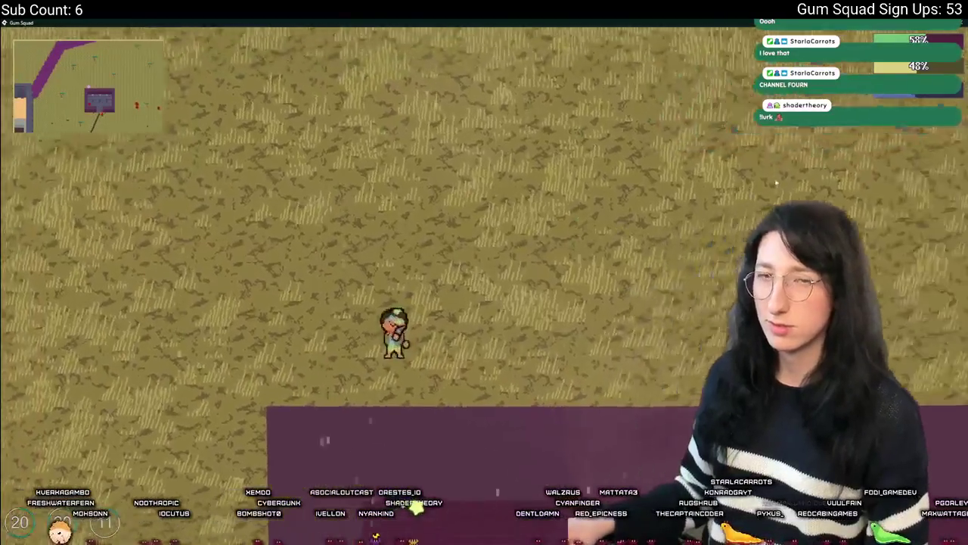
pyautogui.press('w')
pyautogui.press('d')
pyautogui.press('s')
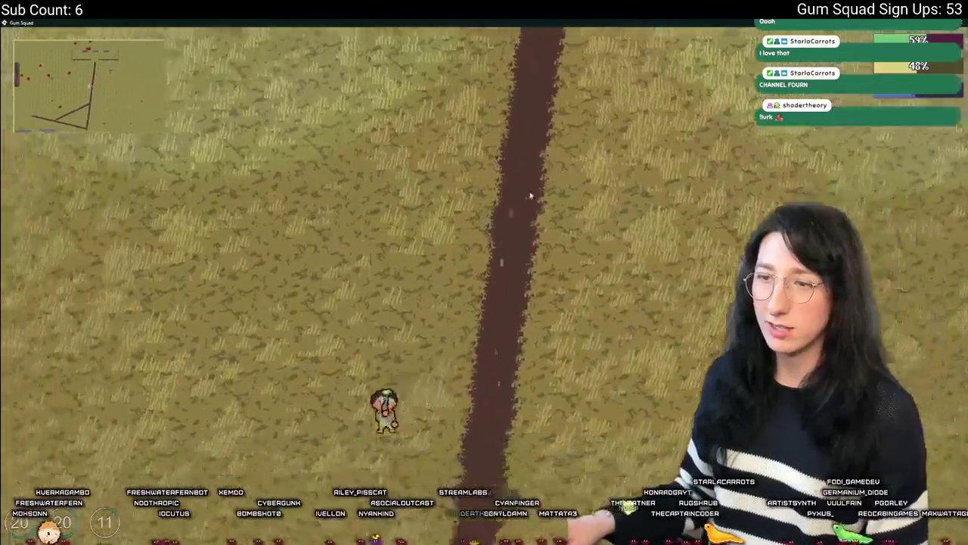
pyautogui.press('a')
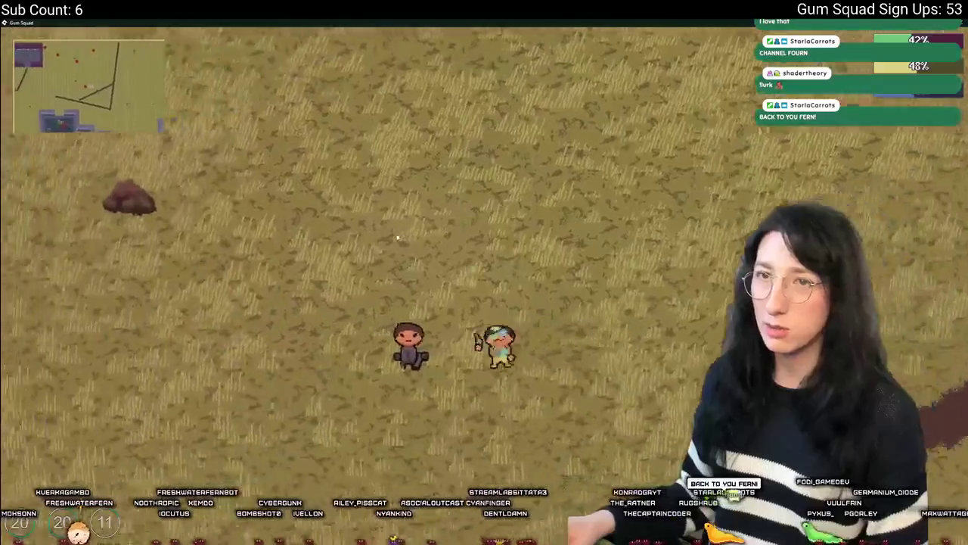
pyautogui.press('s')
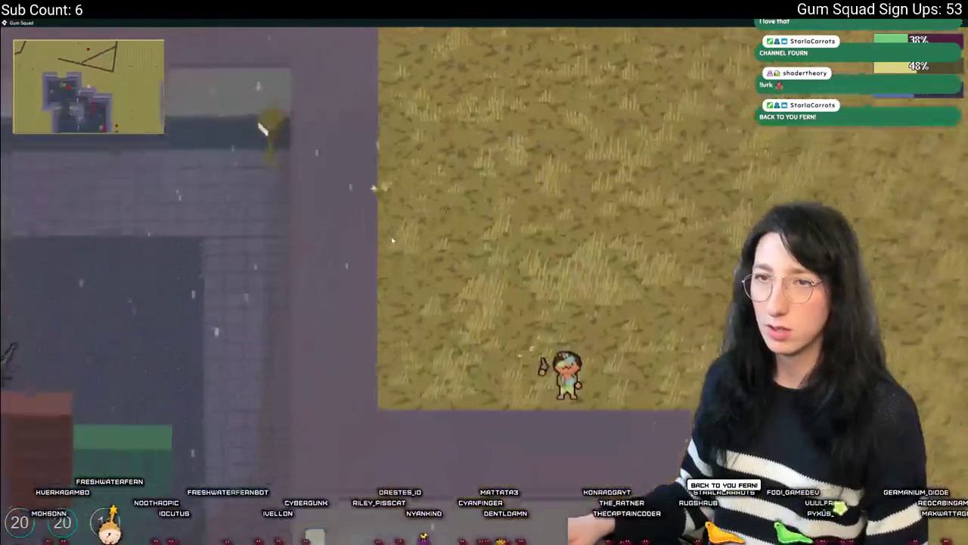
pyautogui.press('a')
pyautogui.press('w')
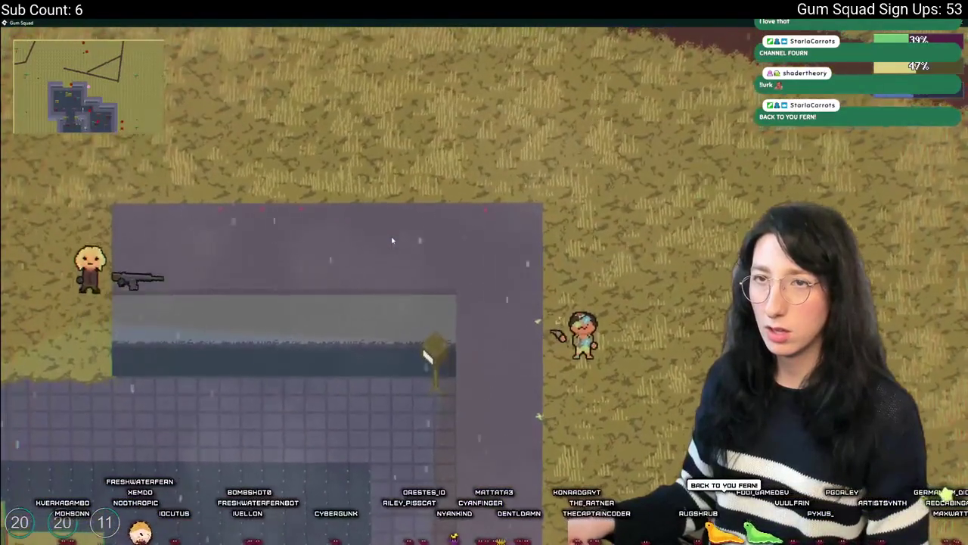
pyautogui.press('s')
pyautogui.press('w')
pyautogui.press('w')
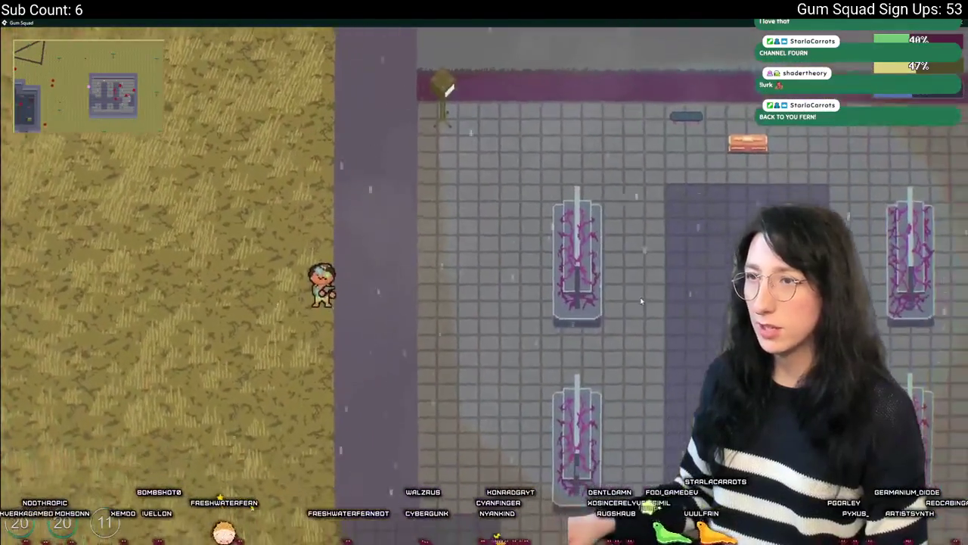
pyautogui.press('s')
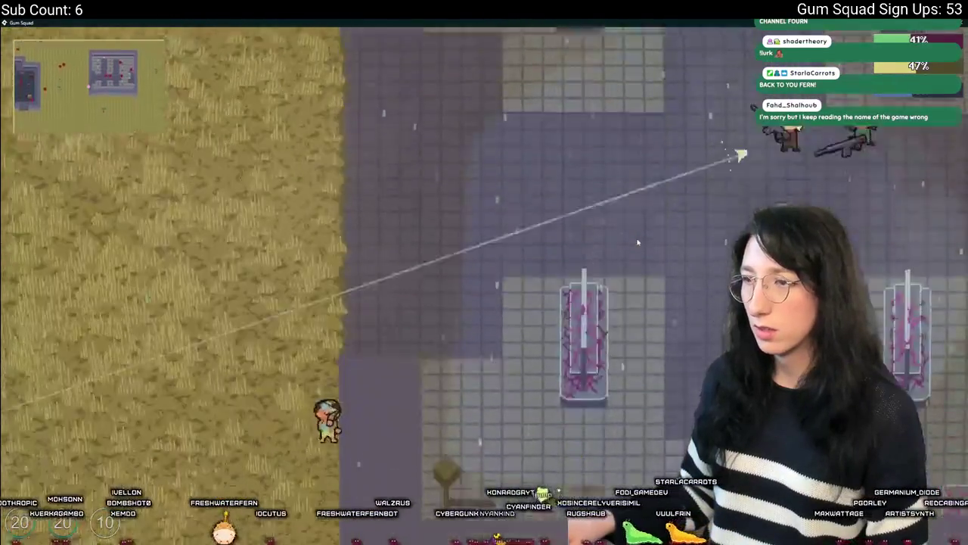
pyautogui.press('s')
pyautogui.press('s')
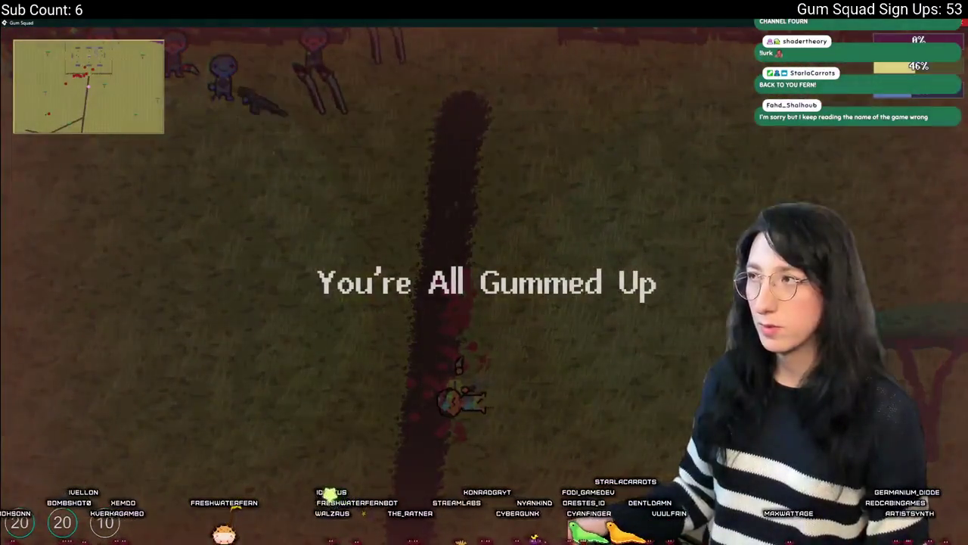
pyautogui.press('Escape')
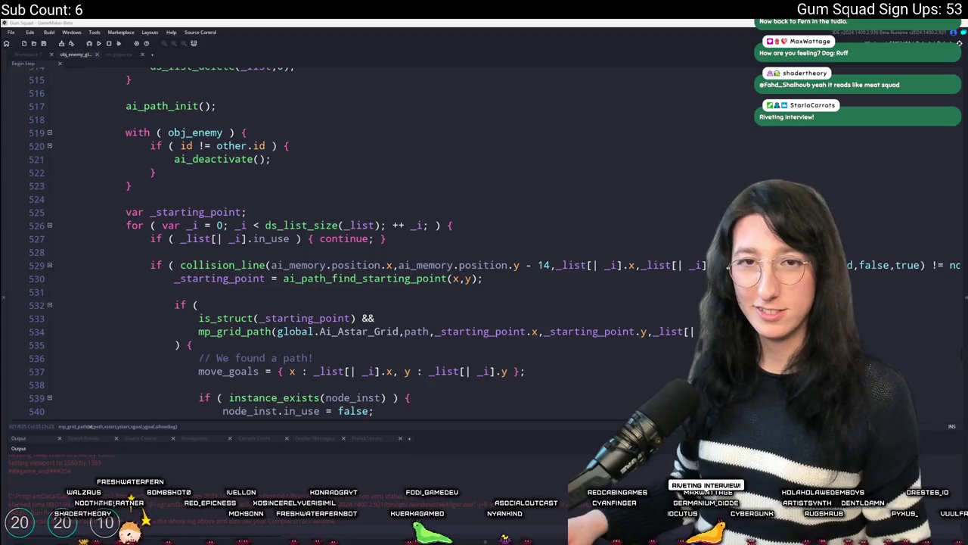
# Step: Inspect the collision_line call on line 529, then bring up GitHub Desktop's uncommitted changes
pyautogui.click(528, 265)
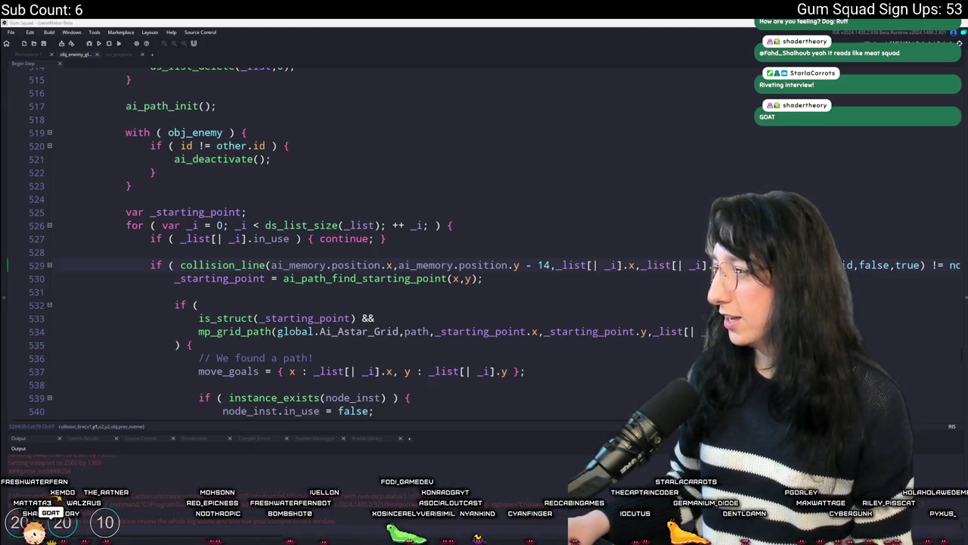
pyautogui.hotkey('alt', 'Tab')
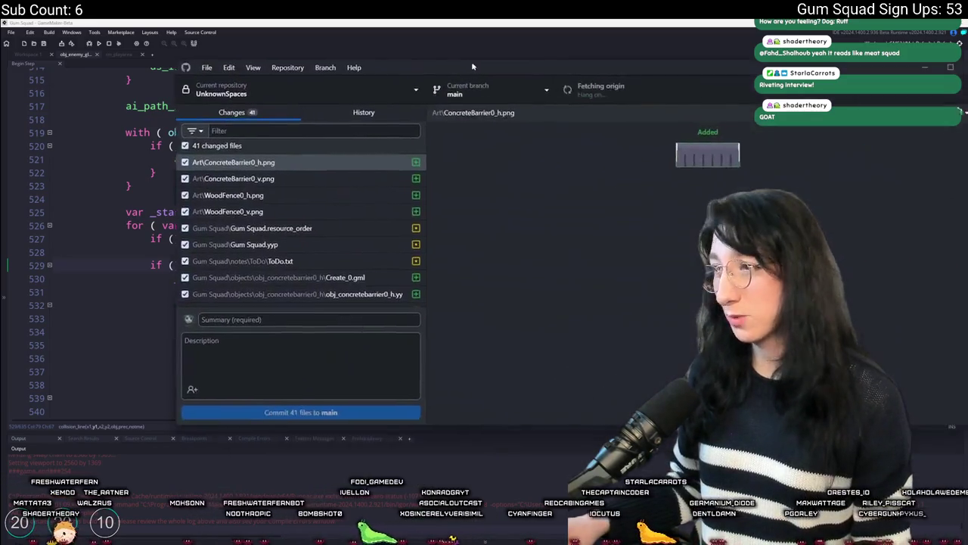
# Step: Commit the 41 changed files to main as 'Beeg performance improvements' and push to origin
pyautogui.scroll(-5, 155, 334)
pyautogui.click(153, 326)
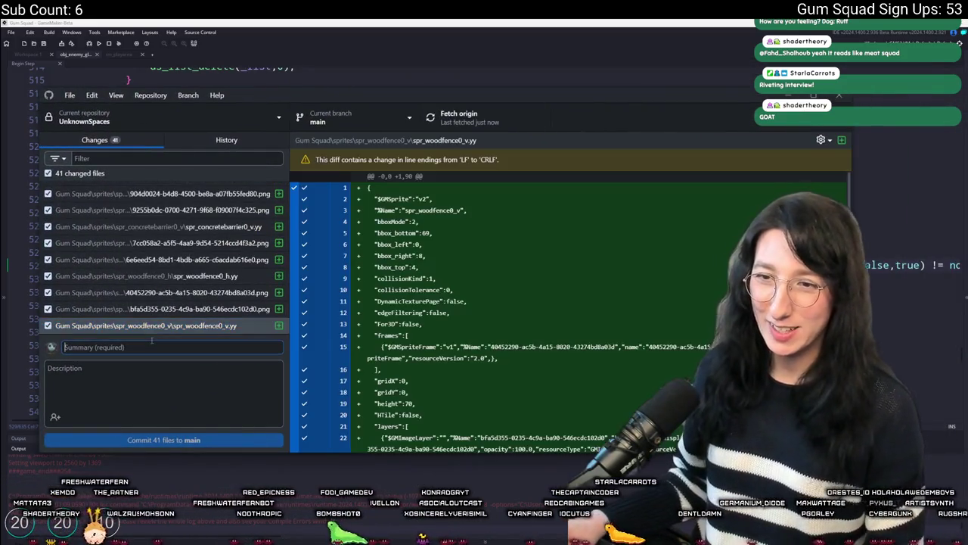
pyautogui.click(148, 345)
pyautogui.write('Beeg performance improvements')
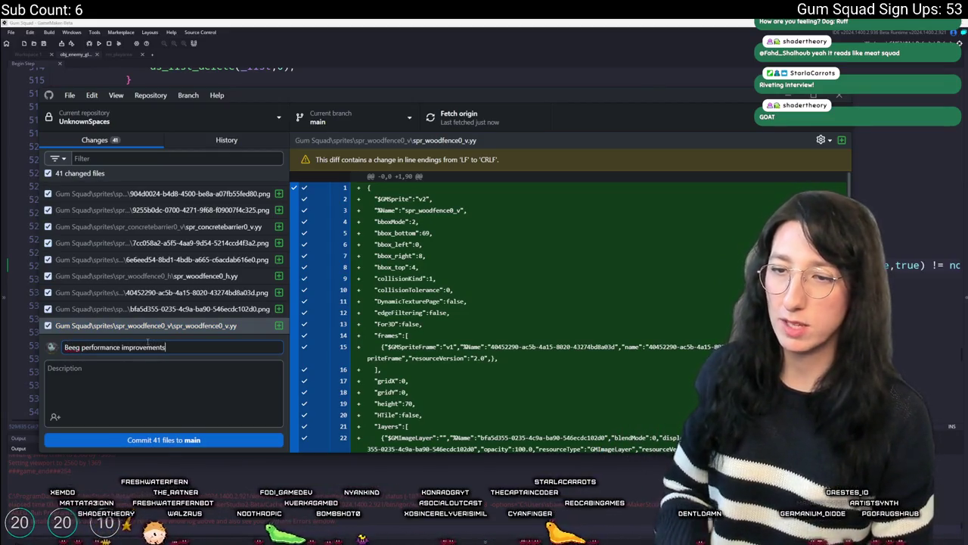
pyautogui.click(177, 439)
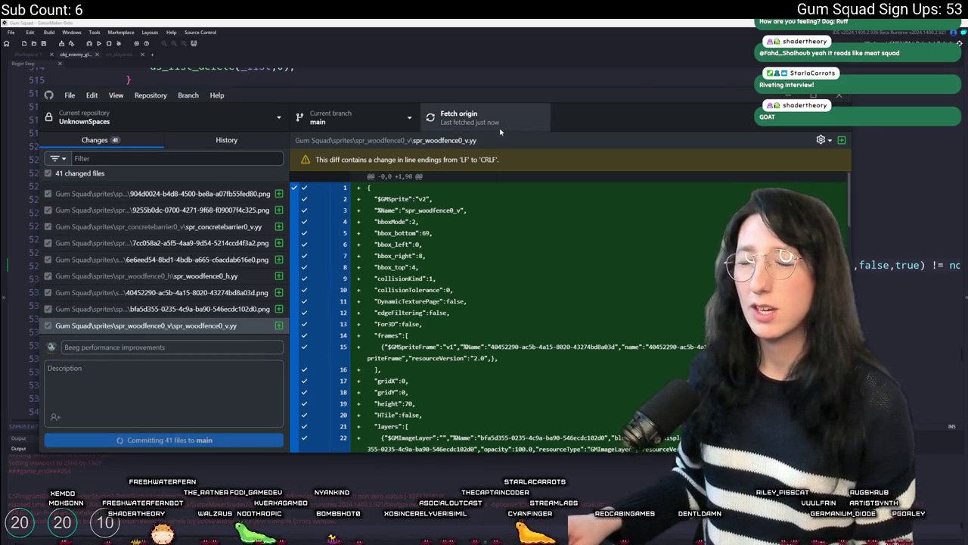
pyautogui.click(485, 118)
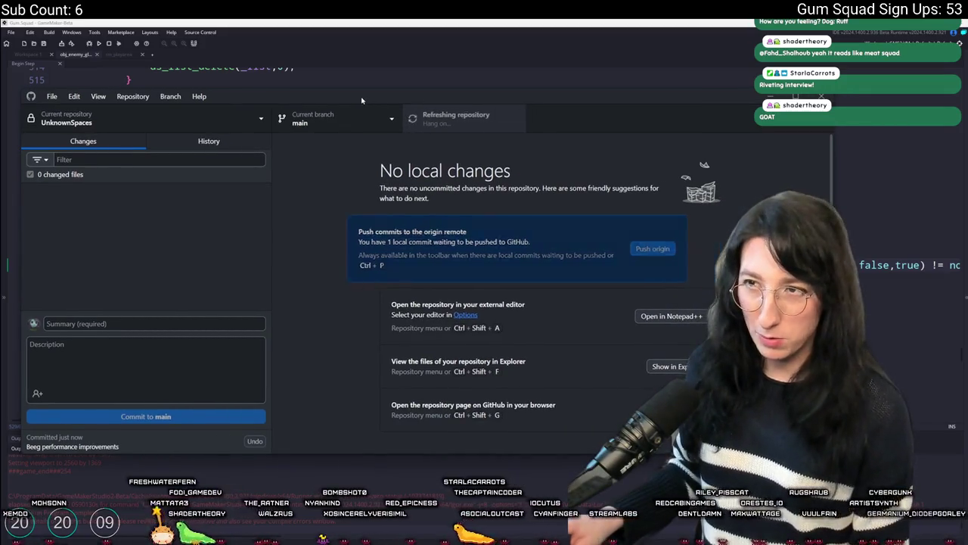
pyautogui.moveTo(370, 104); pyautogui.dragTo(967, 143)
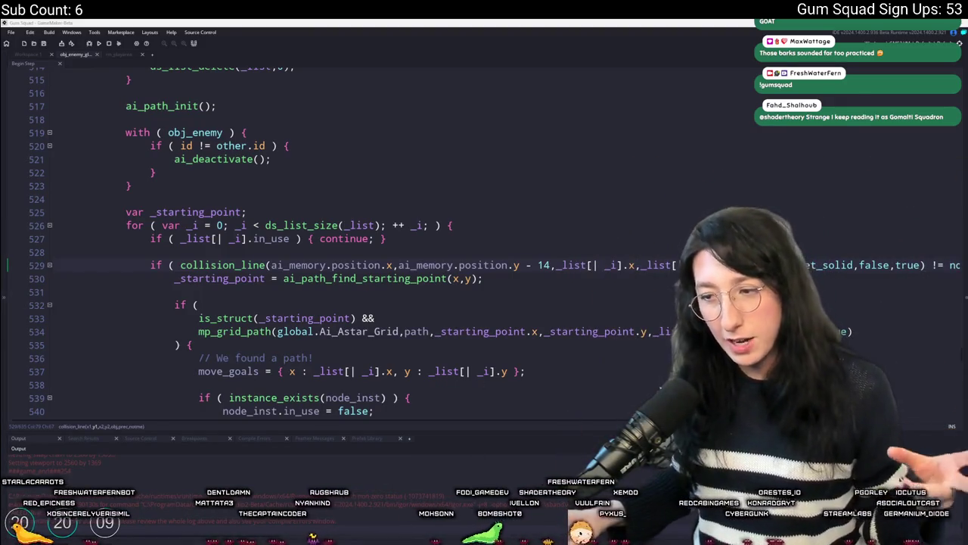
# Step: Switch from the obj_enemy pathfinding code over to Aseprite
pyautogui.hotkey('alt', 'Tab')
# Step: Create a new file from Aseprite's Home tab with width and height of 512 px
pyautogui.click(18, 40)
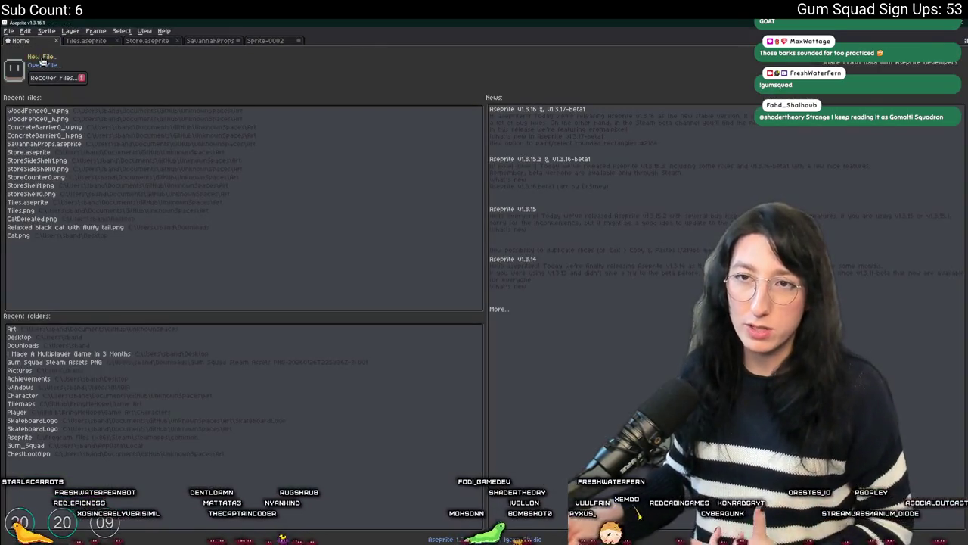
pyautogui.click(42, 56)
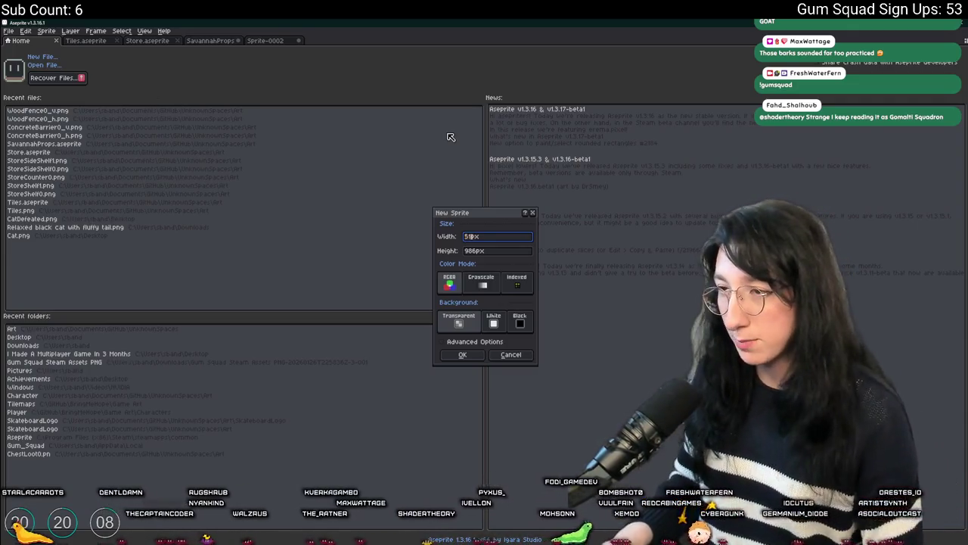
pyautogui.write('512')
pyautogui.press('Tab')
pyautogui.write('512')
pyautogui.press('Return')
pyautogui.scroll(-1, 409, 160)
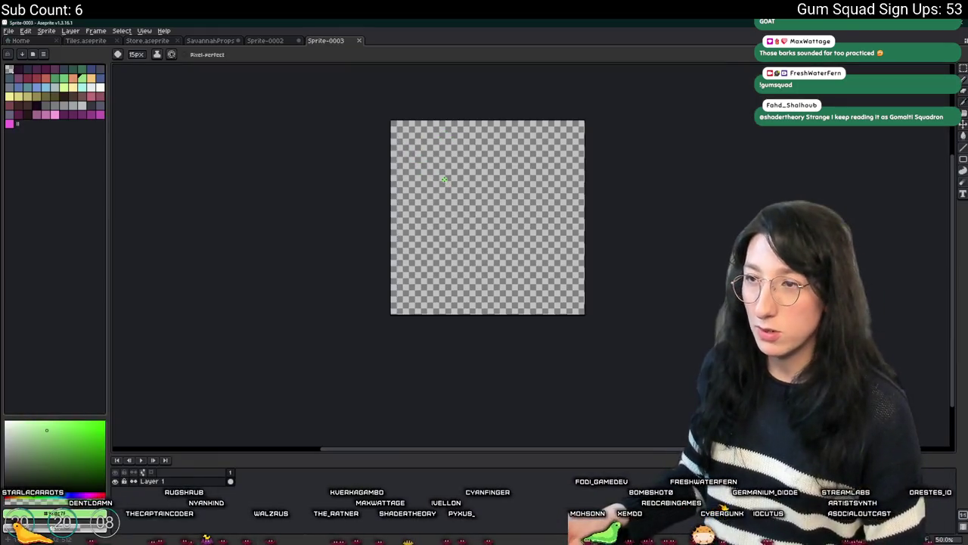
pyautogui.scroll(2, 357, 264)
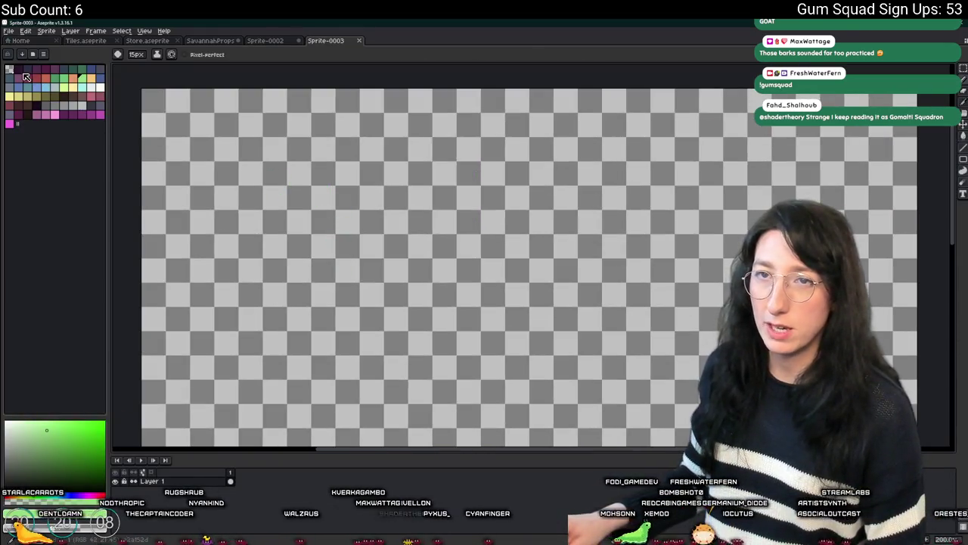
# Step: Bucket-fill the whole canvas with dark purple
pyautogui.rightClick(23, 76)
pyautogui.press('g')
pyautogui.rightClick(272, 222)
# Step: Brush nine green dots scattered across the upper canvas
pyautogui.press('b')
pyautogui.click(224, 145)
pyautogui.scroll(-1, 516, 148)
pyautogui.click(575, 151)
pyautogui.click(588, 259)
pyautogui.click(442, 221)
pyautogui.click(382, 188)
pyautogui.click(358, 265)
pyautogui.click(521, 277)
pyautogui.click(549, 228)
pyautogui.click(407, 302)
# Step: Switch to pink and stamp four pink dots along the bottom of the canvas
pyautogui.moveTo(483, 334); pyautogui.dragTo(160, 202)
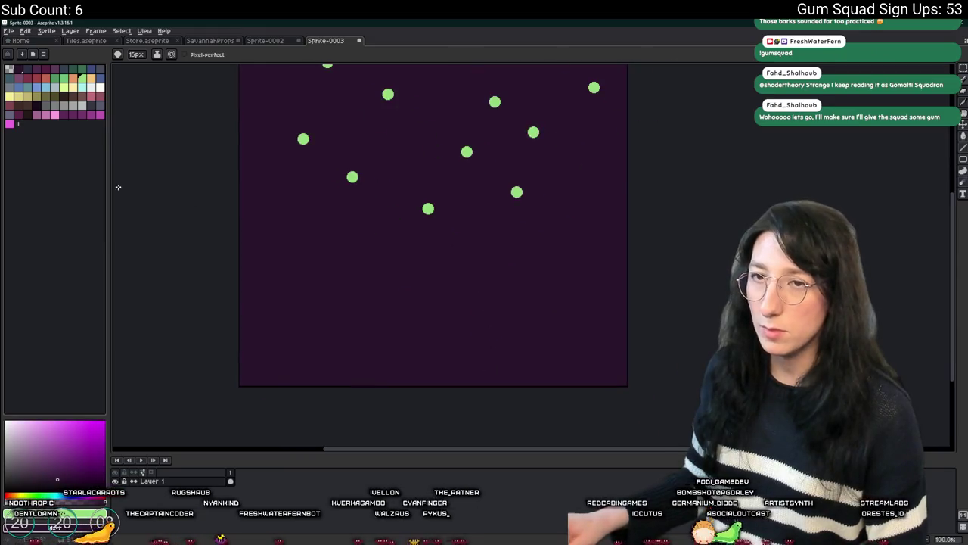
pyautogui.click(92, 96)
pyautogui.click(446, 356)
pyautogui.click(273, 329)
pyautogui.click(562, 353)
pyautogui.click(420, 318)
pyautogui.moveTo(420, 318); pyautogui.dragTo(439, 344)
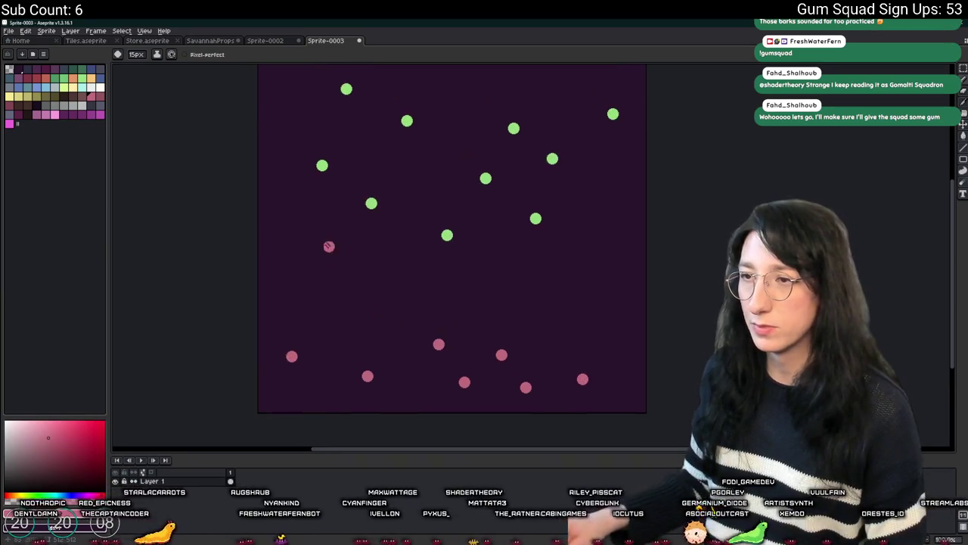
pyautogui.scroll(-2, 335, 208)
pyautogui.scroll(4, 335, 208)
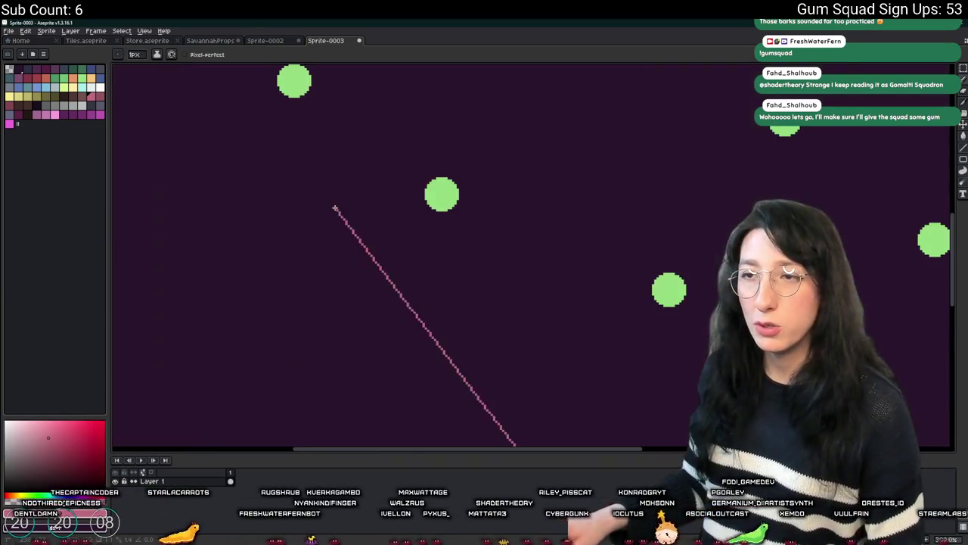
# Step: On a new layer, draw a white check mark and '1ms' label beside the upper dot
pyautogui.scroll(2, 313, 216)
pyautogui.hotkey('shift', 'n')
pyautogui.scroll(4, 268, 245)
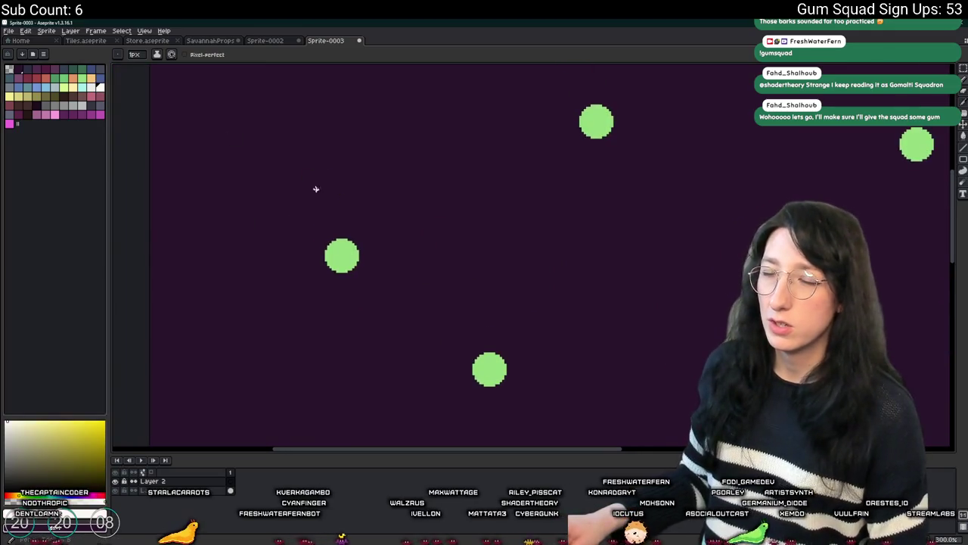
pyautogui.keyDown('ctrl'); pyautogui.scroll(3, 326, 197); pyautogui.keyUp('ctrl')
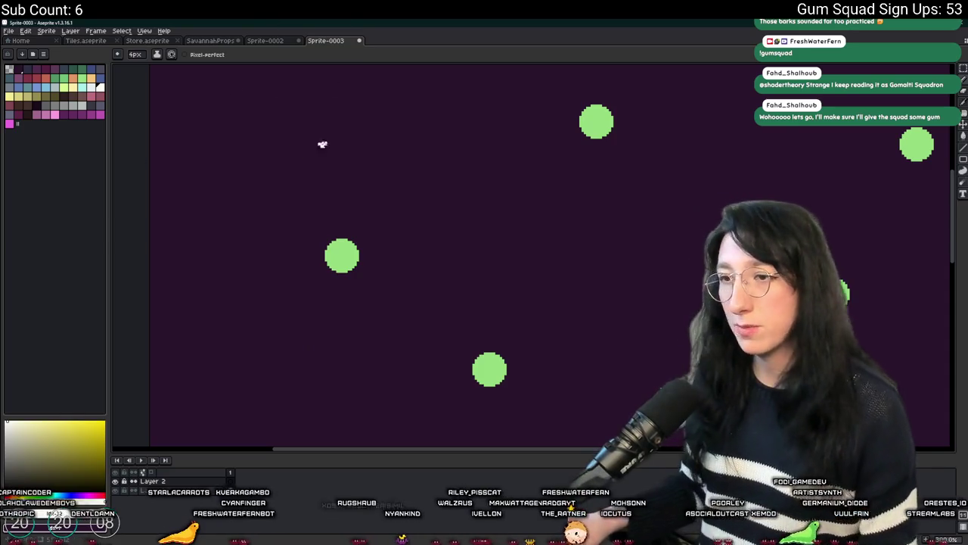
pyautogui.moveTo(342, 209); pyautogui.dragTo(341, 173)
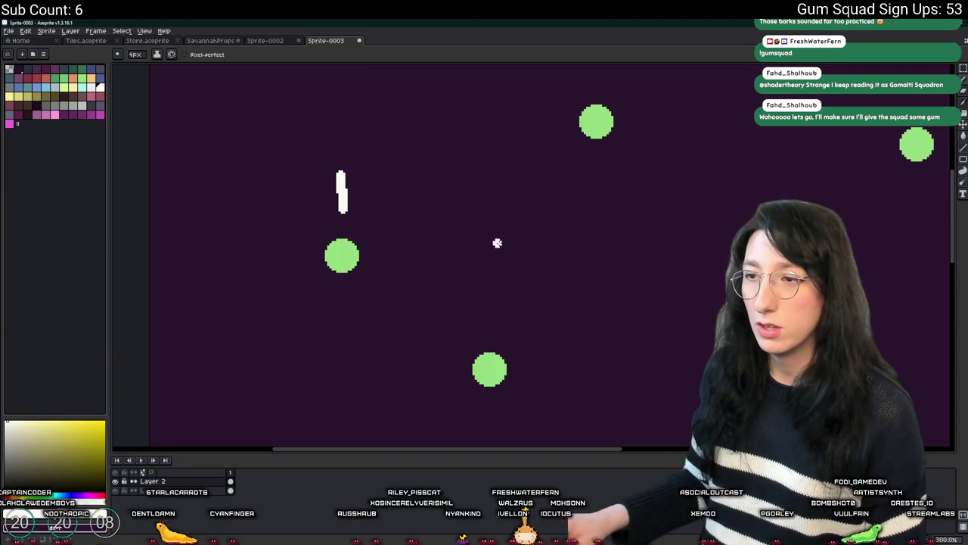
pyautogui.moveTo(497, 295); pyautogui.dragTo(409, 283)
pyautogui.hotkey('ctrl', 'z')
pyautogui.hotkey('ctrl', 'z')
pyautogui.moveTo(290, 151)
pyautogui.mouseDown()
pyautogui.moveTo(265, 201)
pyautogui.moveTo(316, 151)
pyautogui.mouseUp()
pyautogui.hotkey('ctrl', 'z')
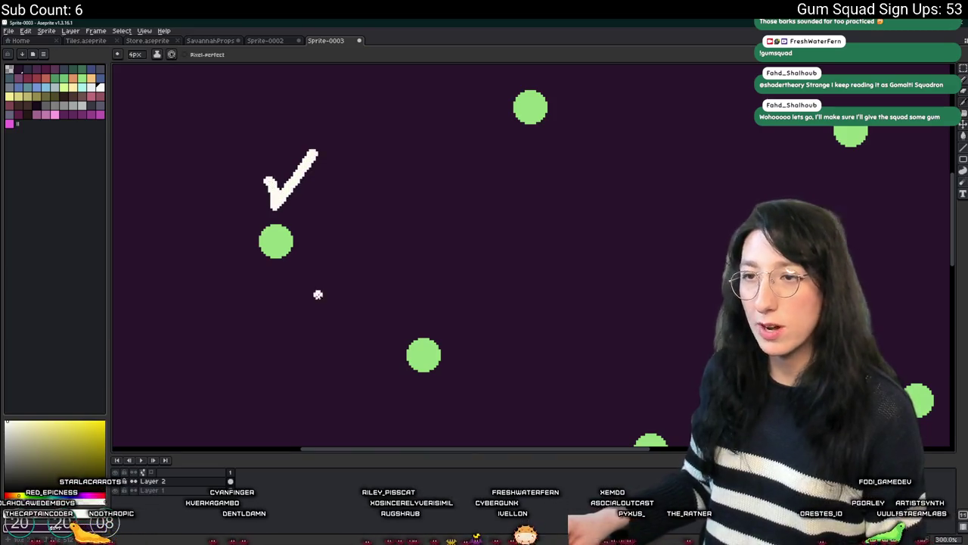
pyautogui.scroll(1, 374, 201)
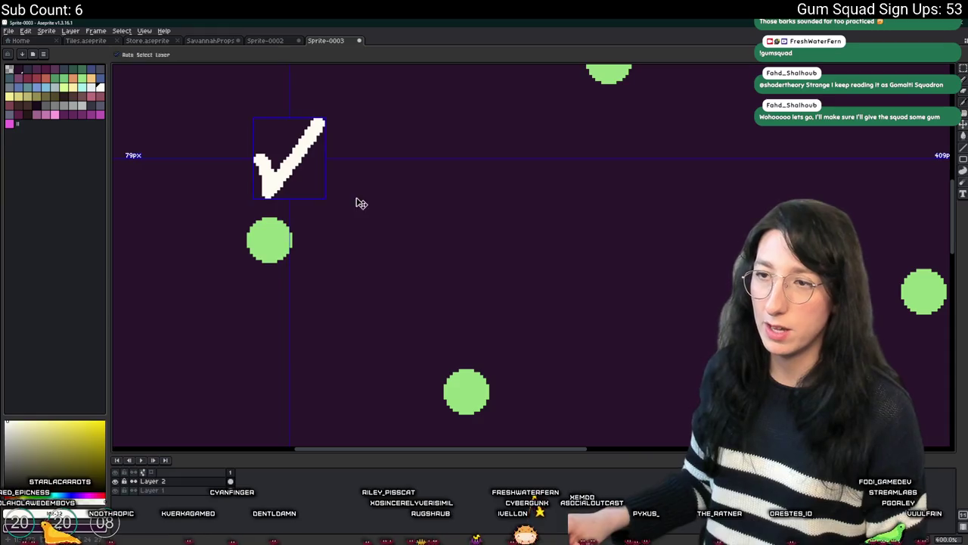
pyautogui.press('ctrl')
pyautogui.moveTo(314, 201)
pyautogui.mouseDown()
pyautogui.moveTo(329, 192)
pyautogui.moveTo(332, 228)
pyautogui.moveTo(358, 219)
pyautogui.moveTo(373, 230)
pyautogui.moveTo(398, 204)
pyautogui.moveTo(381, 227)
pyautogui.mouseUp()
pyautogui.moveTo(505, 273)
pyautogui.mouseDown()
pyautogui.moveTo(448, 262)
pyautogui.moveTo(441, 308)
pyautogui.moveTo(388, 301)
pyautogui.mouseUp()
# Step: Redraw the check mark over the lower dot, resizing the brush for lettering
pyautogui.press('+')
pyautogui.press('+')
pyautogui.press('+')
pyautogui.hotkey('ctrl', 'z')
pyautogui.press('-')
pyautogui.moveTo(464, 261); pyautogui.dragTo(391, 312)
pyautogui.press('-')
pyautogui.press('-')
pyautogui.moveTo(479, 320)
pyautogui.mouseDown()
pyautogui.moveTo(483, 353)
pyautogui.moveTo(530, 339)
pyautogui.moveTo(578, 355)
pyautogui.mouseUp()
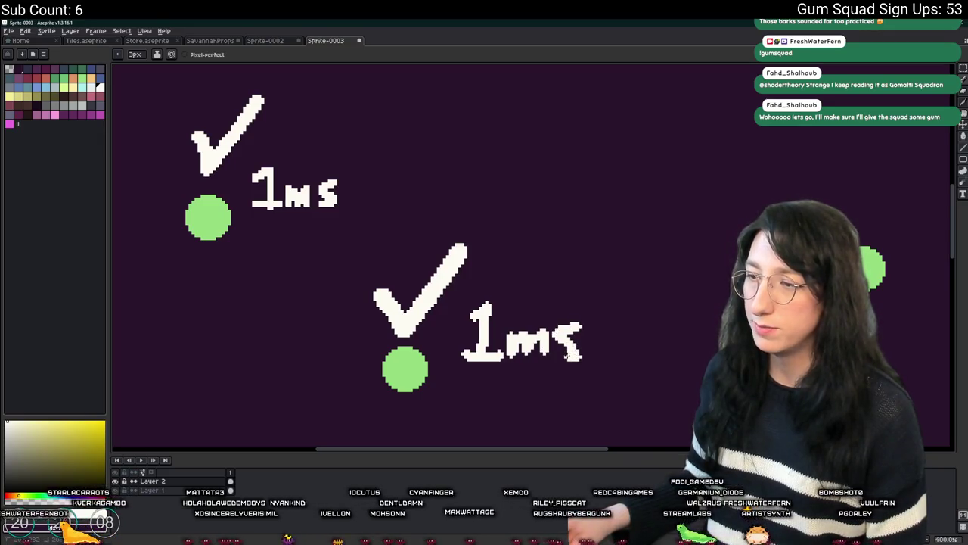
pyautogui.scroll(-4, 573, 355)
pyautogui.scroll(1, 457, 228)
pyautogui.scroll(2, 447, 158)
# Step: Draw a check mark above the centre dot and label it 5ms
pyautogui.moveTo(482, 137)
pyautogui.mouseDown()
pyautogui.moveTo(445, 216)
pyautogui.moveTo(420, 180)
pyautogui.mouseUp()
pyautogui.moveTo(530, 210); pyautogui.dragTo(488, 263)
pyautogui.hotkey('ctrl', 'z')
pyautogui.moveTo(545, 236)
pyautogui.mouseDown()
pyautogui.moveTo(542, 265)
pyautogui.moveTo(580, 249)
pyautogui.moveTo(581, 264)
pyautogui.moveTo(604, 251)
pyautogui.moveTo(602, 267)
pyautogui.mouseUp()
pyautogui.scroll(-2, 603, 265)
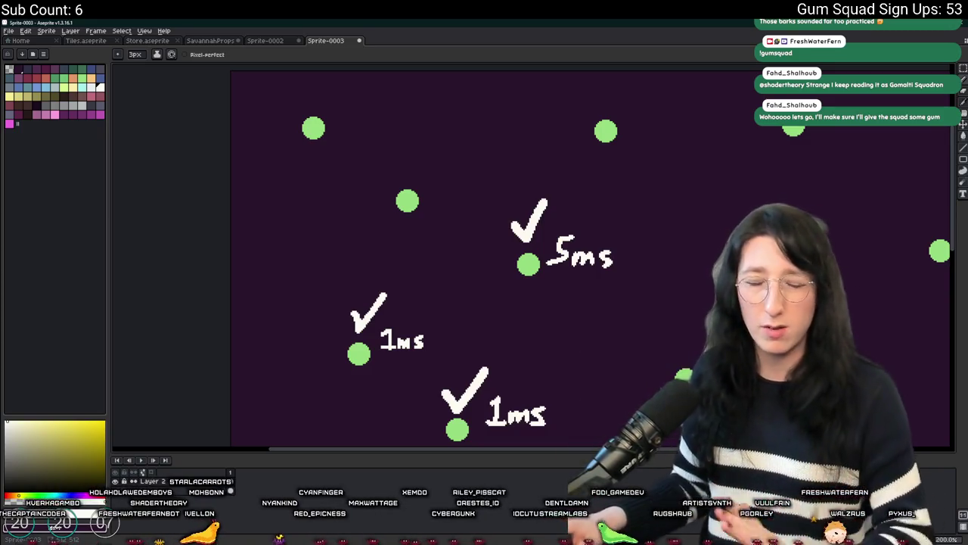
# Step: Rectangle-select the 5ms annotation and both 1ms annotations together
pyautogui.press('m')
pyautogui.moveTo(647, 197); pyautogui.dragTo(465, 335)
pyautogui.scroll(-2, 465, 335)
pyautogui.moveTo(338, 350); pyautogui.dragTo(448, 214)
pyautogui.moveTo(555, 423); pyautogui.dragTo(368, 272)
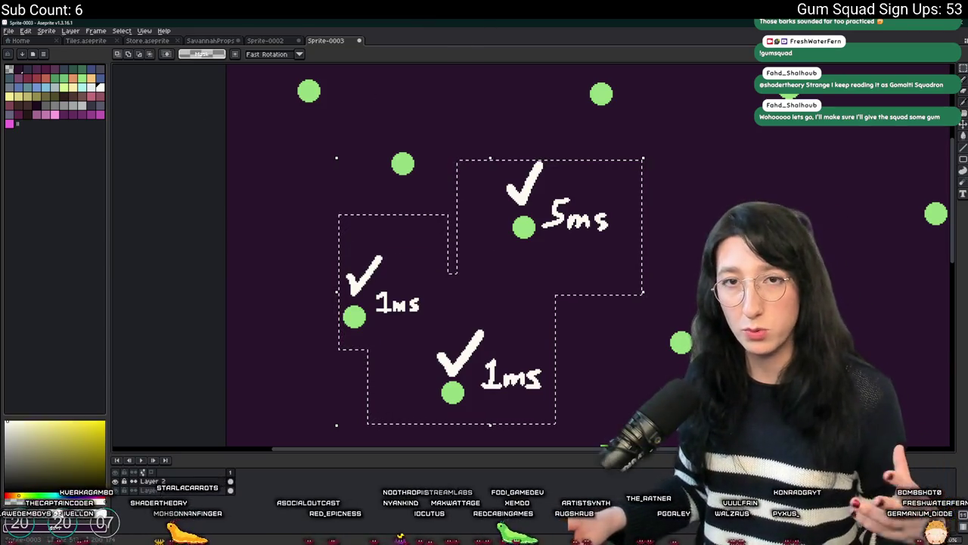
# Step: Deselect, then draw a white check mark and '1ms' label beside the middle green dot
pyautogui.hotkey('ctrl', 'd')
pyautogui.press('b')
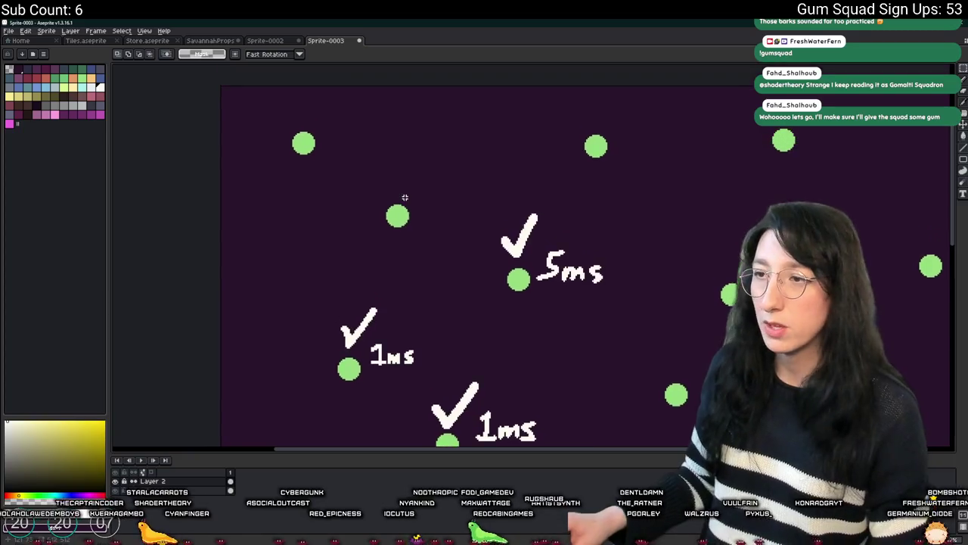
pyautogui.scroll(2, 408, 189)
pyautogui.press('+')
pyautogui.moveTo(426, 137)
pyautogui.mouseDown()
pyautogui.moveTo(401, 195)
pyautogui.moveTo(389, 181)
pyautogui.mouseUp()
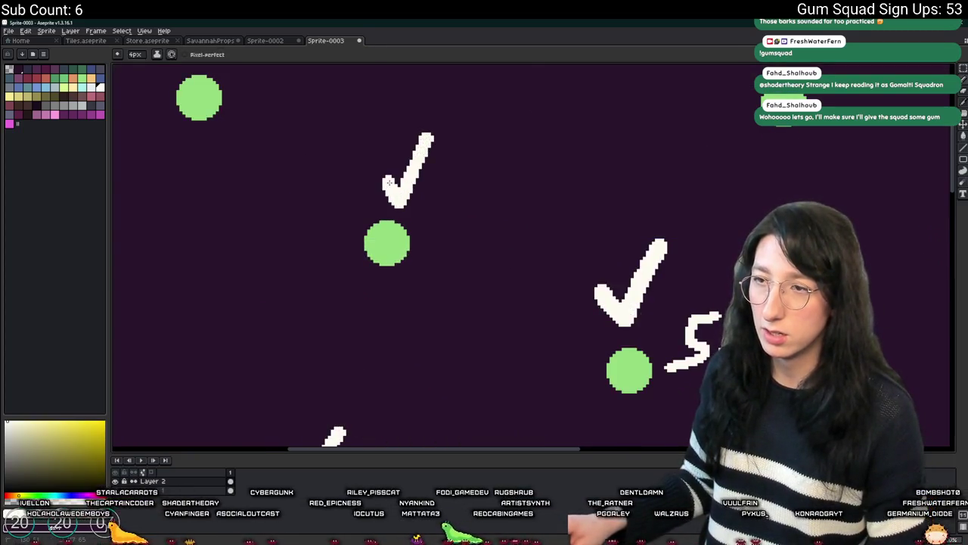
pyautogui.press('-')
pyautogui.moveTo(425, 213)
pyautogui.mouseDown()
pyautogui.moveTo(436, 200)
pyautogui.moveTo(436, 245)
pyautogui.moveTo(501, 254)
pyautogui.mouseUp()
pyautogui.hotkey('ctrl', 'z')
pyautogui.moveTo(511, 222); pyautogui.dragTo(493, 258)
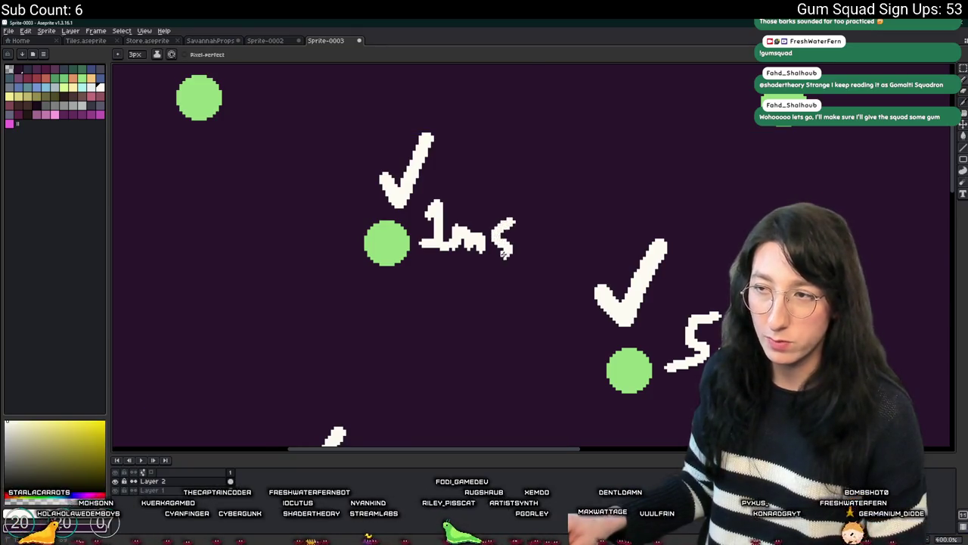
pyautogui.scroll(-1, 495, 284)
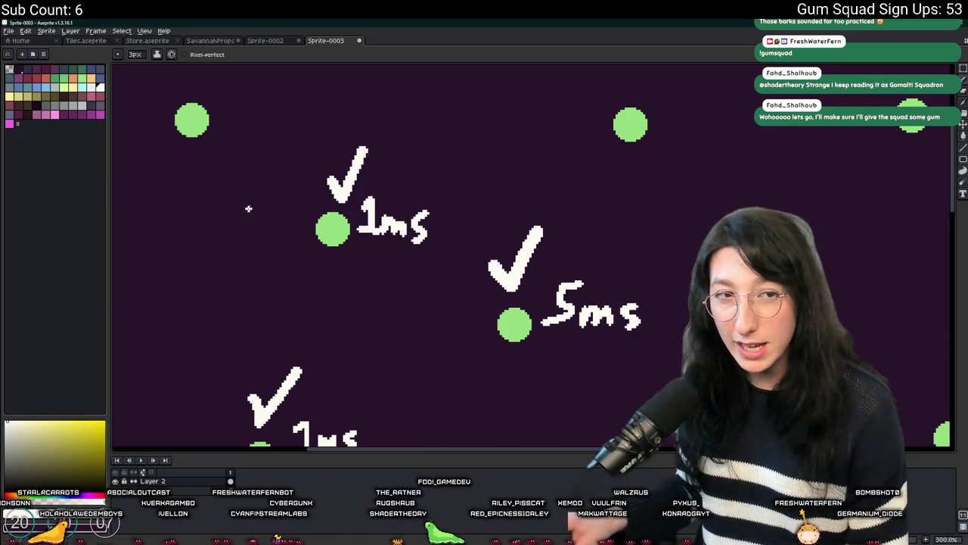
pyautogui.scroll(-2, 379, 321)
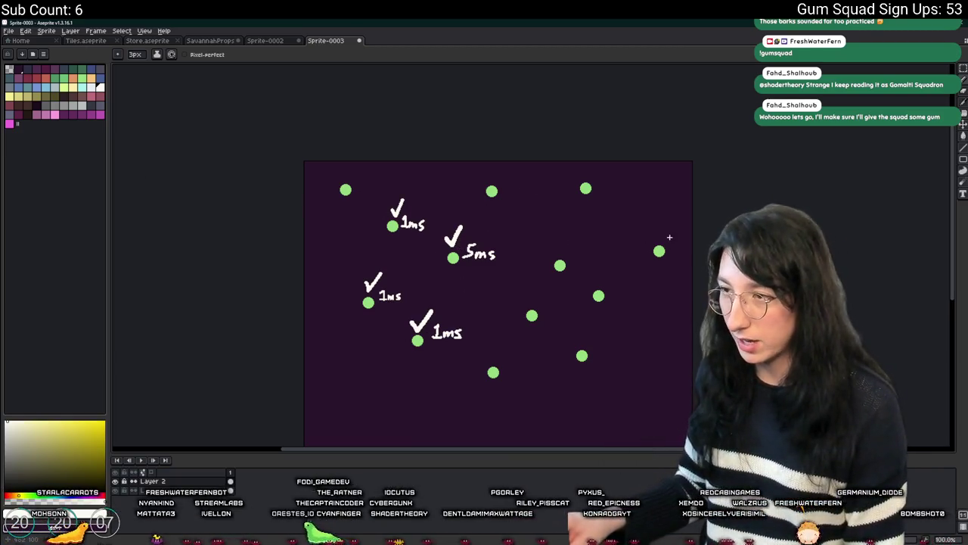
pyautogui.moveTo(640, 363); pyautogui.dragTo(633, 317)
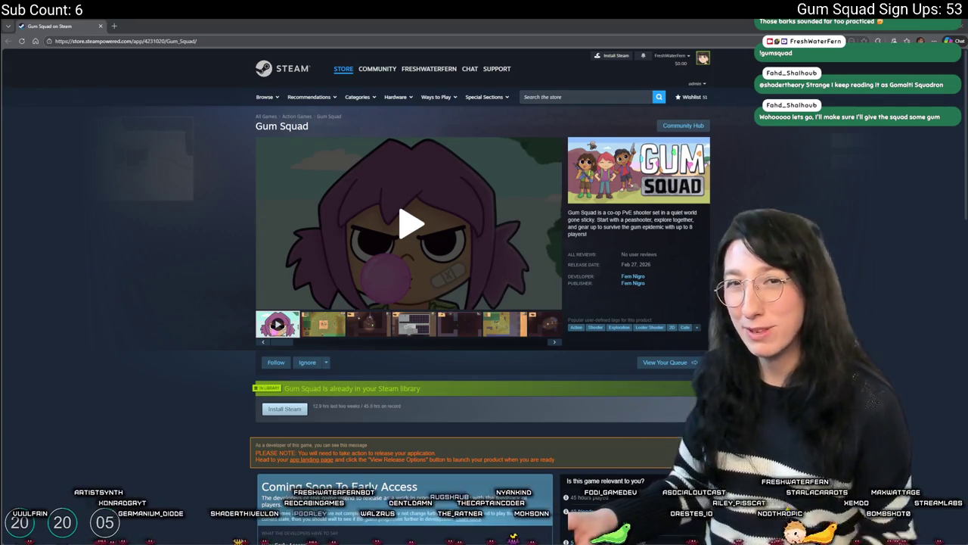
# Step: Start the Gum Squad store-page trailer and switch it to full screen
pyautogui.moveTo(550, 266)
pyautogui.click(435, 287)
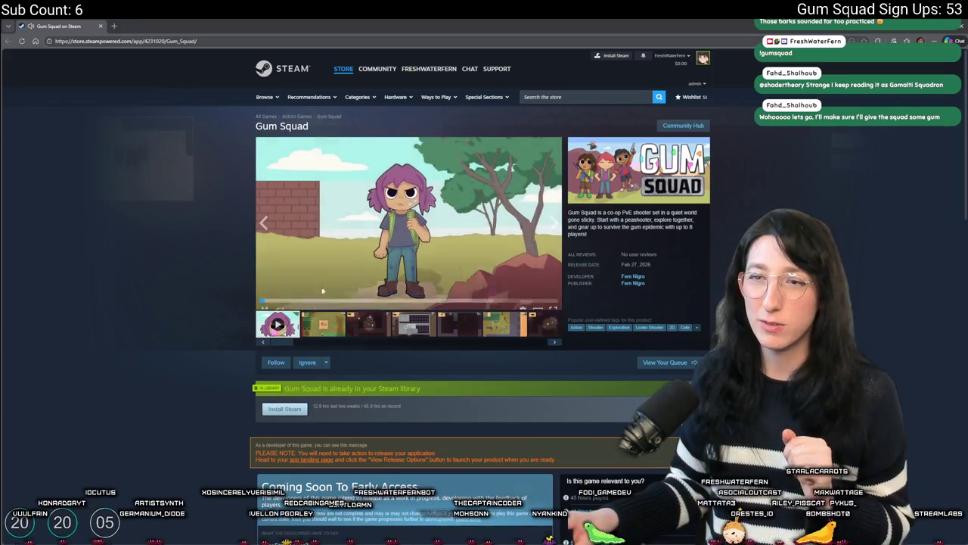
pyautogui.click(553, 302)
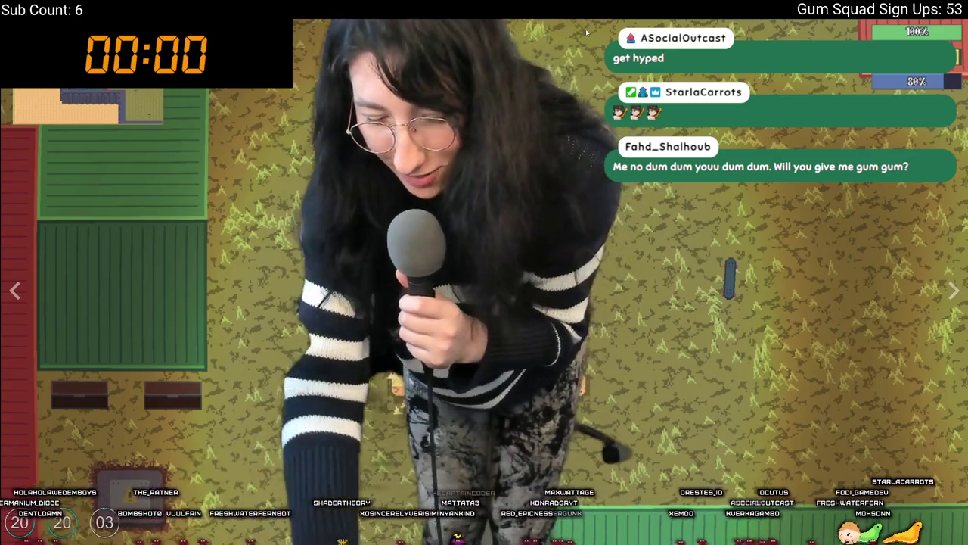
# Step: Open the Alt+Tab window switcher and move the selection to File Explorer
pyautogui.hotkey('alt', 'Tab')
pyautogui.press('Tab')
pyautogui.press('Tab')
pyautogui.press('Tab')
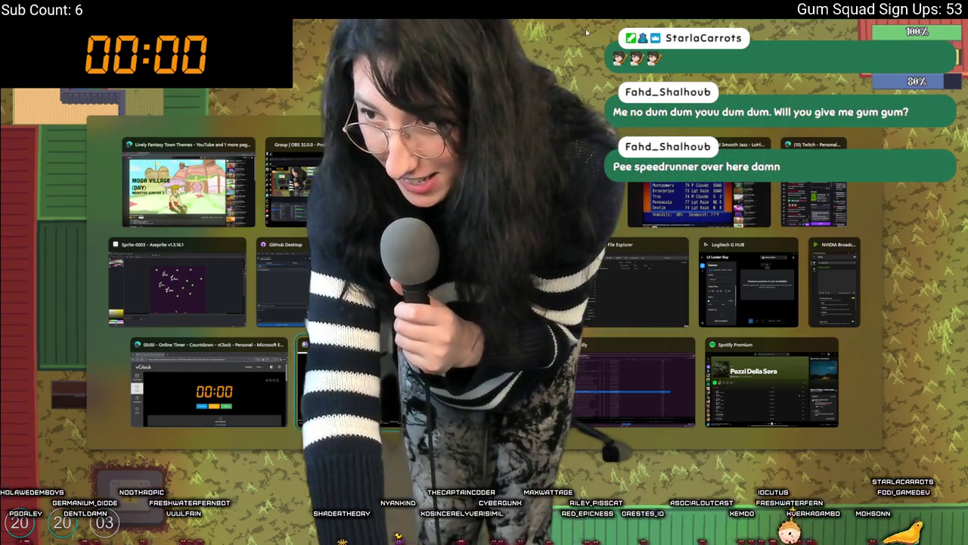
# Step: Cycle the switcher past OBS to the Twitch window
pyautogui.press('Tab')
pyautogui.press('Tab')
pyautogui.press('Tab')
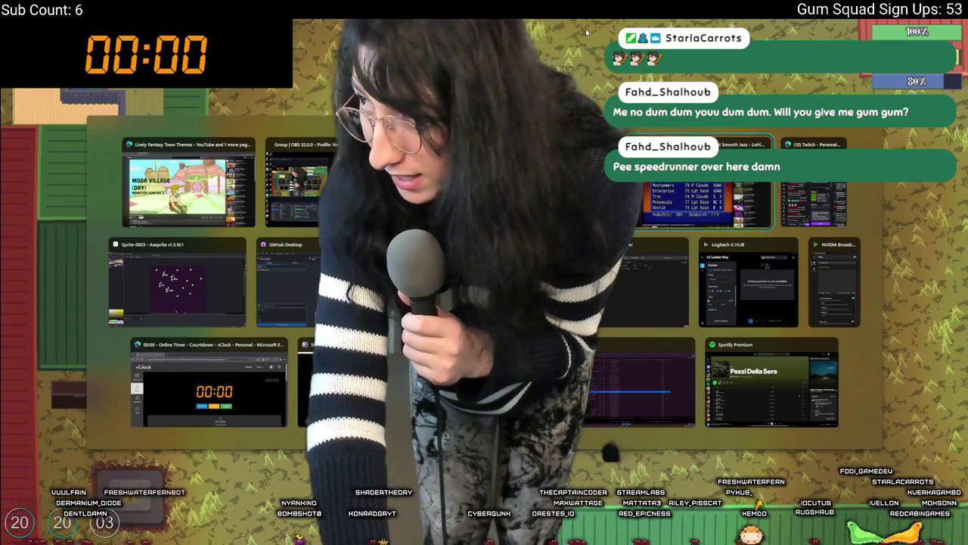
pyautogui.press('Tab')
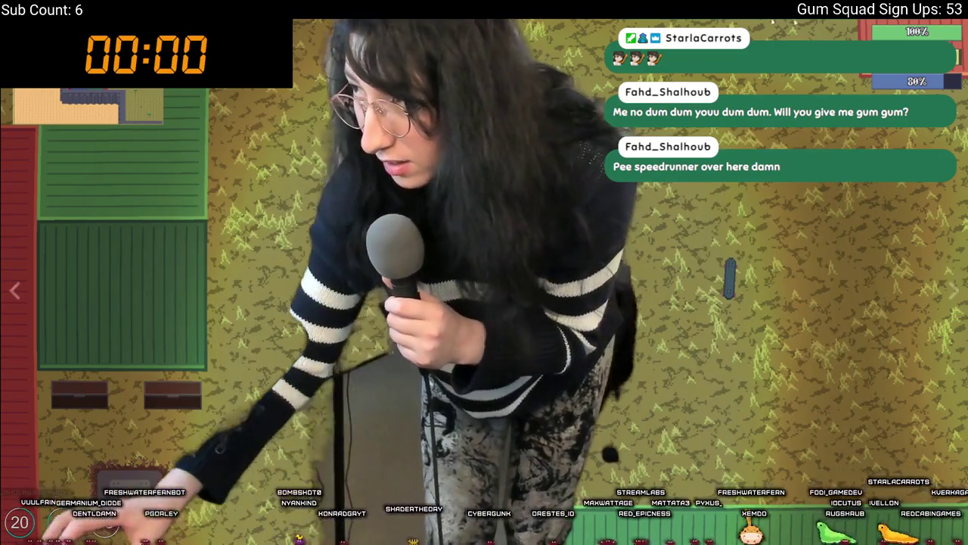